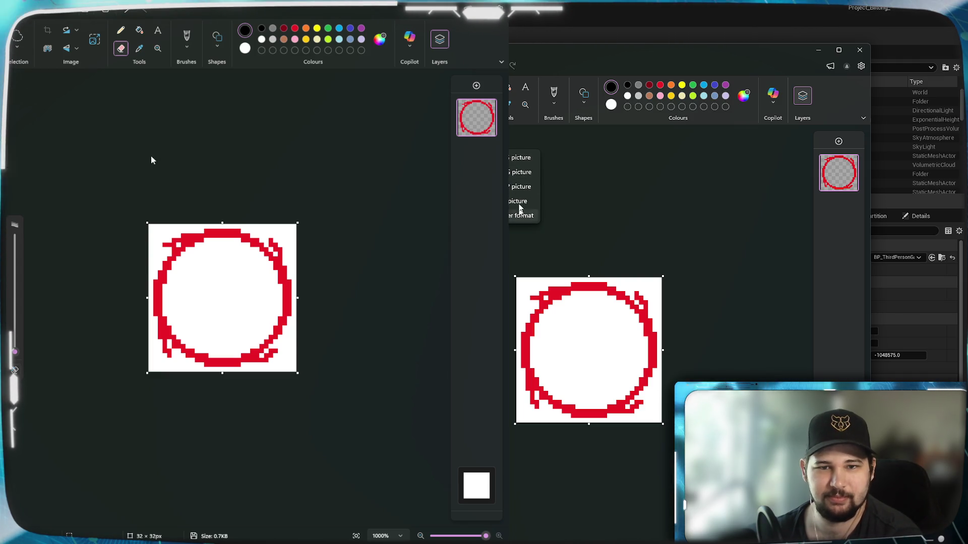
# Save the circle as a Potato PNG, decline replacing Potato.png, and open the existing Potato.png
pyautogui.click(521, 172)
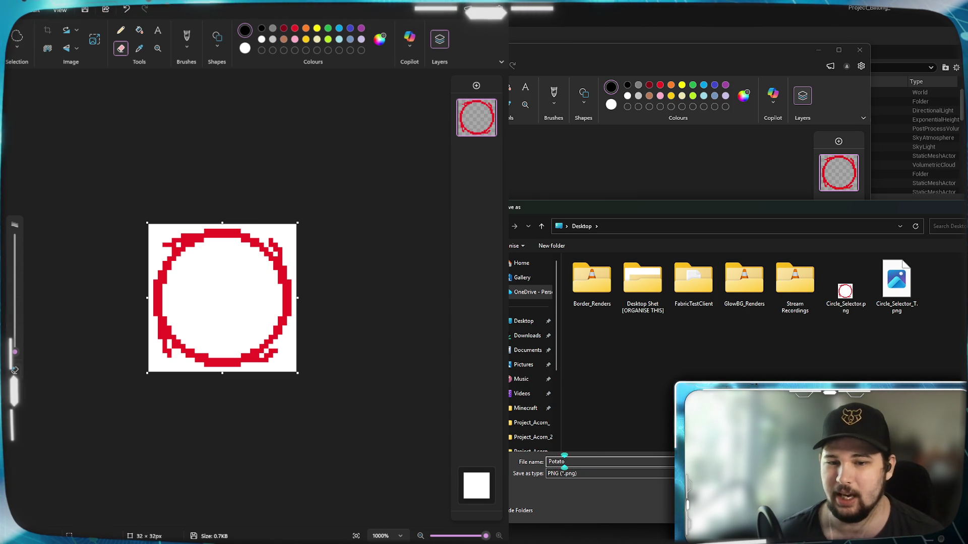
pyautogui.press('Return')
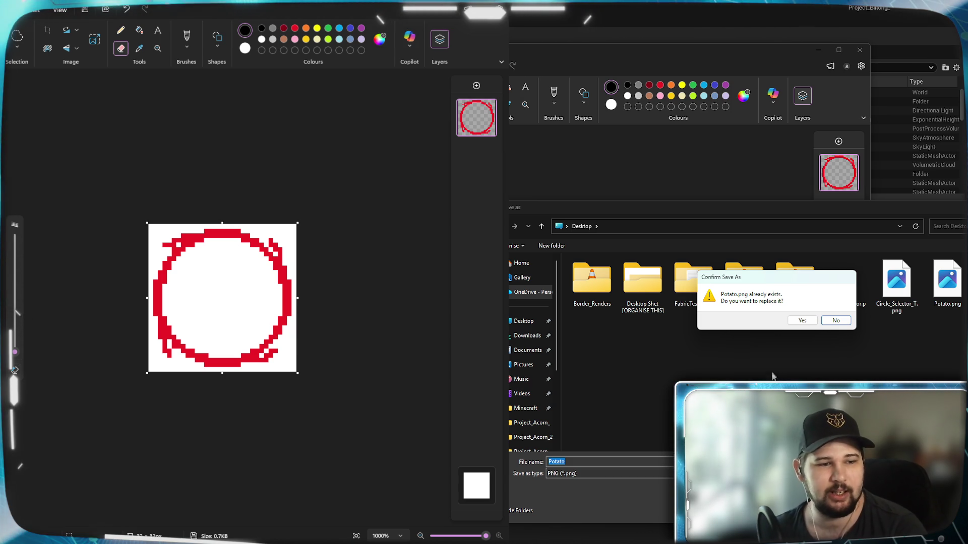
pyautogui.moveTo(766, 276)
pyautogui.mouseDown()
pyautogui.moveTo(775, 340)
pyautogui.moveTo(822, 329)
pyautogui.moveTo(940, 330)
pyautogui.mouseUp()
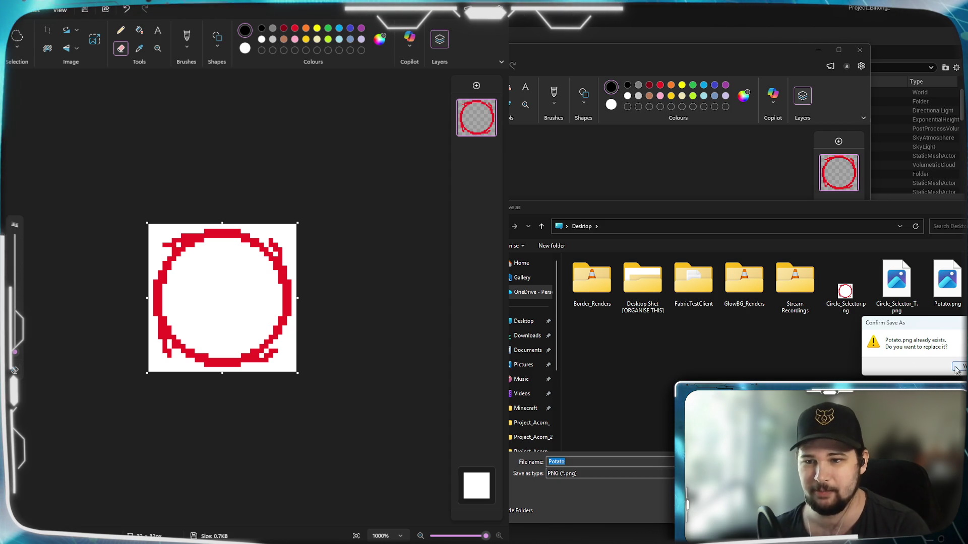
pyautogui.press('Escape')
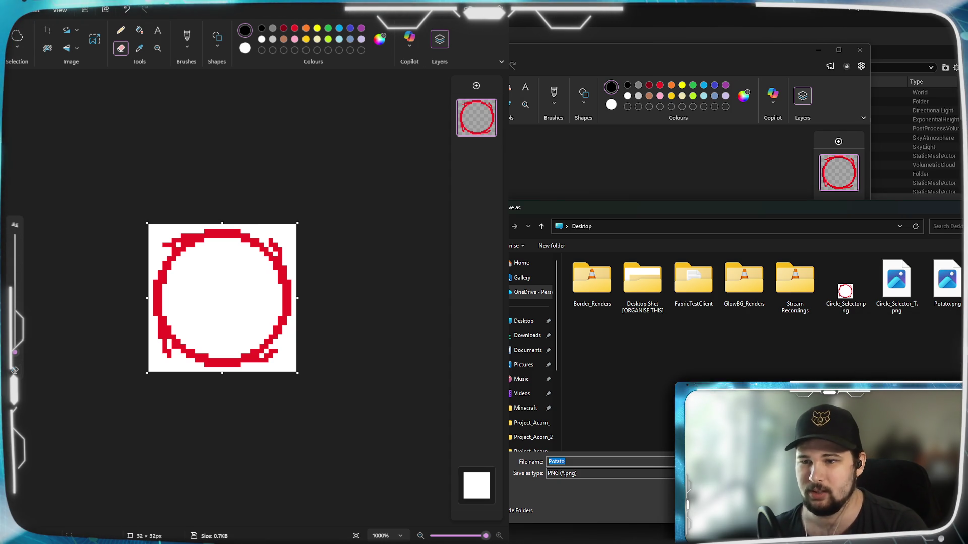
pyautogui.doubleClick(947, 280)
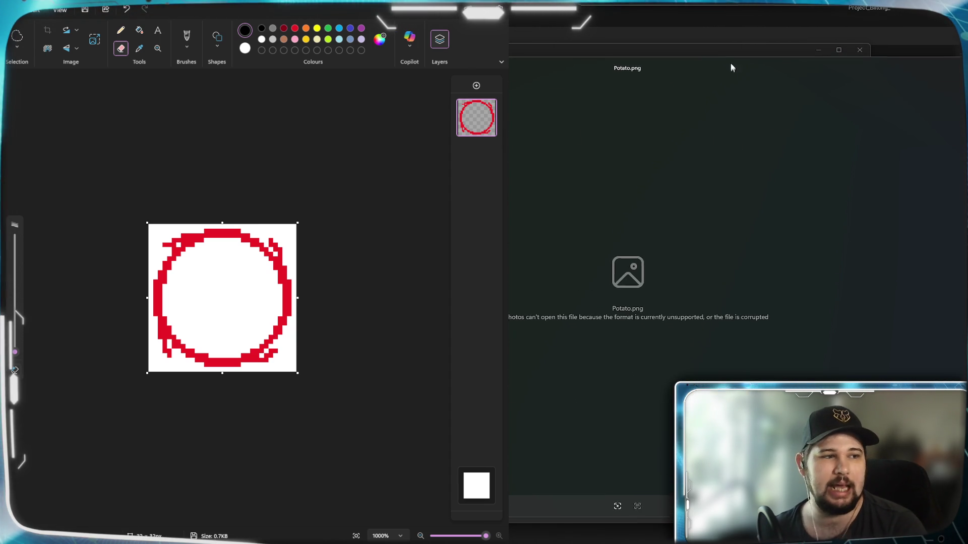
# Close the Potato.png and Circle_Selector.png previews, cancel the save, and list the circle drawing's layers
pyautogui.hotkey('alt', 'F4')
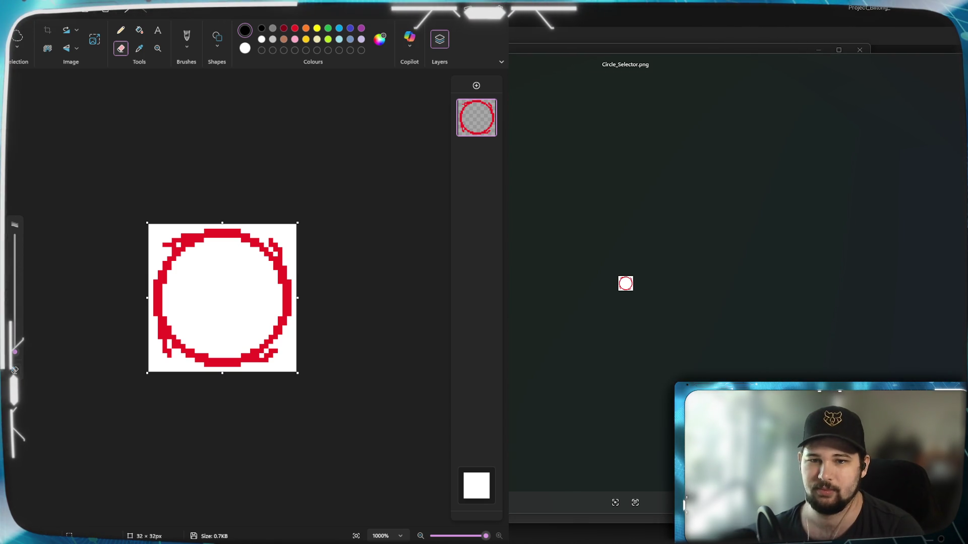
pyautogui.hotkey('alt', 'F4')
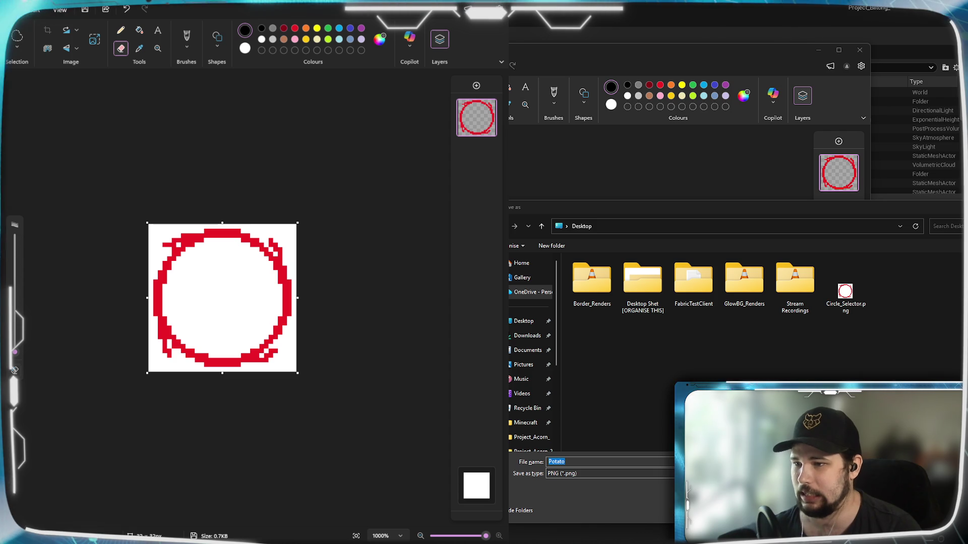
pyautogui.press('Escape')
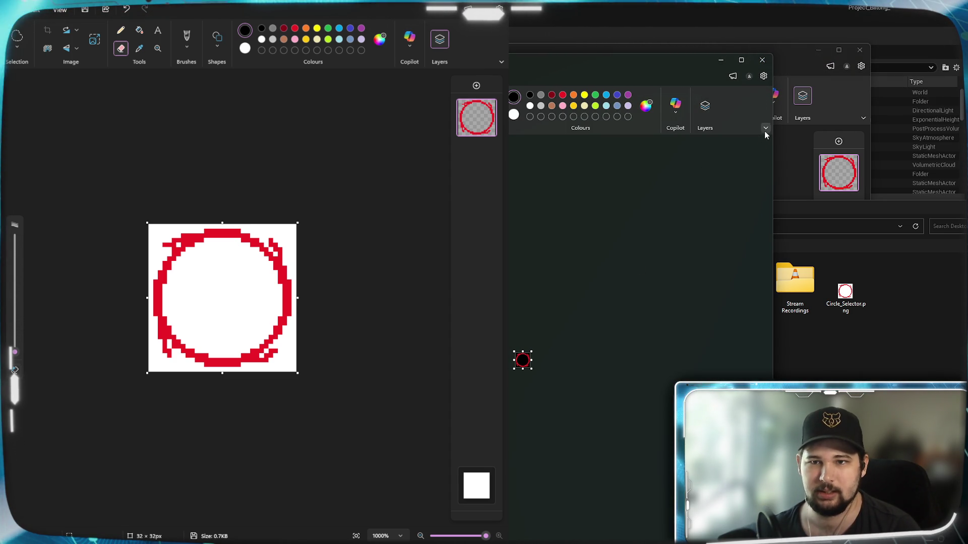
pyautogui.click(704, 105)
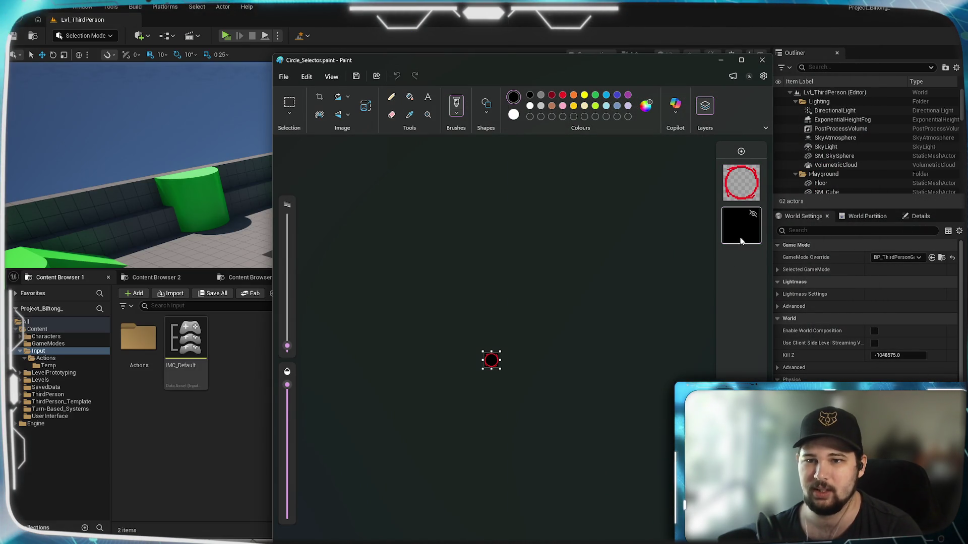
# Delete the black background layer and save the circle as Circle_Selector2.png
pyautogui.rightClick(743, 246)
pyautogui.click(768, 328)
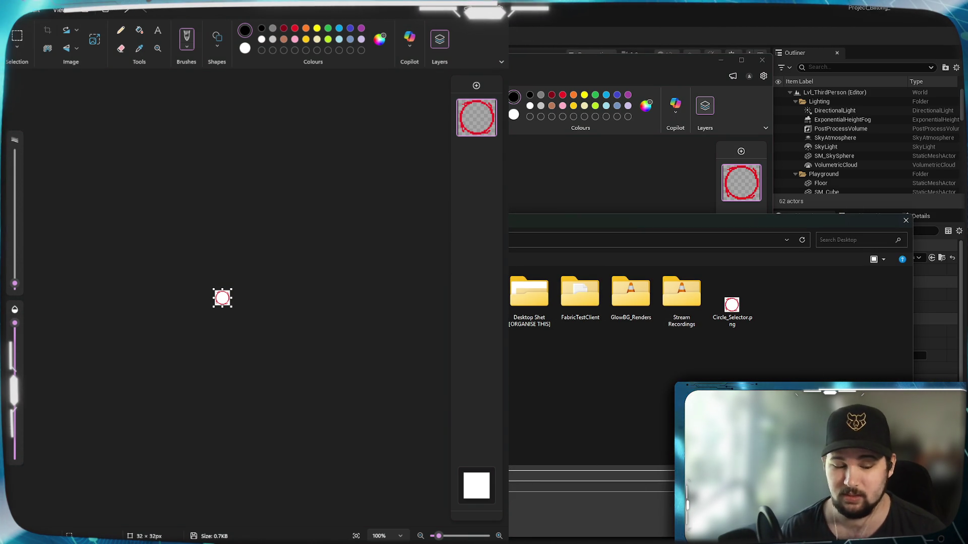
pyautogui.press('Return')
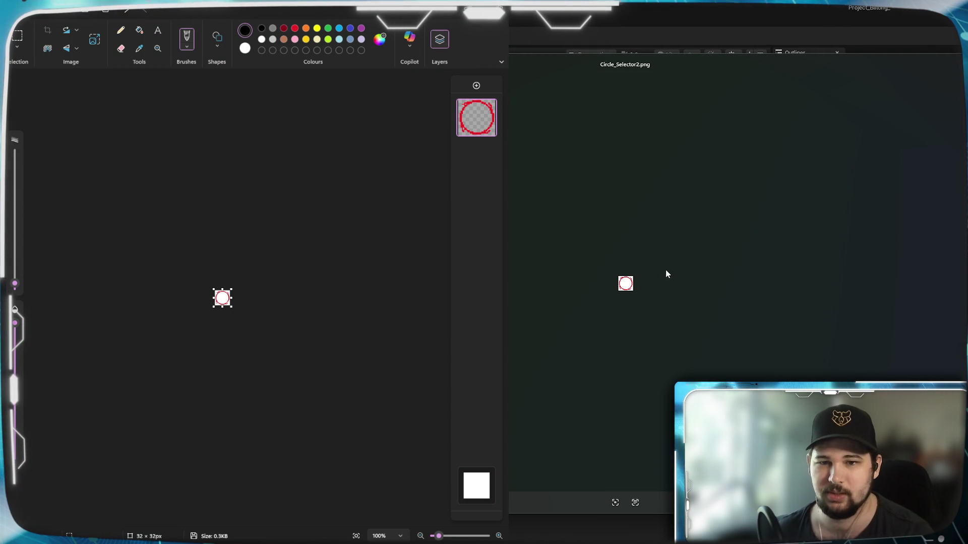
# Check the Circle_Selector2.png preview, then close it and Paint
pyautogui.scroll(2, 663, 269)
pyautogui.scroll(3, 664, 269)
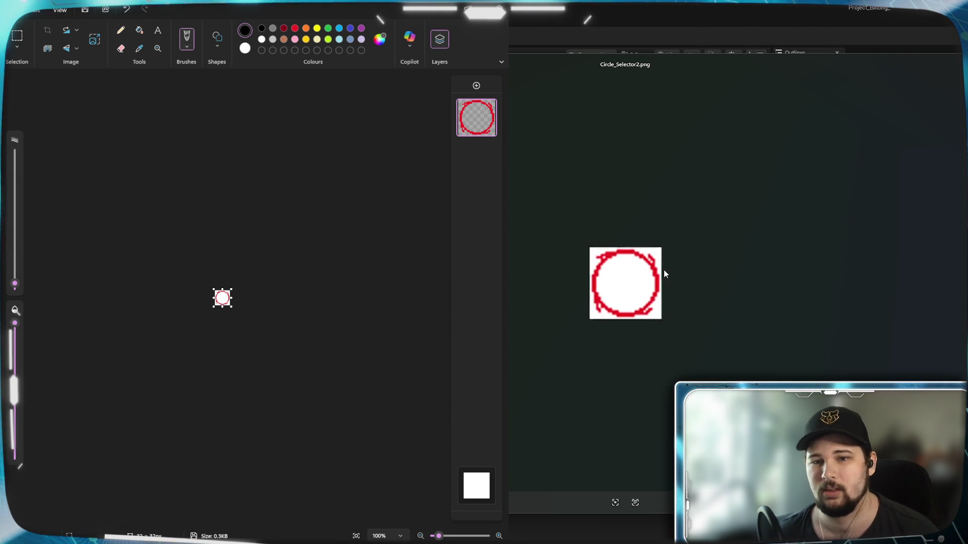
pyautogui.press('Escape')
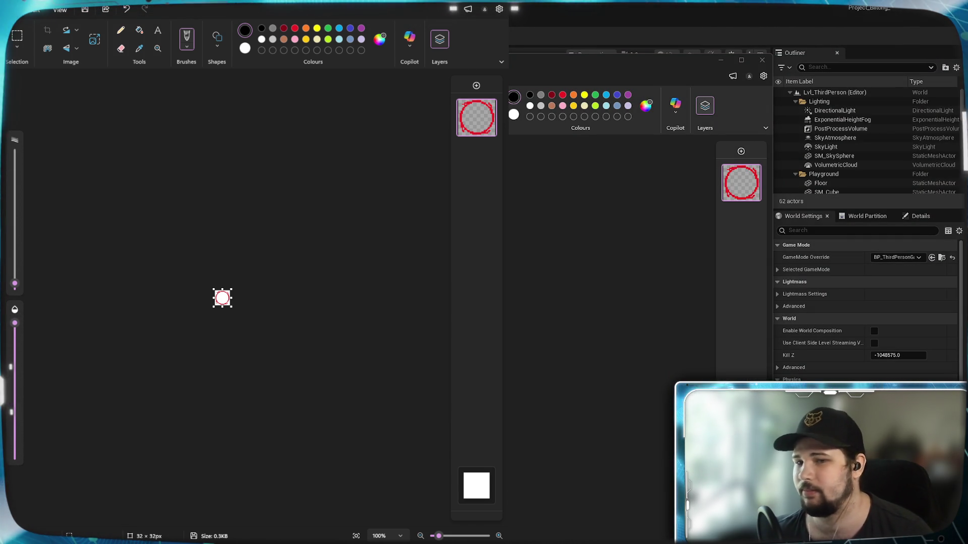
pyautogui.click(762, 63)
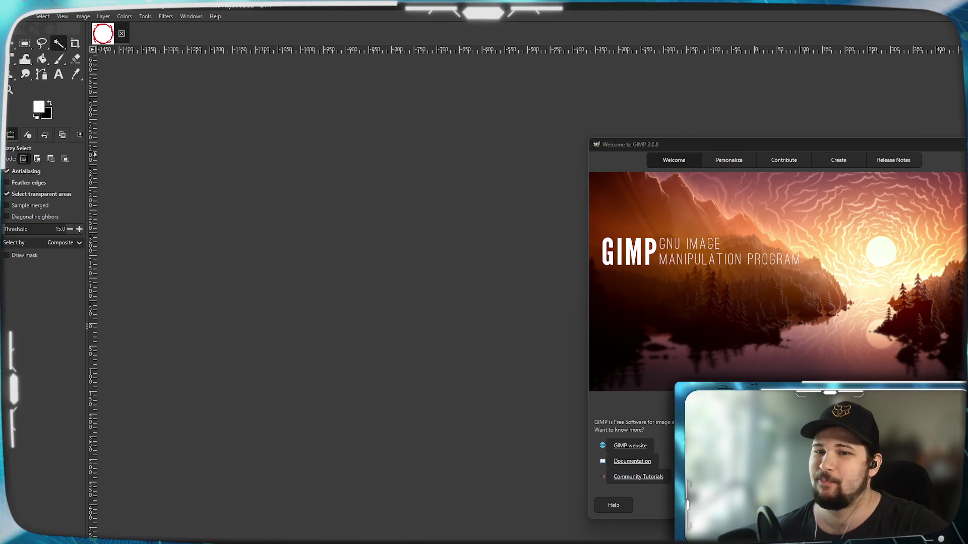
# Move the Welcome to GIMP window aside, then dismiss it
pyautogui.moveTo(853, 144)
pyautogui.mouseDown()
pyautogui.moveTo(640, 120)
pyautogui.moveTo(628, 137)
pyautogui.mouseUp()
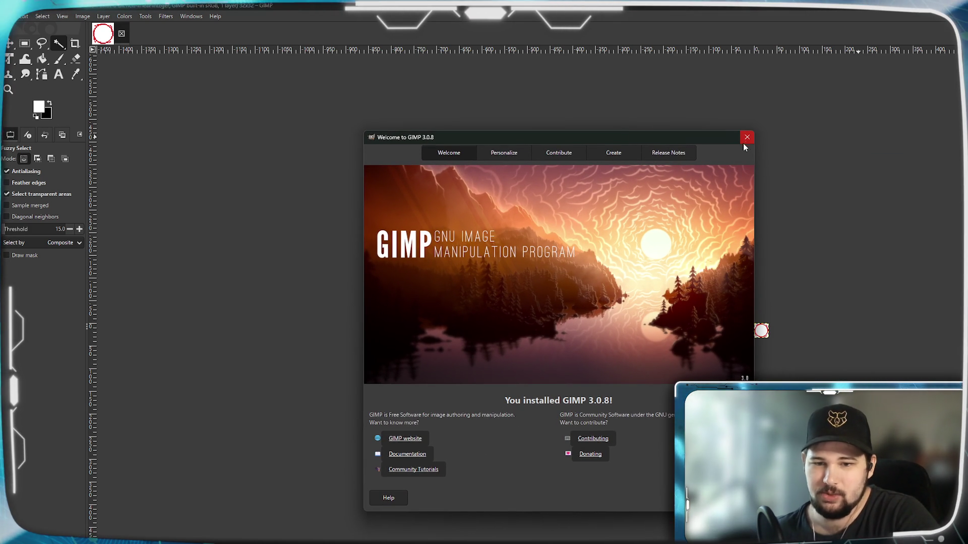
pyautogui.moveTo(697, 137); pyautogui.dragTo(697, 134)
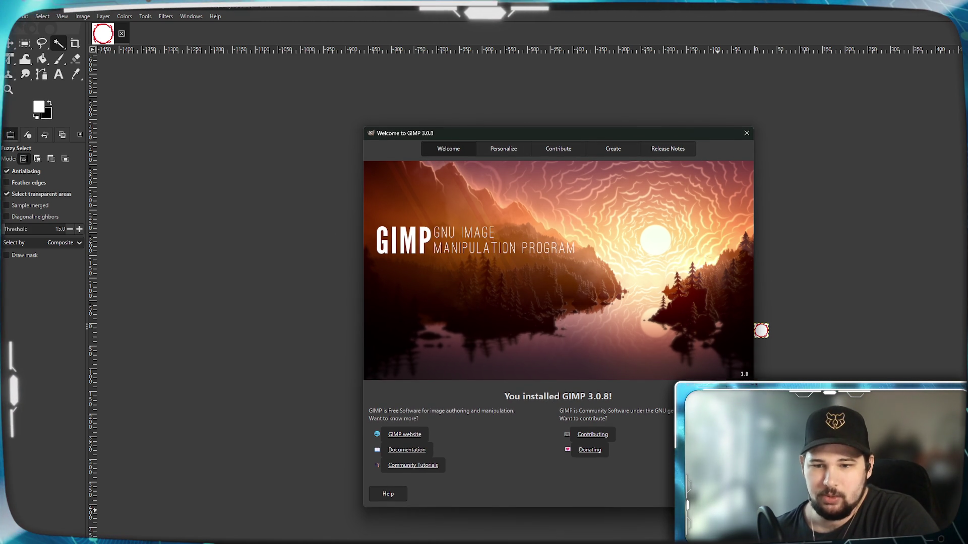
pyautogui.press('Escape')
# Zoom in on the ring, try selecting its white centre, then clear the selection
pyautogui.scroll(7, 776, 330)
pyautogui.scroll(2, 777, 330)
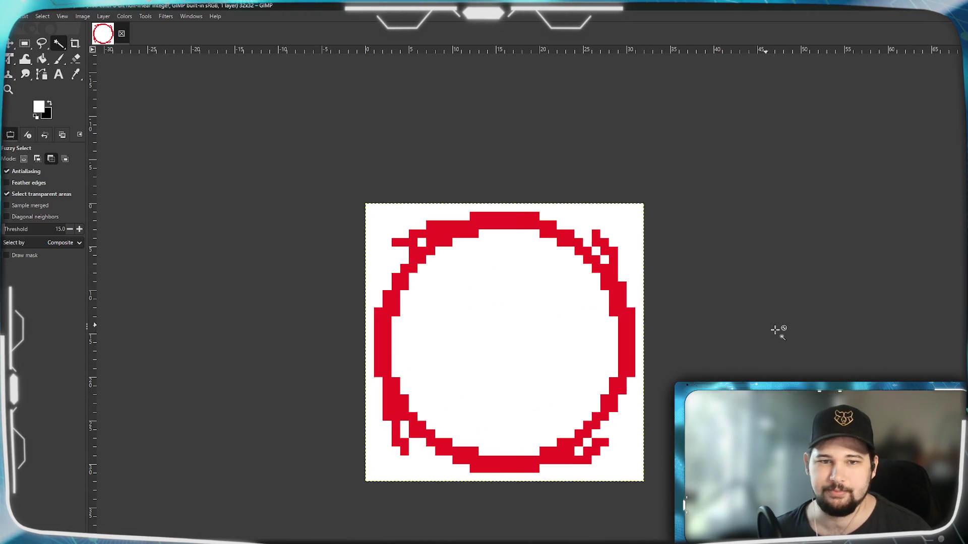
pyautogui.click(81, 16)
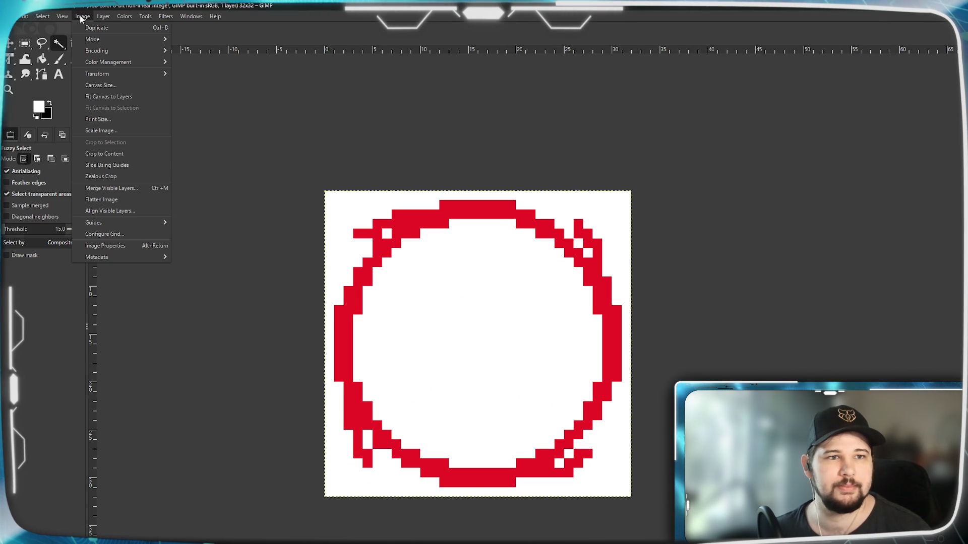
pyautogui.click(23, 140)
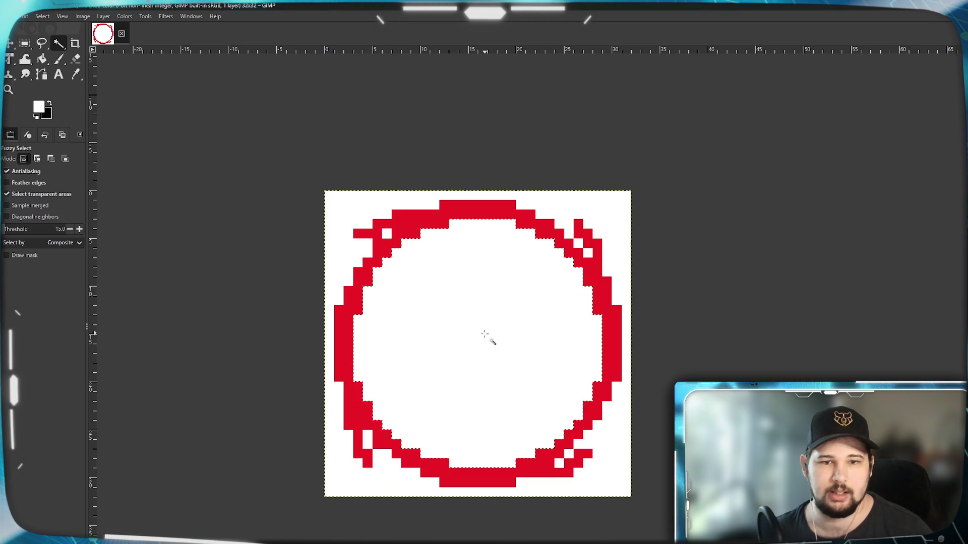
pyautogui.click(446, 354)
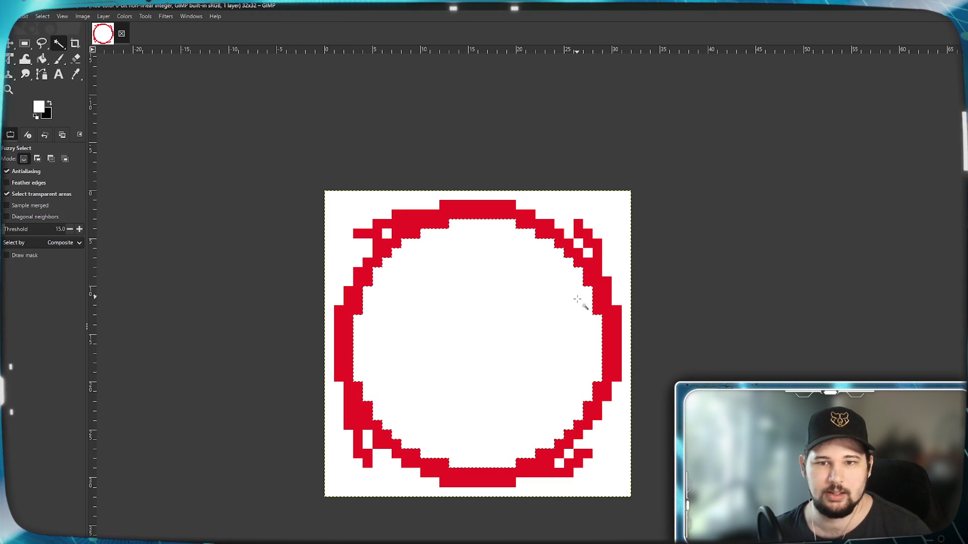
pyautogui.rightClick(499, 356)
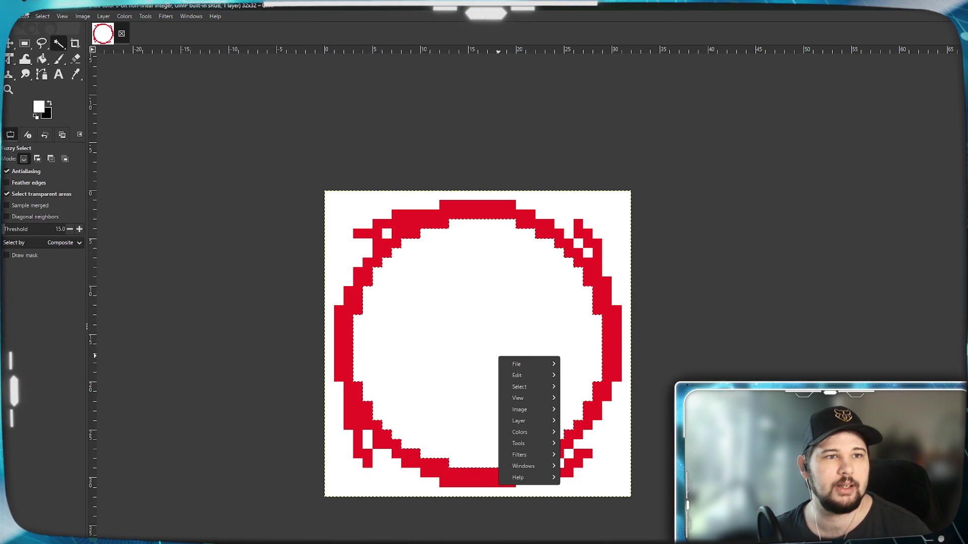
pyautogui.click(44, 18)
pyautogui.click(45, 16)
pyautogui.click(50, 38)
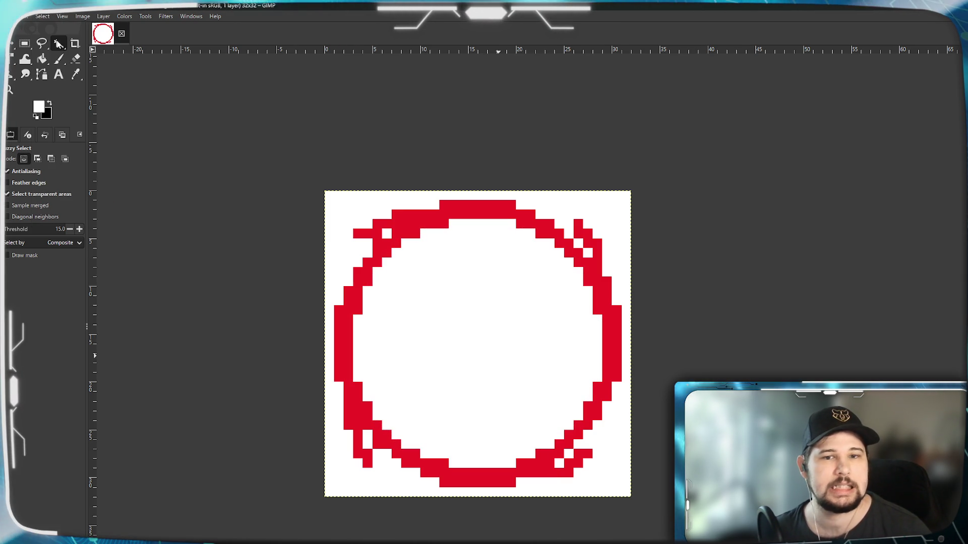
pyautogui.click(43, 16)
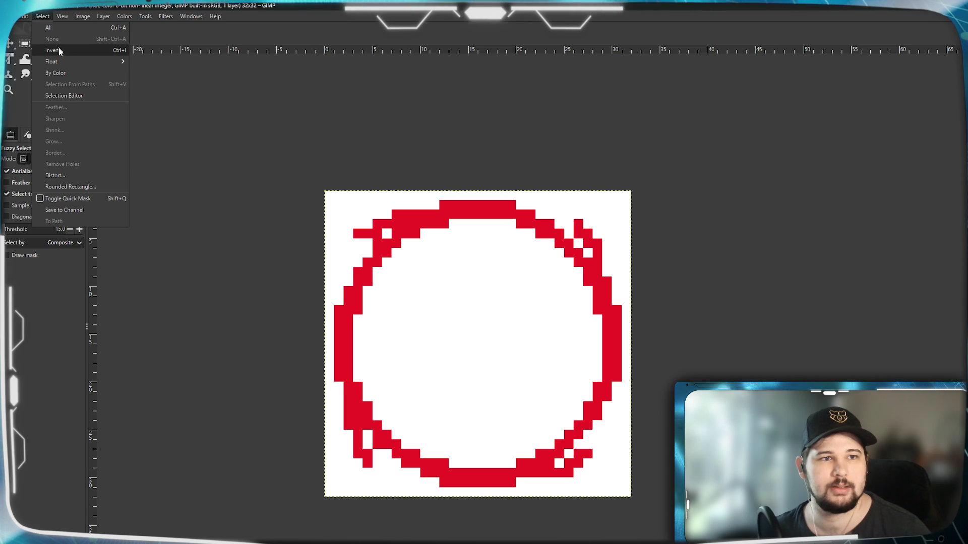
pyautogui.click(387, 147)
# Select the white outside the ring plus two small gaps, and delete them to transparency
pyautogui.click(337, 211)
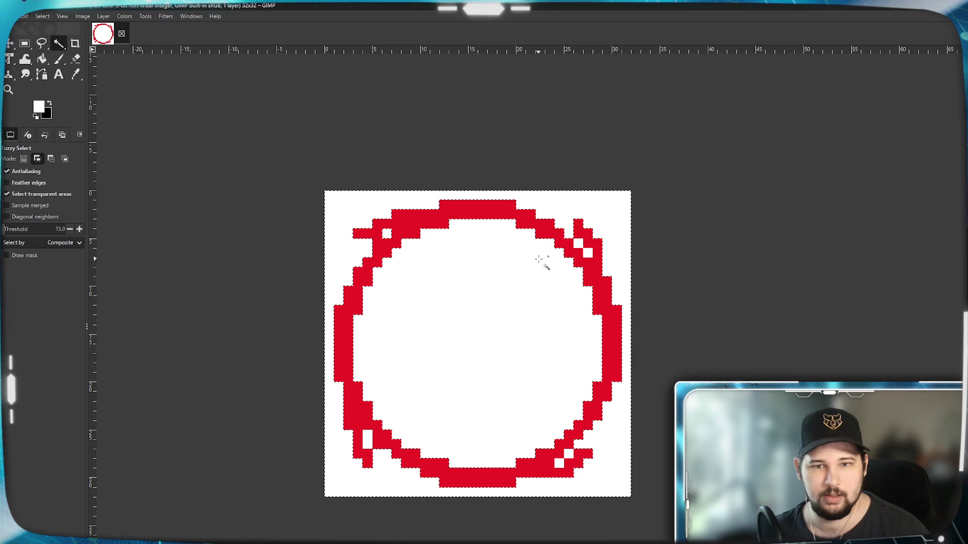
pyautogui.keyDown('shift'); pyautogui.click(588, 253); pyautogui.keyUp('shift')
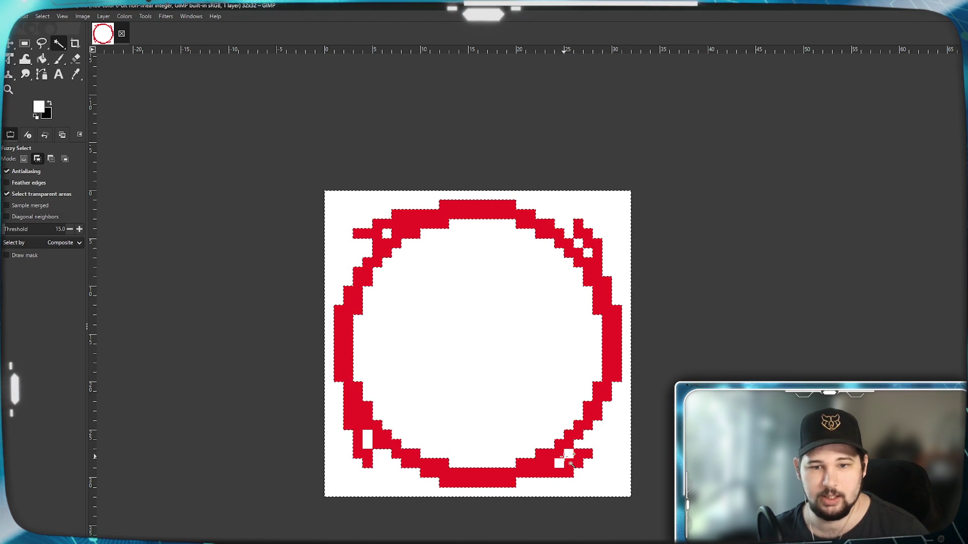
pyautogui.keyDown('shift'); pyautogui.click(561, 462); pyautogui.keyUp('shift')
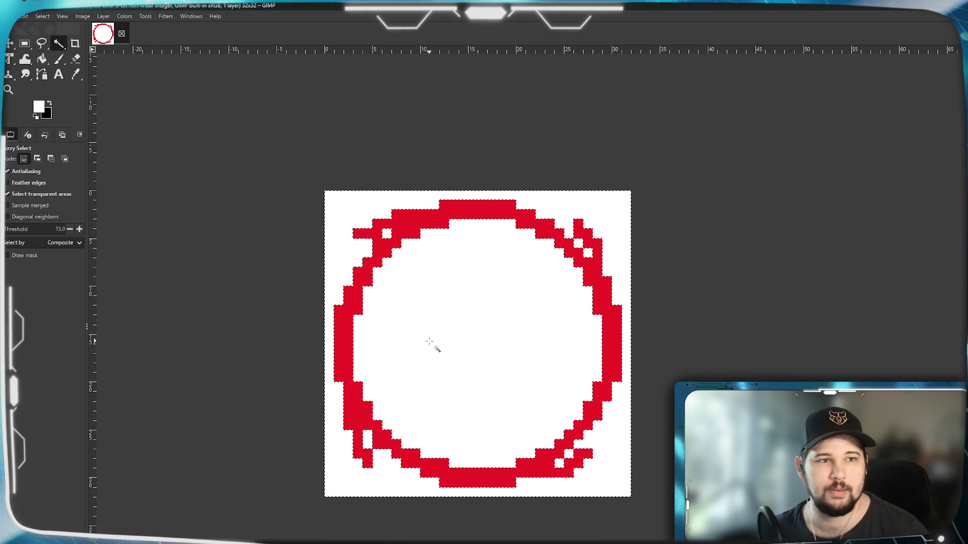
pyautogui.press('Delete')
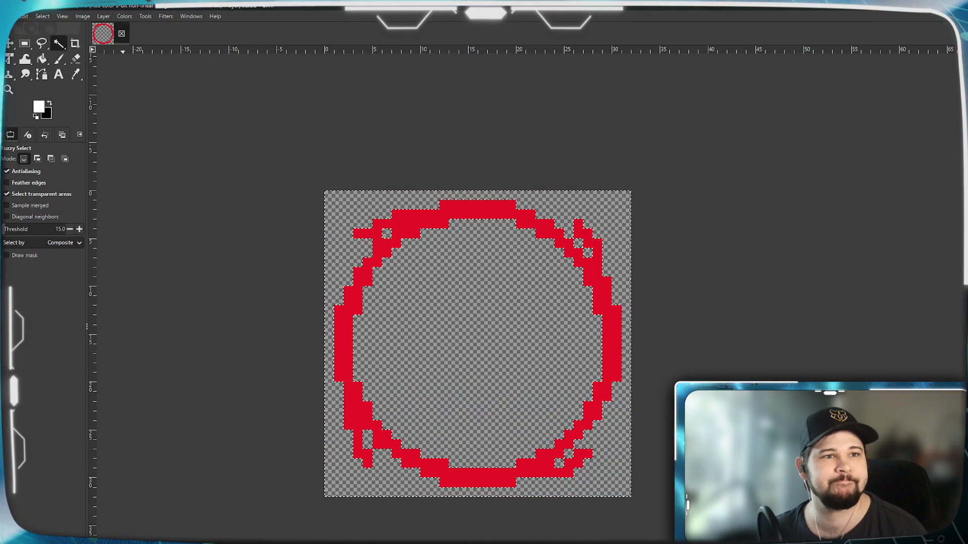
# Export the ring as PNG, replacing Circle_Selector.png on the Desktop, then quit GIMP
pyautogui.click(20, 16)
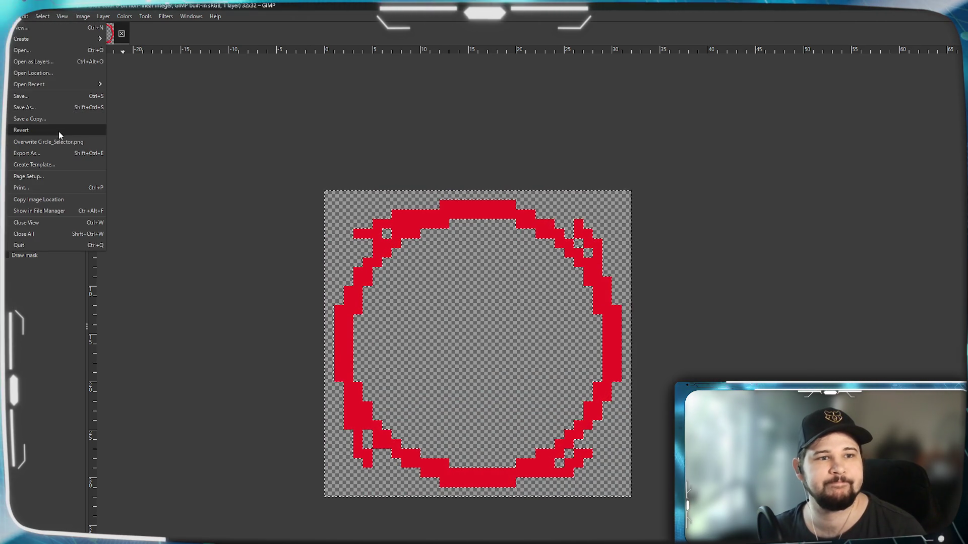
pyautogui.click(44, 154)
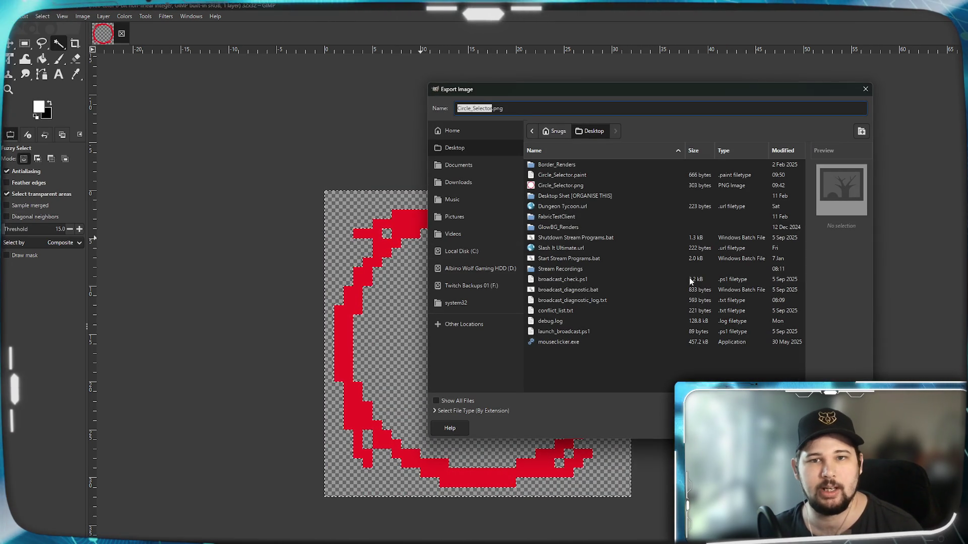
pyautogui.click(561, 185)
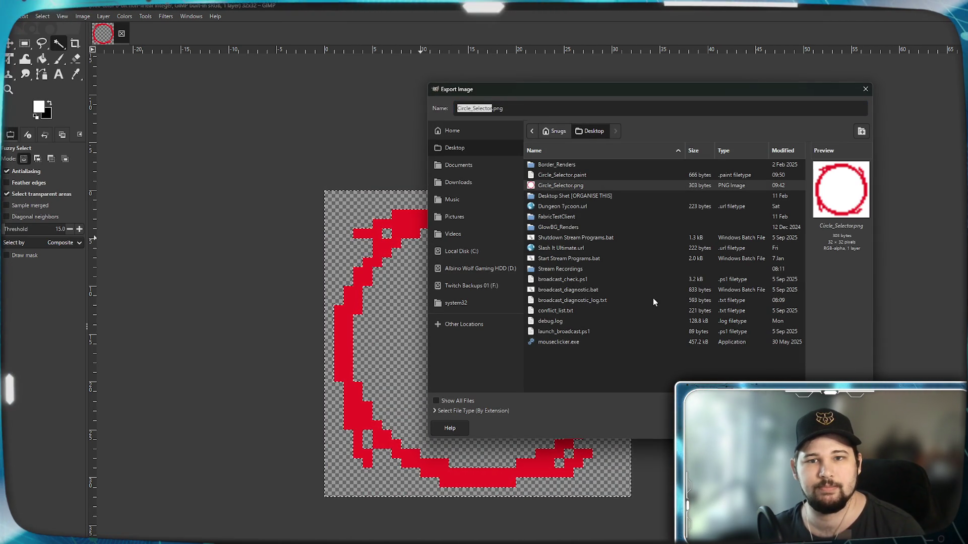
pyautogui.press('Return')
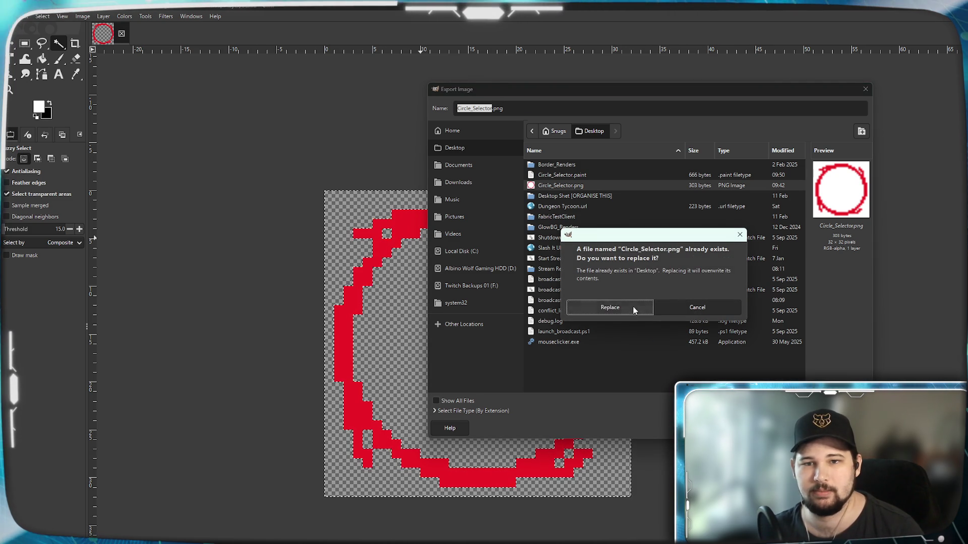
pyautogui.click(629, 308)
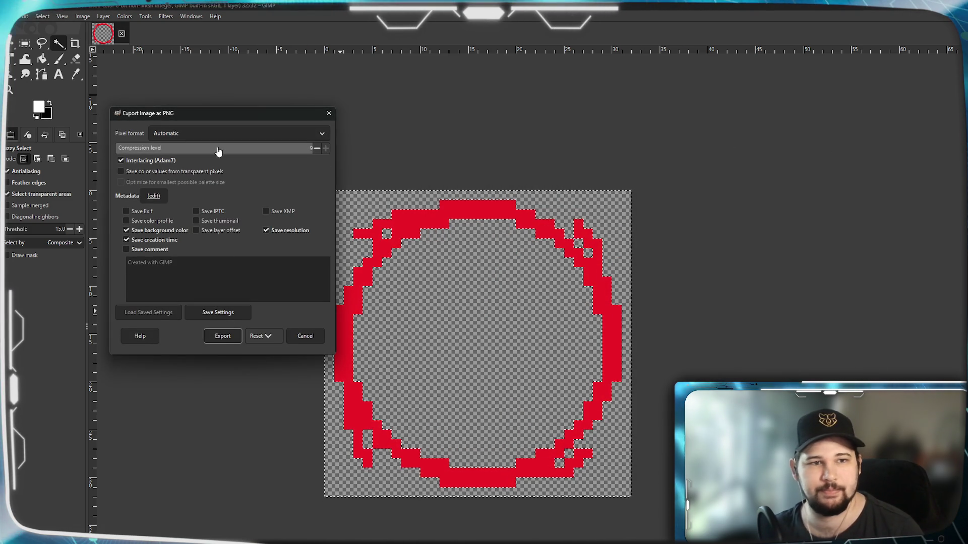
pyautogui.press('Return')
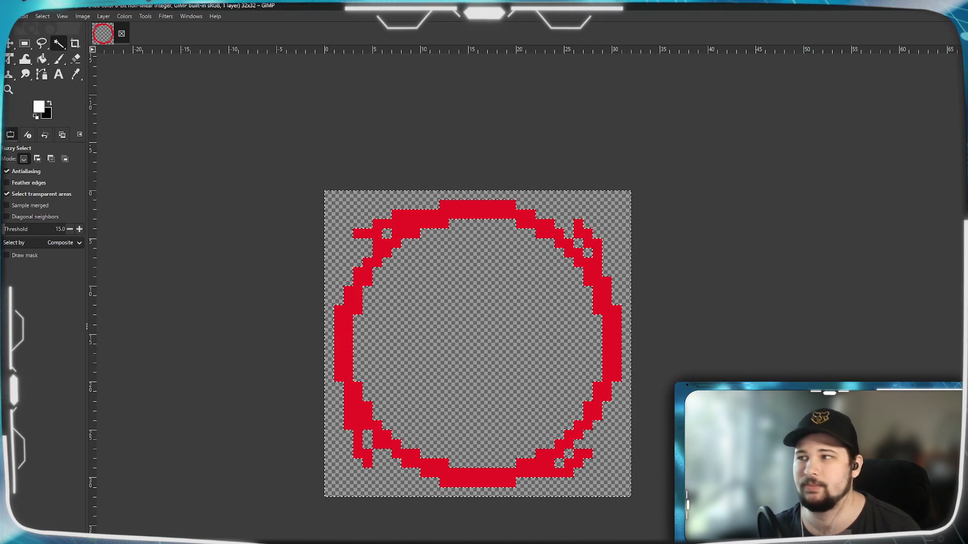
pyautogui.hotkey('ctrl', 'q')
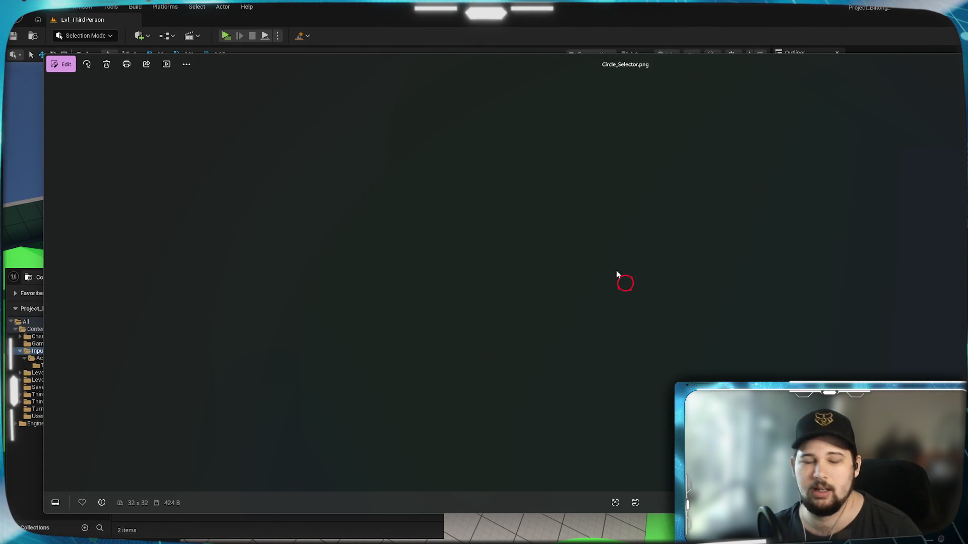
# In Content Browser 3, create a 'Decals' folder under Content and open it
pyautogui.scroll(5, 618, 270)
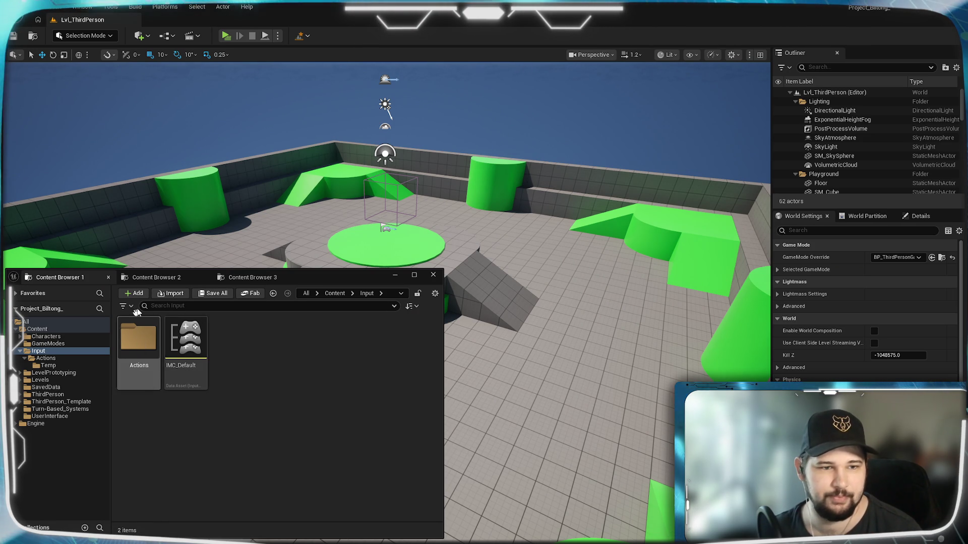
pyautogui.click(251, 277)
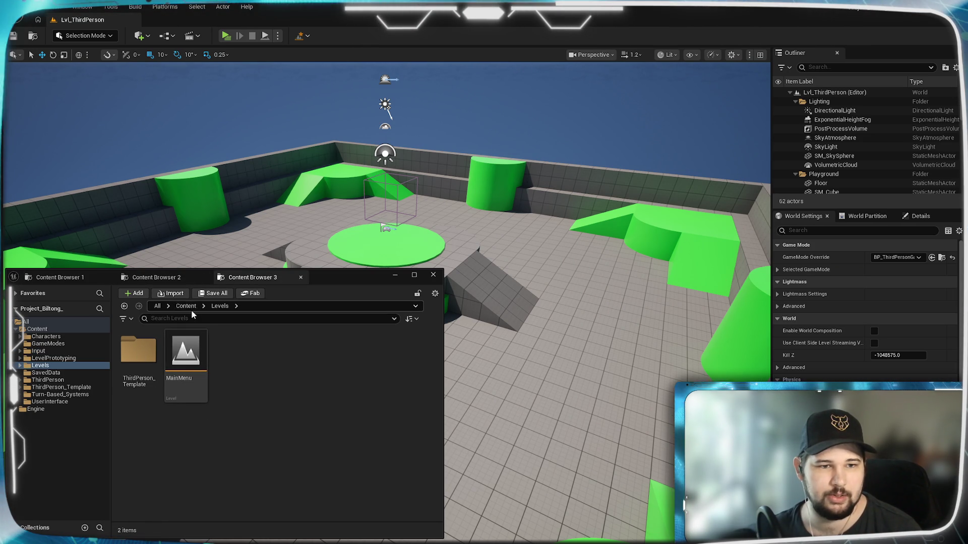
pyautogui.hotkey('alt', 'Left')
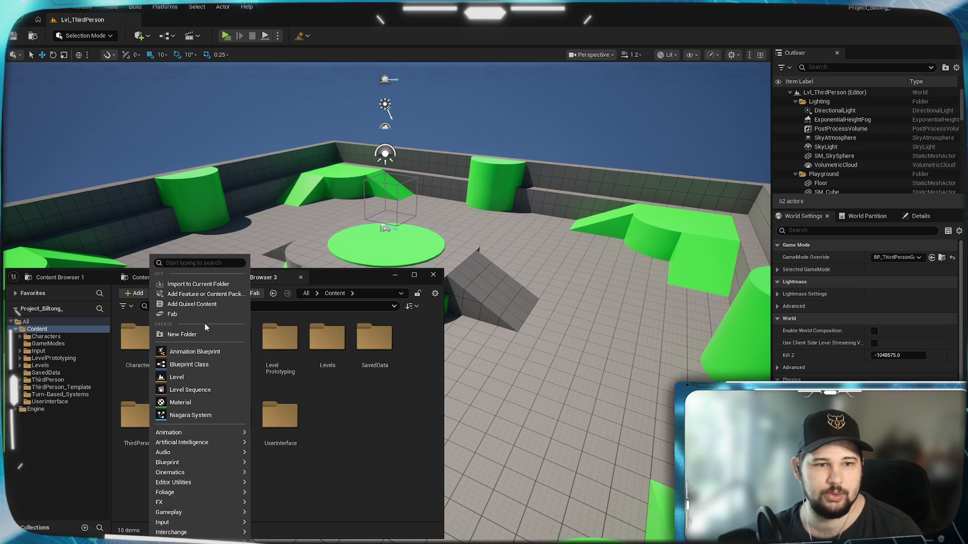
pyautogui.click(192, 334)
pyautogui.write('Decals')
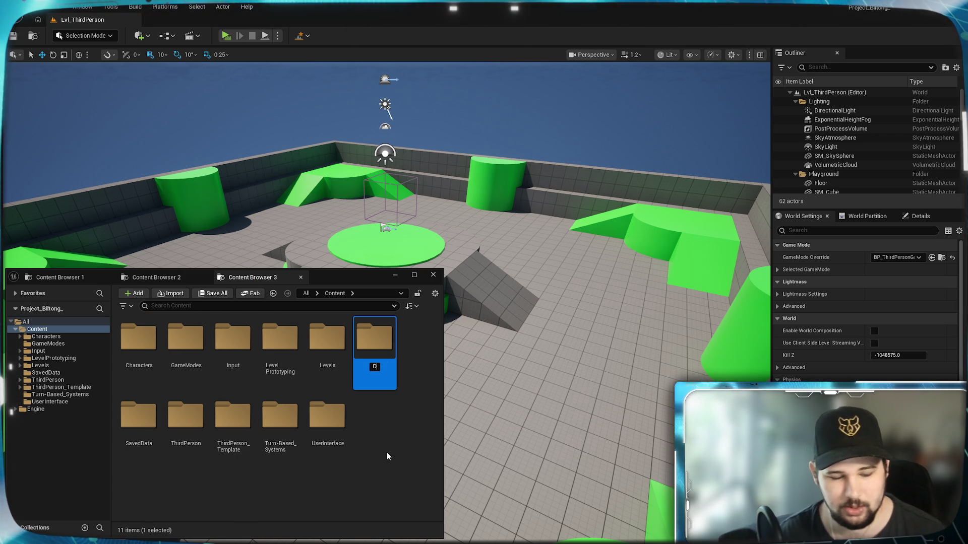
pyautogui.press('Return')
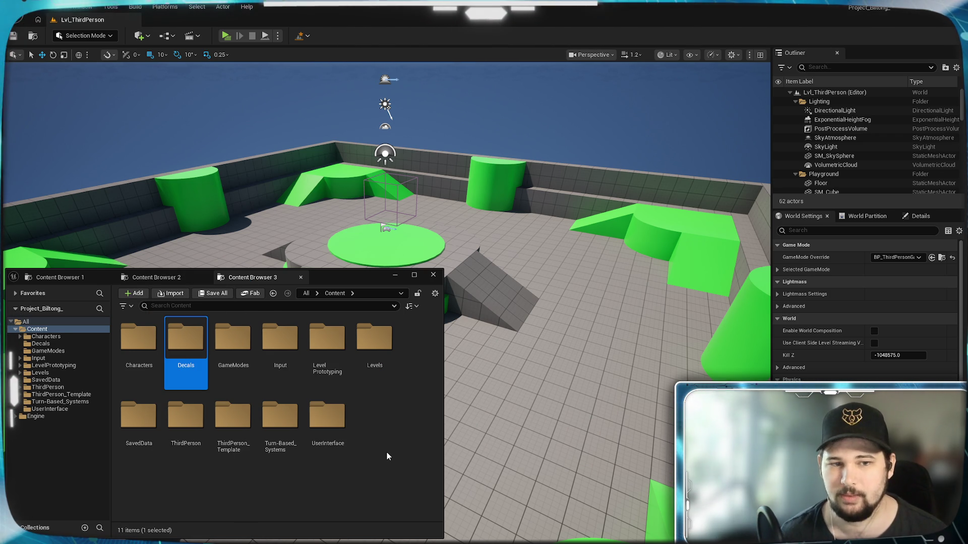
pyautogui.doubleClick(201, 340)
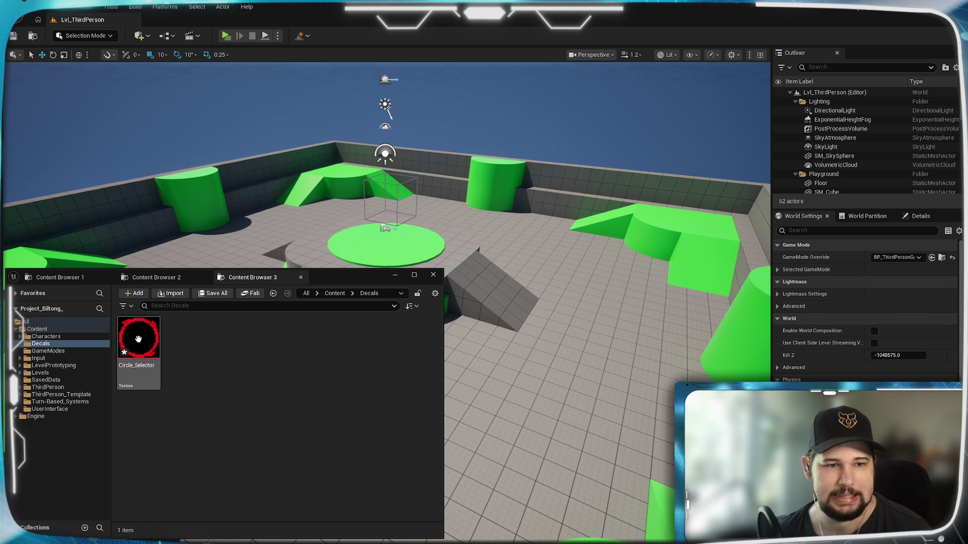
# Open the Circle_Selector texture and leave its Mip Gen Settings at FromTextureGroup
pyautogui.doubleClick(138, 338)
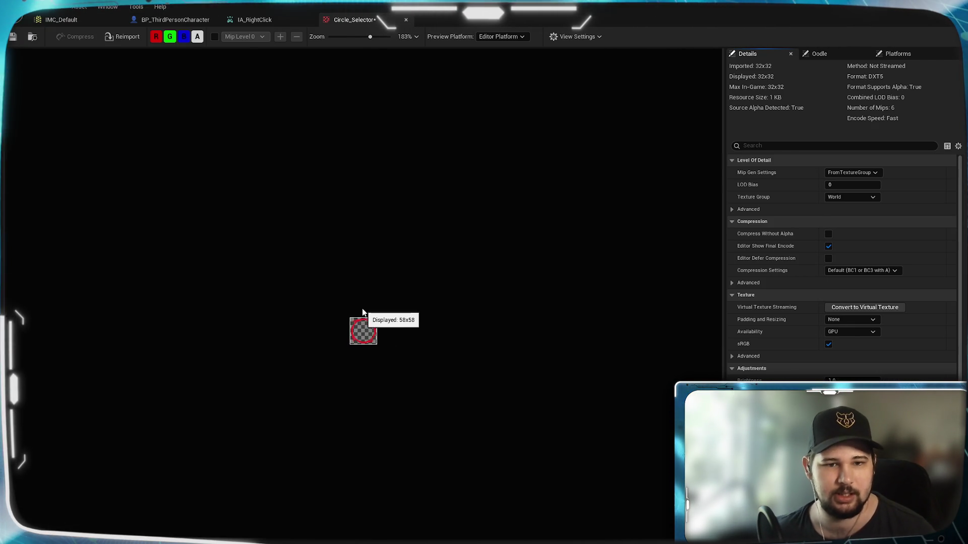
pyautogui.scroll(10, 383, 348)
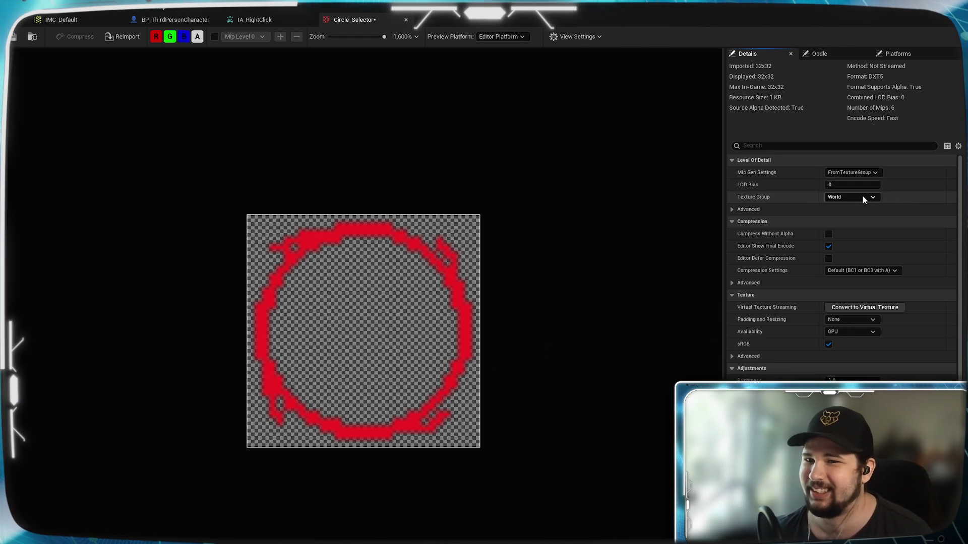
pyautogui.click(878, 201)
pyautogui.click(880, 176)
pyautogui.click(875, 173)
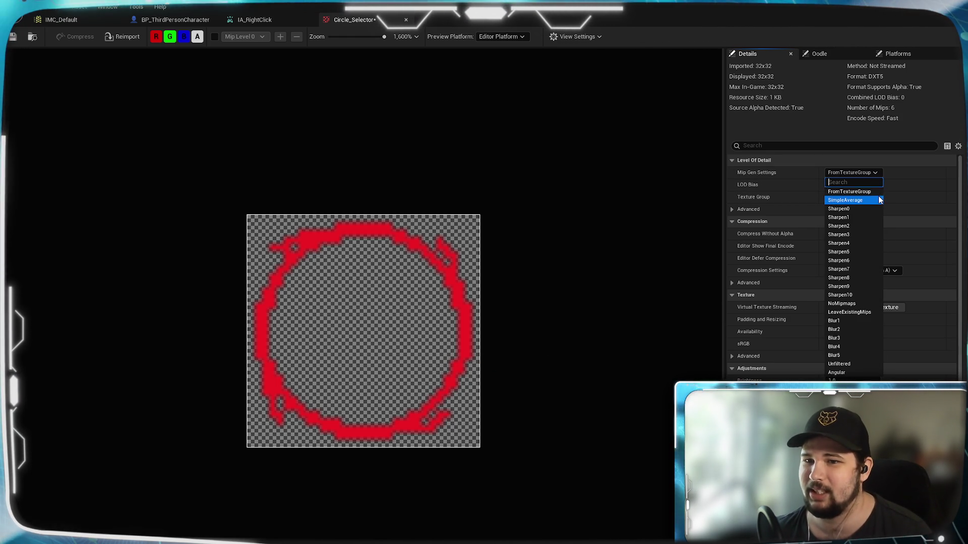
pyautogui.click(874, 173)
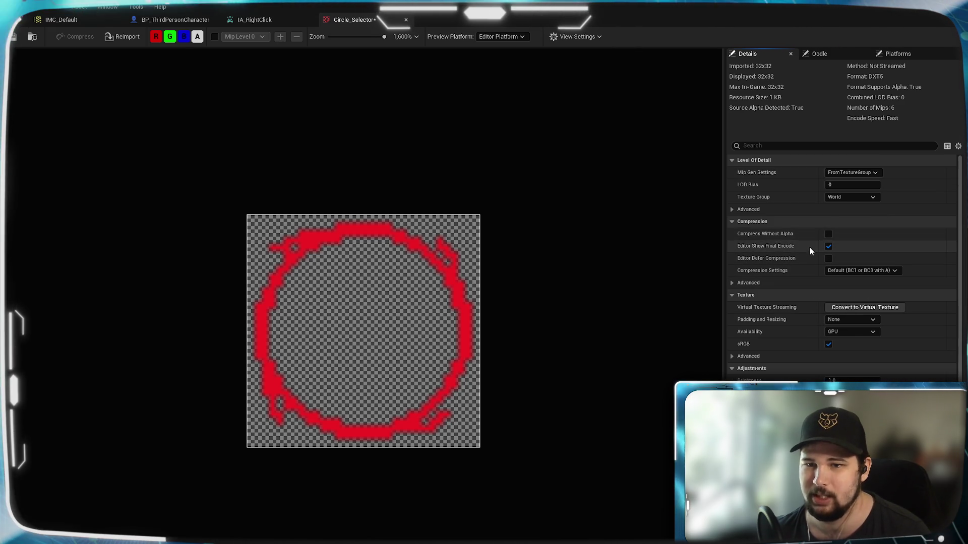
pyautogui.scroll(-1, 779, 352)
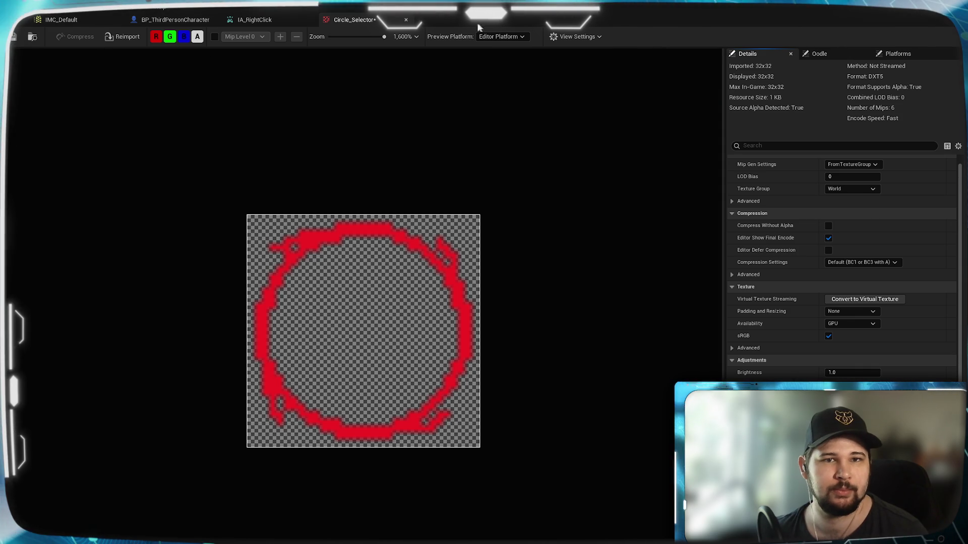
# Save Circle_Selector, close its editor, and return to BP_ThirdPersonCharacter's event graph
pyautogui.hotkey('ctrl', 's')
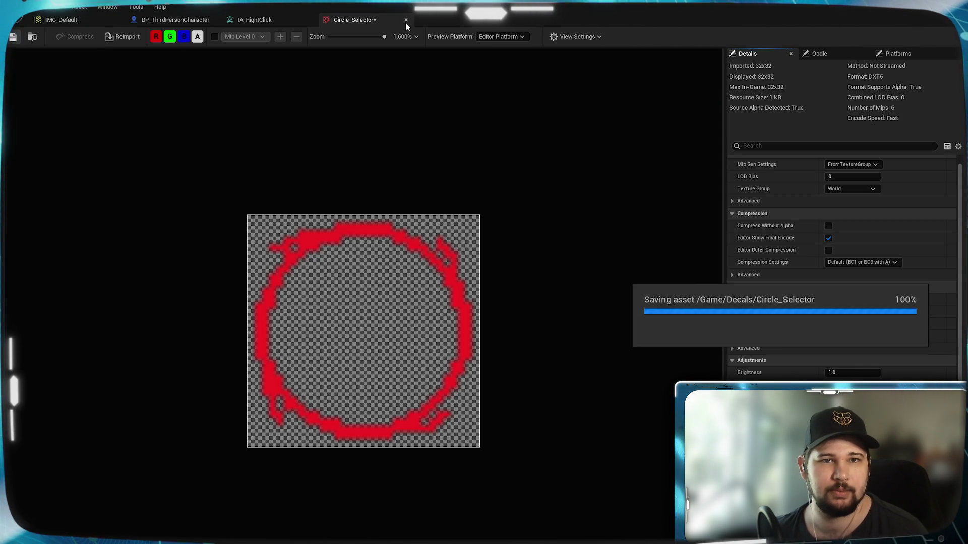
pyautogui.click(406, 20)
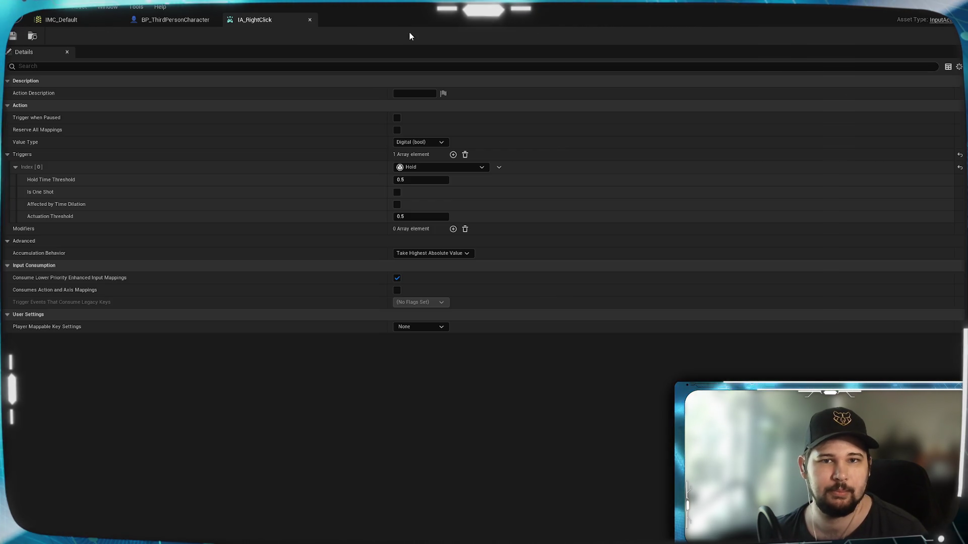
pyautogui.click(164, 19)
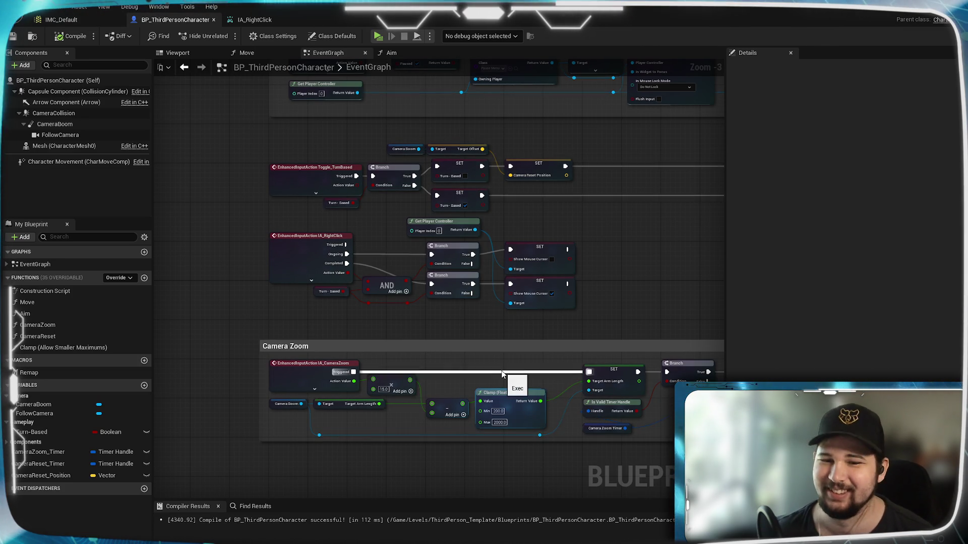
# Pan the event graph around the IA_RightClick nodes, then show the character's Viewport
pyautogui.moveTo(573, 325)
pyautogui.mouseDown()
pyautogui.moveTo(398, 337)
pyautogui.moveTo(516, 306)
pyautogui.moveTo(432, 281)
pyautogui.moveTo(425, 296)
pyautogui.moveTo(501, 267)
pyautogui.mouseUp()
pyautogui.scroll(2, 505, 303)
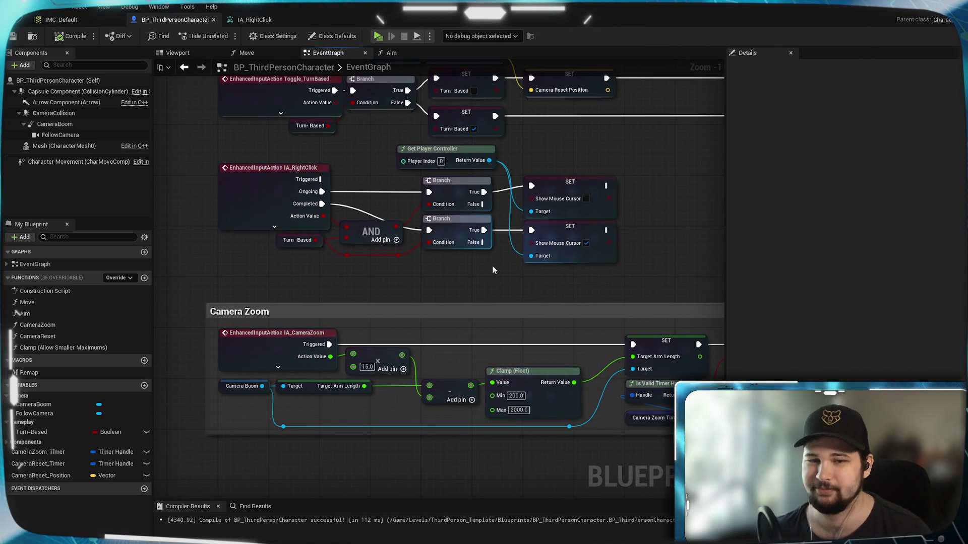
pyautogui.moveTo(367, 283); pyautogui.dragTo(334, 304)
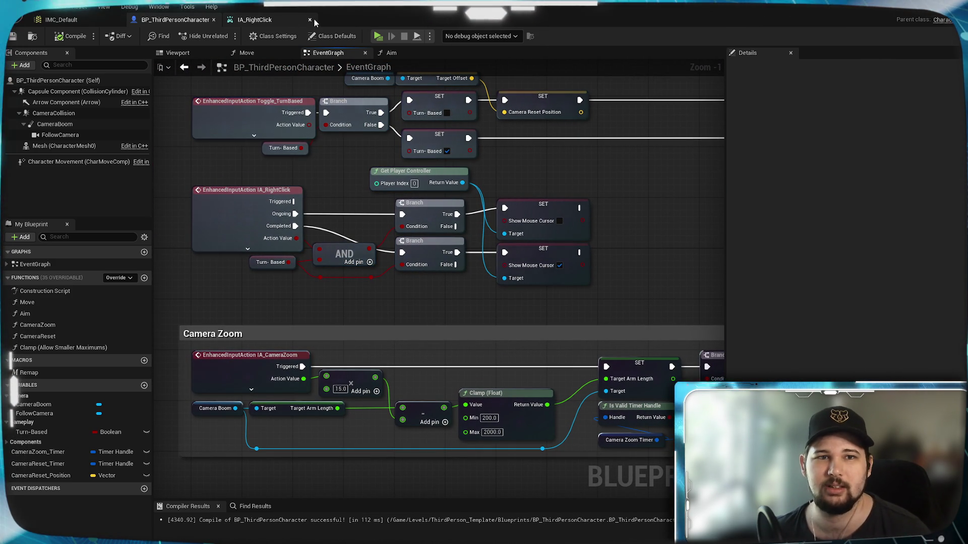
pyautogui.click(271, 19)
pyautogui.click(175, 19)
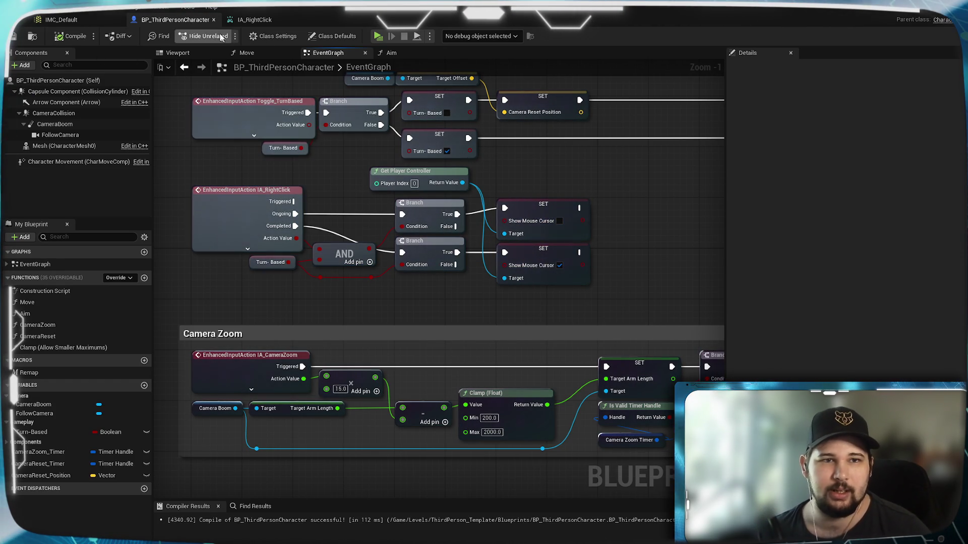
pyautogui.click(177, 56)
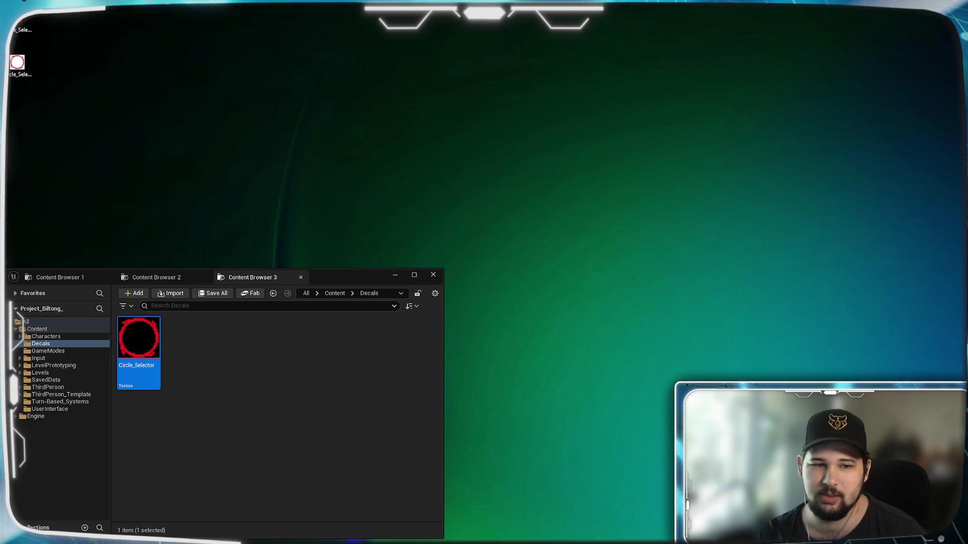
# Try dropping the Circle_Selector texture onto the character's components, CameraCollision and CameraBoom
pyautogui.click(192, 377)
pyautogui.moveTo(143, 336)
pyautogui.mouseDown()
pyautogui.moveTo(75, 151)
pyautogui.moveTo(73, 168)
pyautogui.moveTo(46, 124)
pyautogui.moveTo(70, 106)
pyautogui.moveTo(84, 114)
pyautogui.mouseUp()
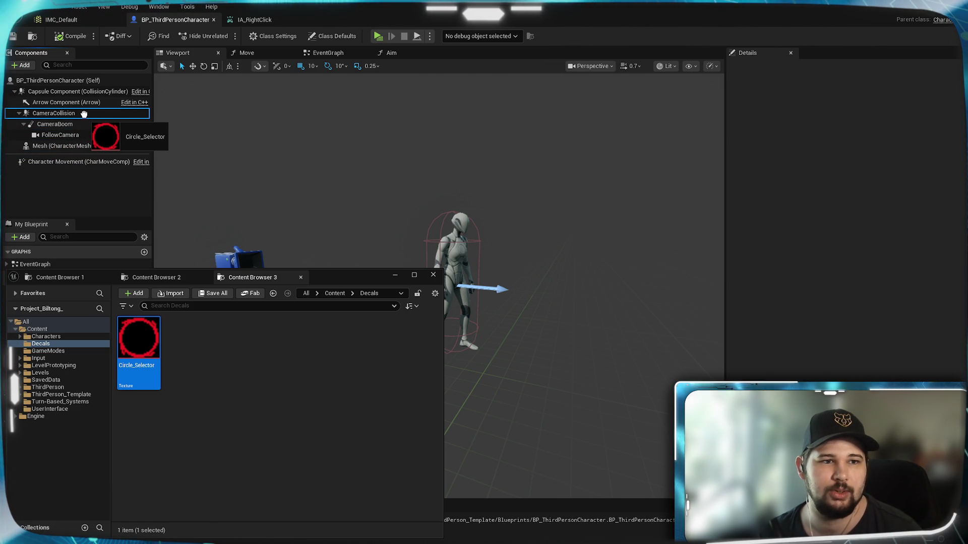
pyautogui.moveTo(83, 115); pyautogui.dragTo(80, 115)
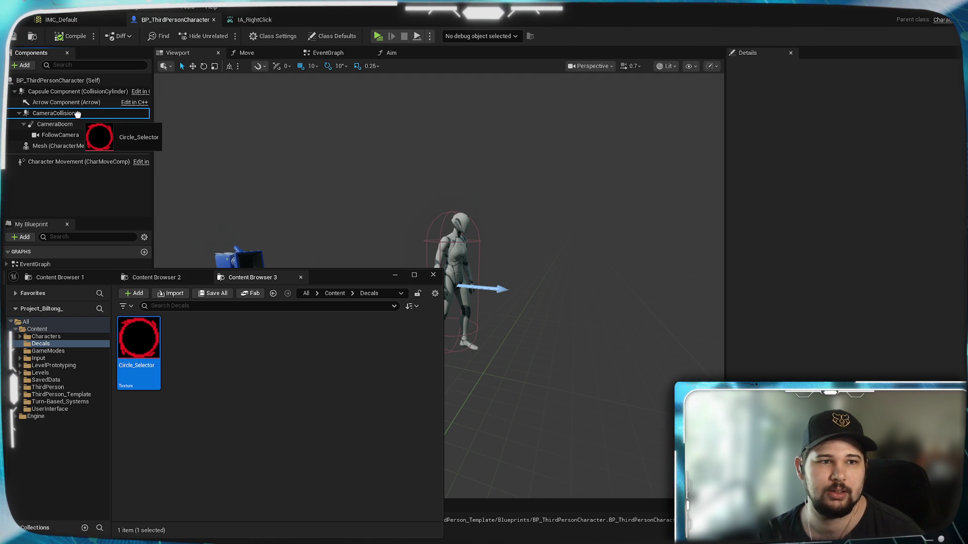
pyautogui.moveTo(77, 114); pyautogui.dragTo(74, 121)
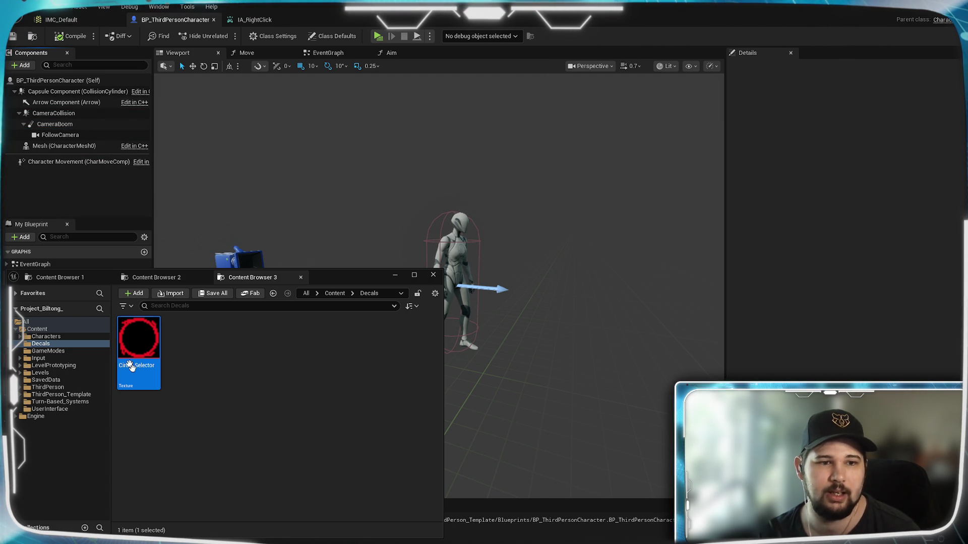
# Close the floating Content Browser and search the Add component list for 'Decal'
pyautogui.click(33, 56)
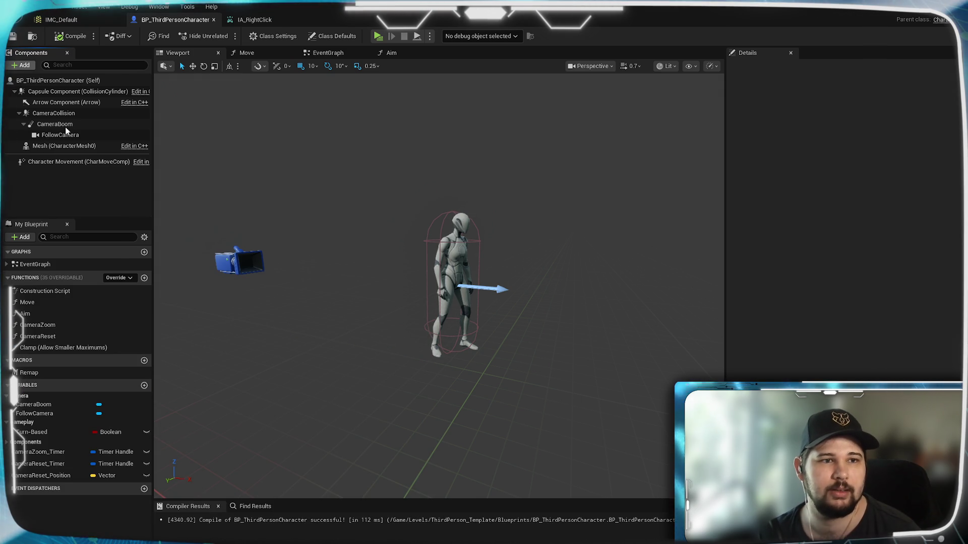
pyautogui.click(23, 65)
pyautogui.write('Deca')
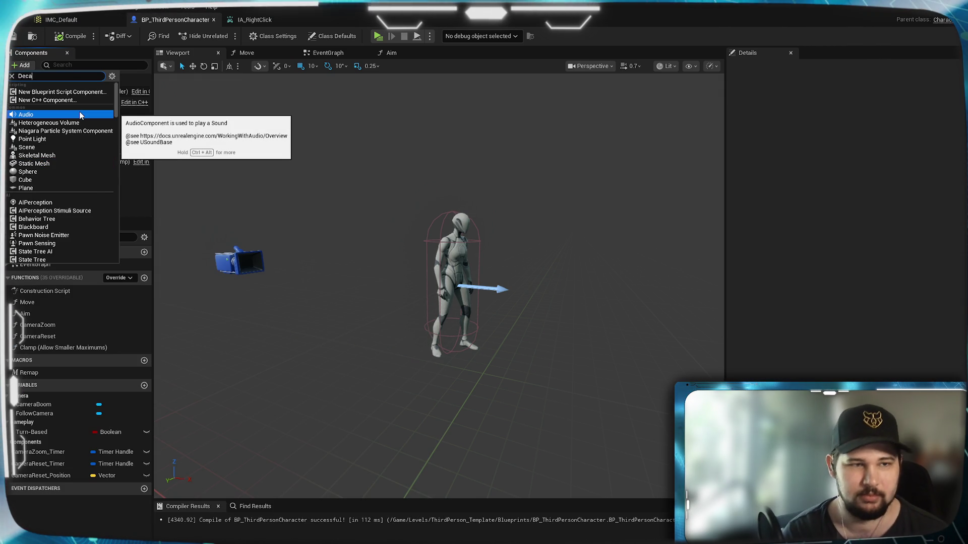
pyautogui.write('l')
# Add a Decal component to the character and name it CircleSelector
pyautogui.press('Return')
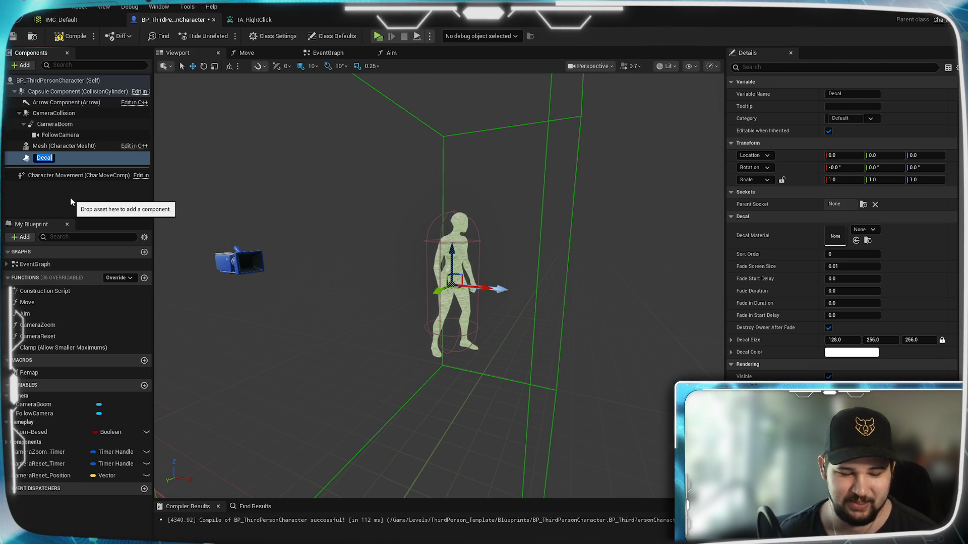
pyautogui.write('Circle')
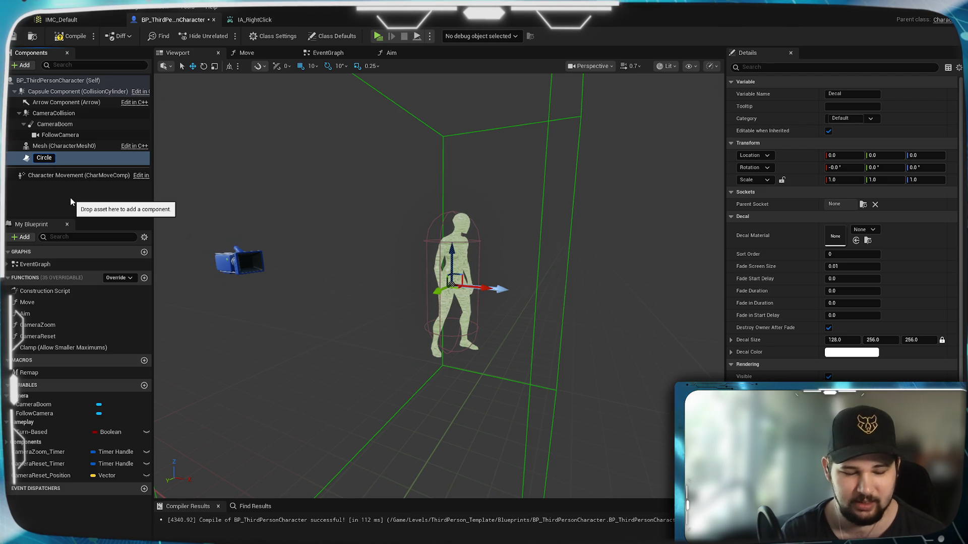
pyautogui.write('Selector')
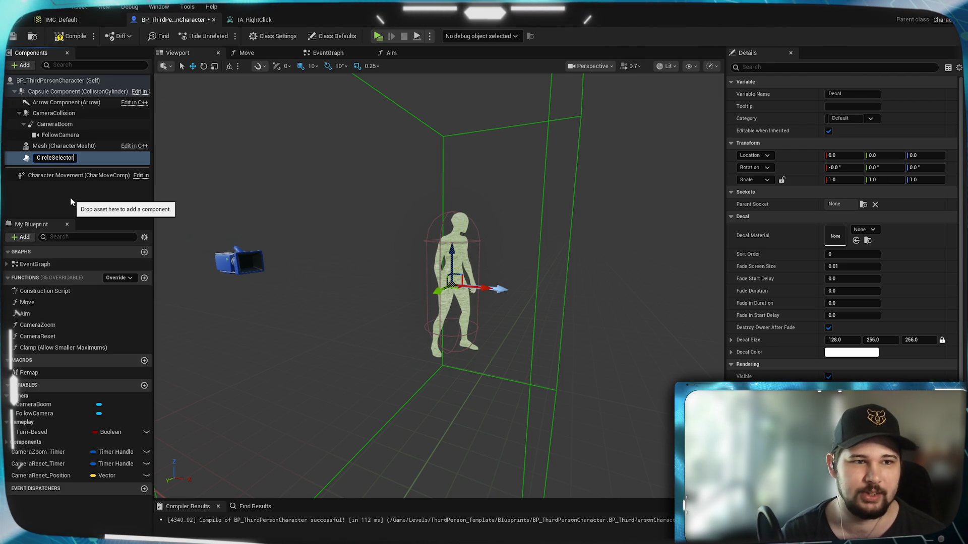
pyautogui.press('Return')
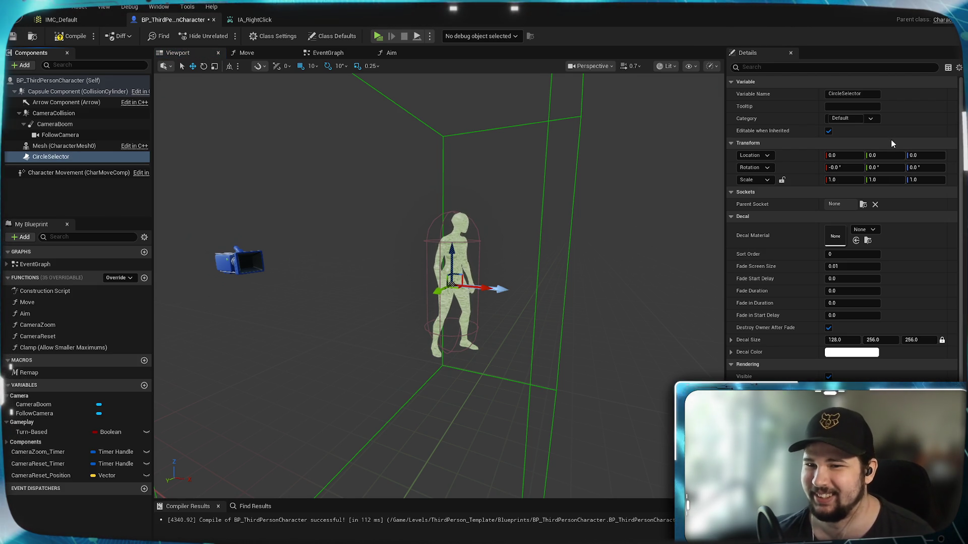
# Look over the Decal Material choices without picking one, then bring up the Content Browser
pyautogui.click(872, 229)
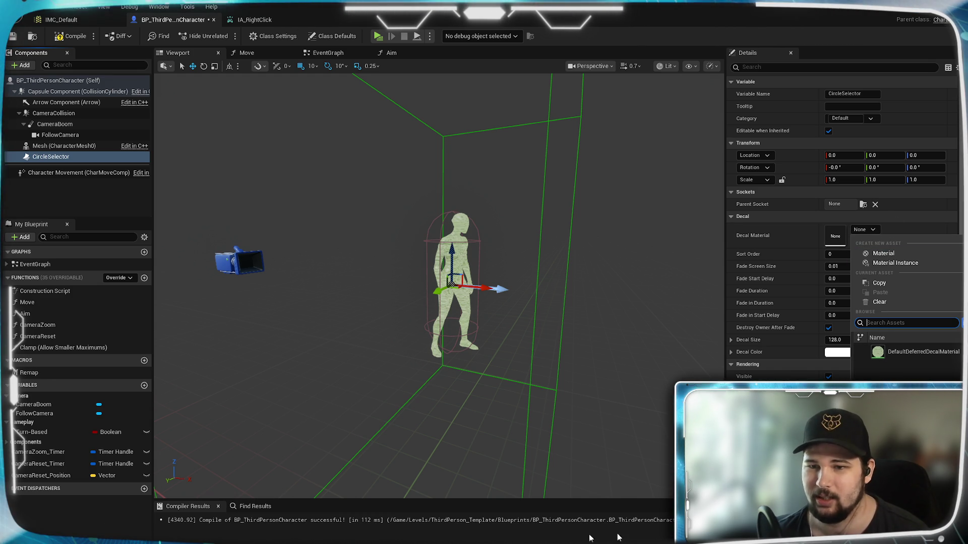
pyautogui.press('Escape')
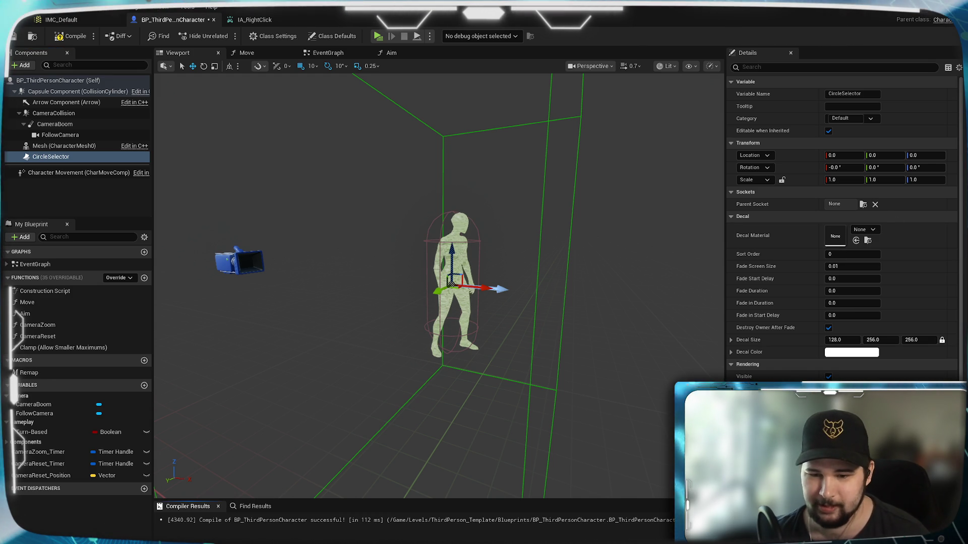
pyautogui.hotkey('ctrl', 'space')
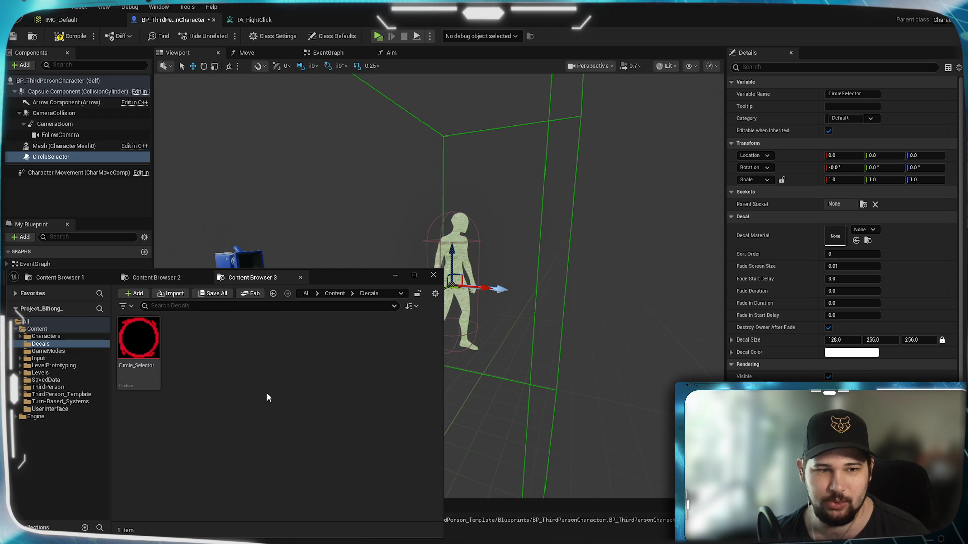
# Dismiss the unused new-asset menu and open Circle_Selector in the Texture Editor
pyautogui.rightClick(217, 369)
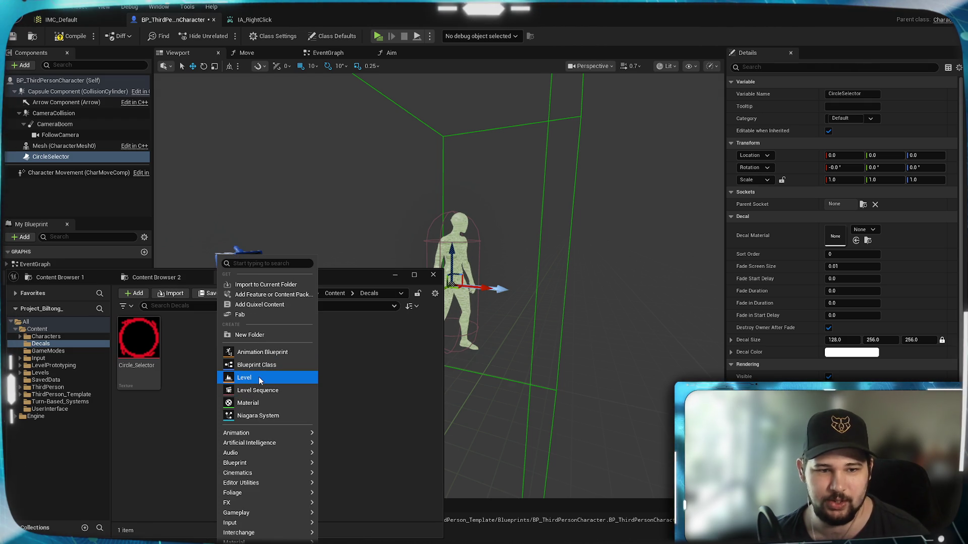
pyautogui.click(247, 263)
pyautogui.write('decal')
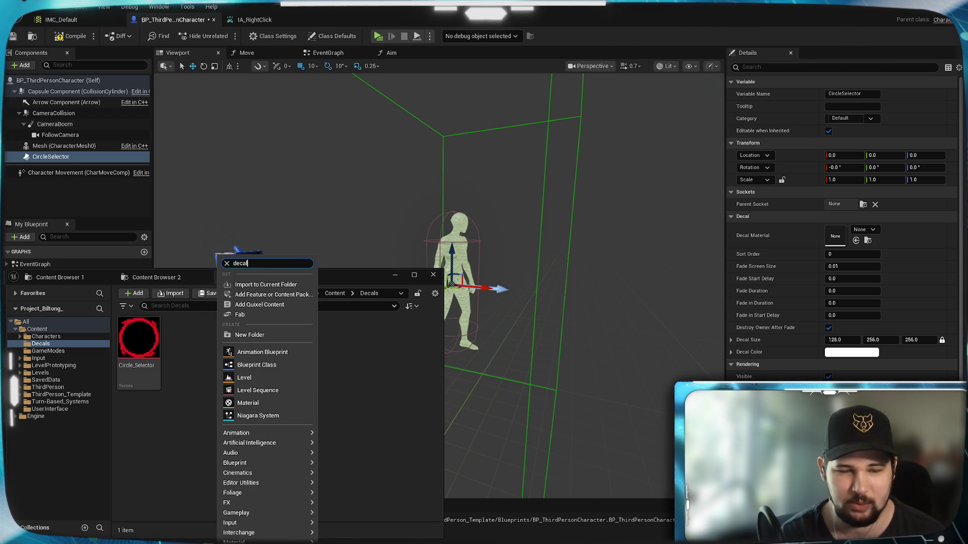
pyautogui.press('Escape')
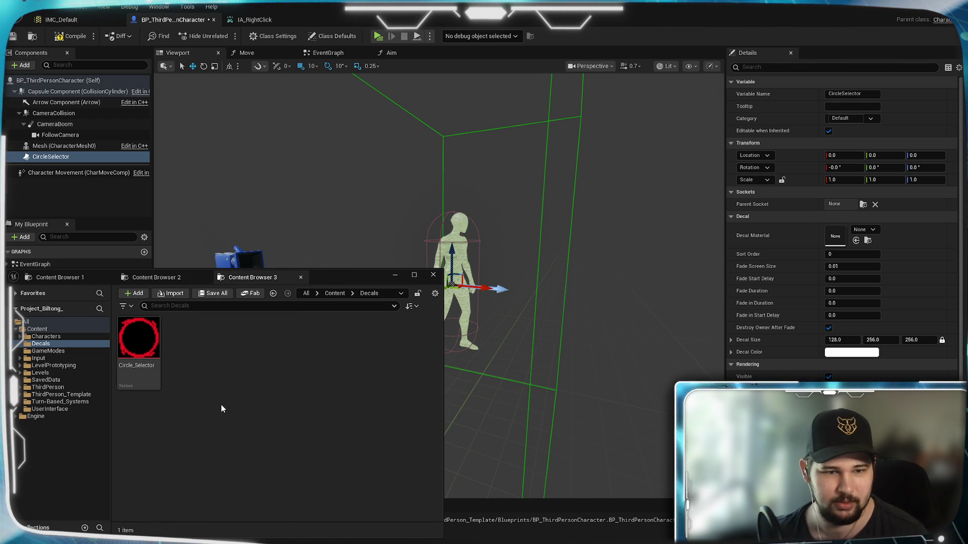
pyautogui.press('Escape')
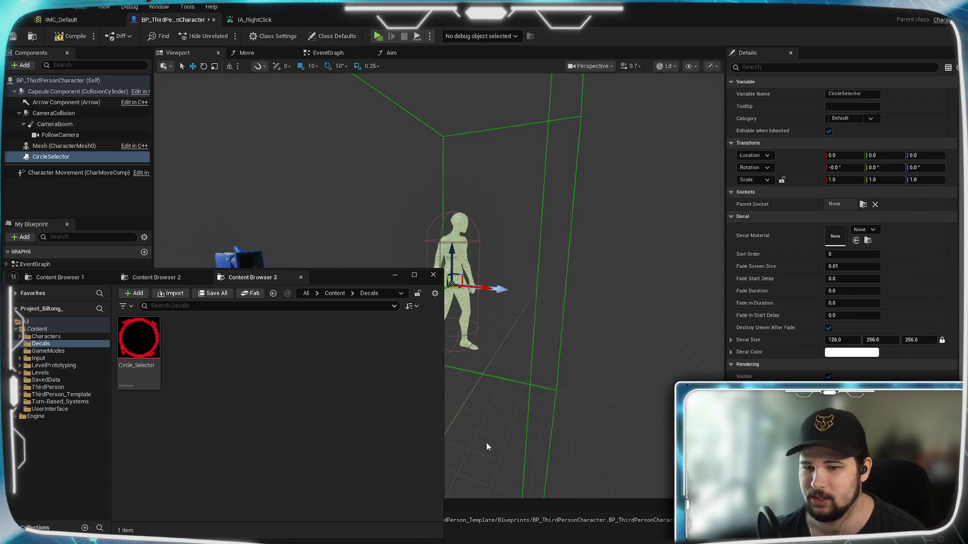
pyautogui.doubleClick(128, 341)
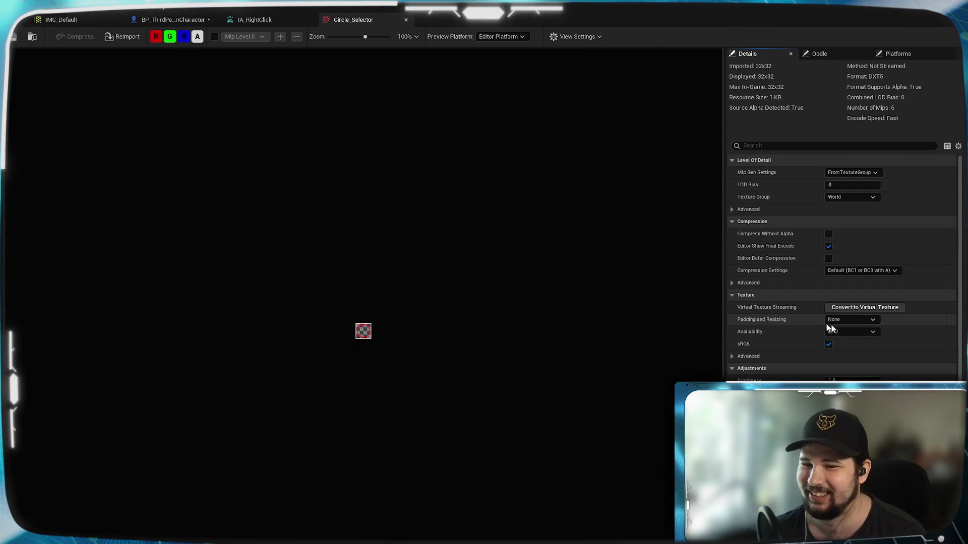
# Check Padding and Resizing (None) and Availability (GPU), then expand the advanced texture settings
pyautogui.click(867, 321)
pyautogui.click(868, 319)
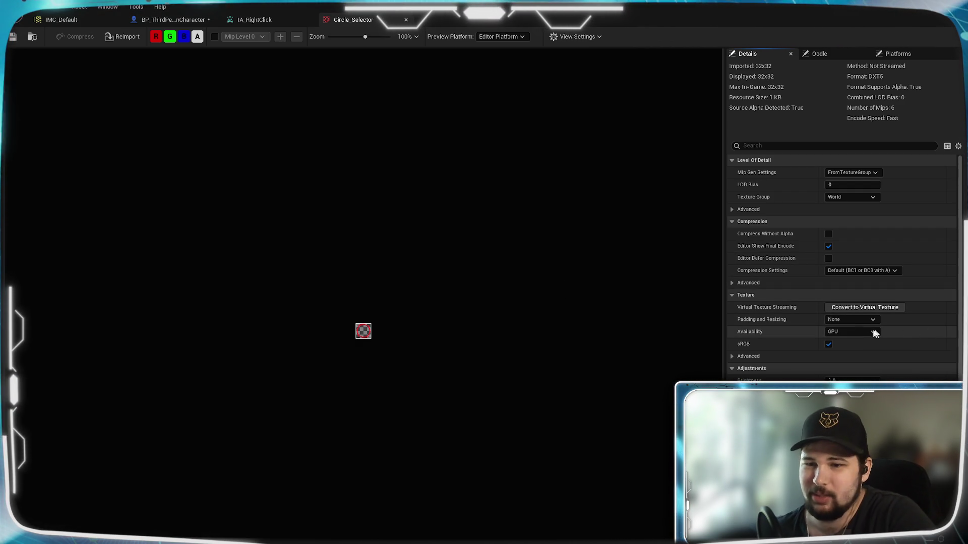
pyautogui.click(866, 332)
pyautogui.click(869, 333)
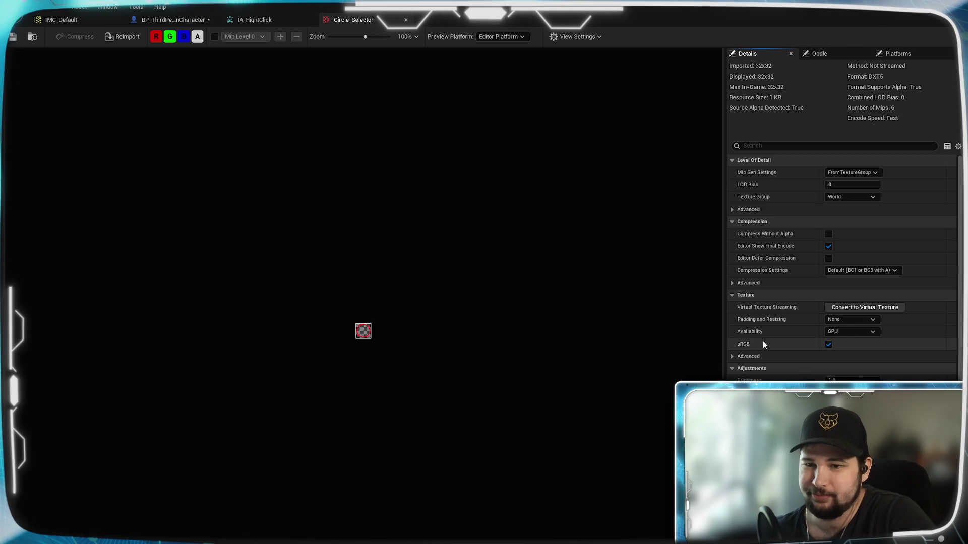
pyautogui.click(732, 356)
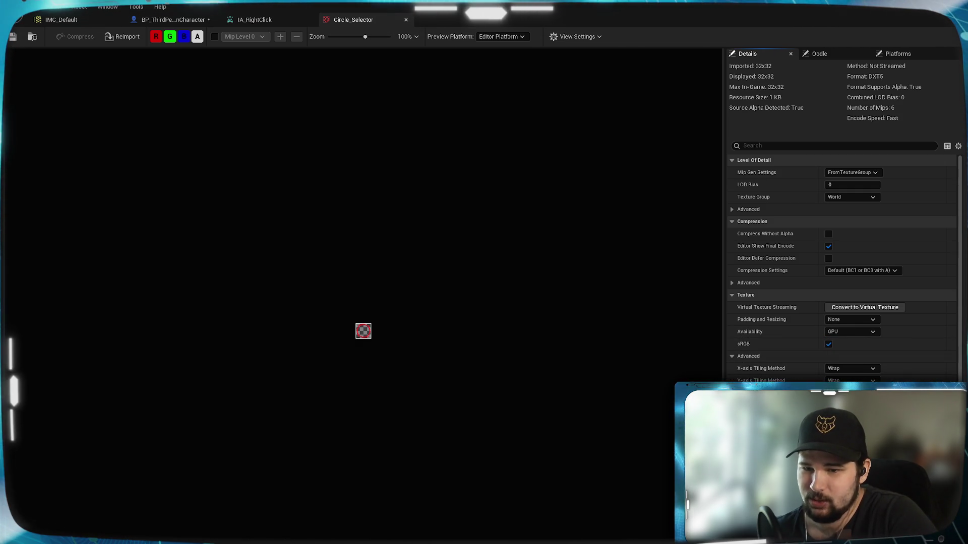
# Review Mip Gen Settings and the Texture Group list, leaving the group at World
pyautogui.click(863, 173)
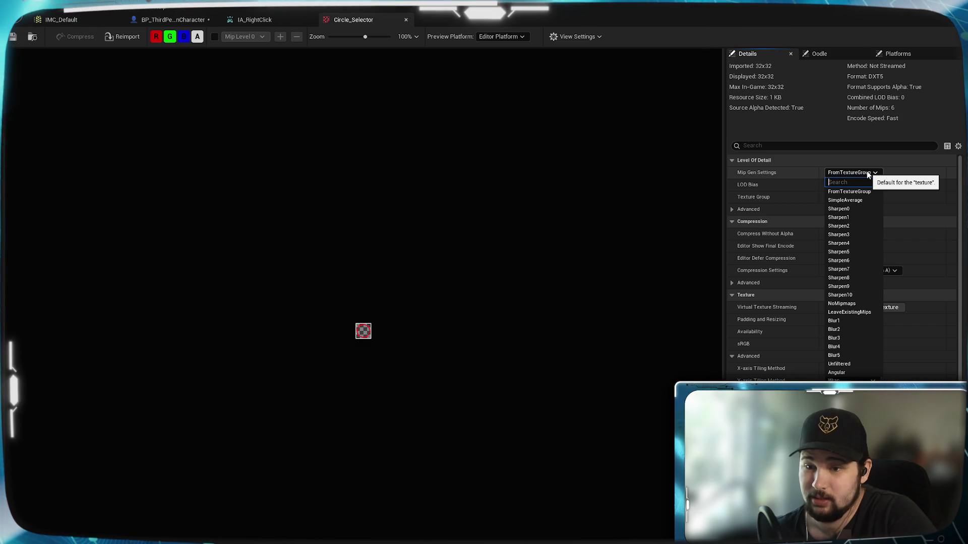
pyautogui.click(866, 171)
pyautogui.click(852, 197)
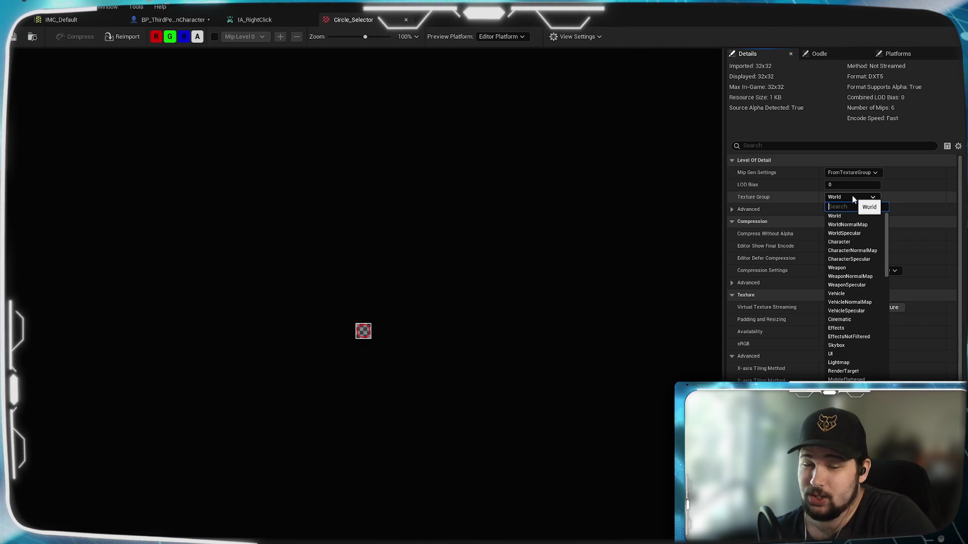
pyautogui.scroll(-5, 870, 269)
pyautogui.scroll(-15, 870, 268)
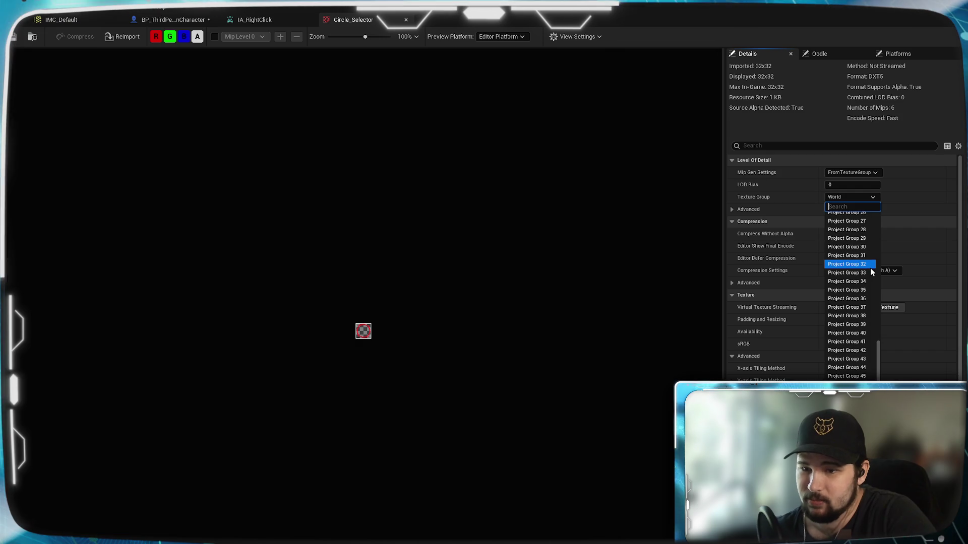
pyautogui.click(802, 211)
# Peek at the advanced level-of-detail and compression settings, then return to the Decals folder's new-asset menu
pyautogui.click(731, 209)
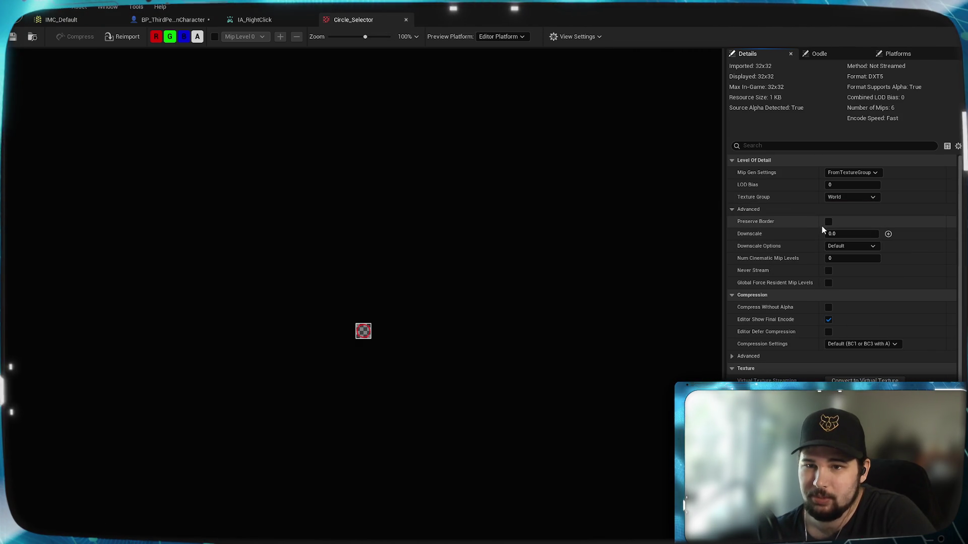
pyautogui.click(731, 208)
pyautogui.scroll(-2, 872, 330)
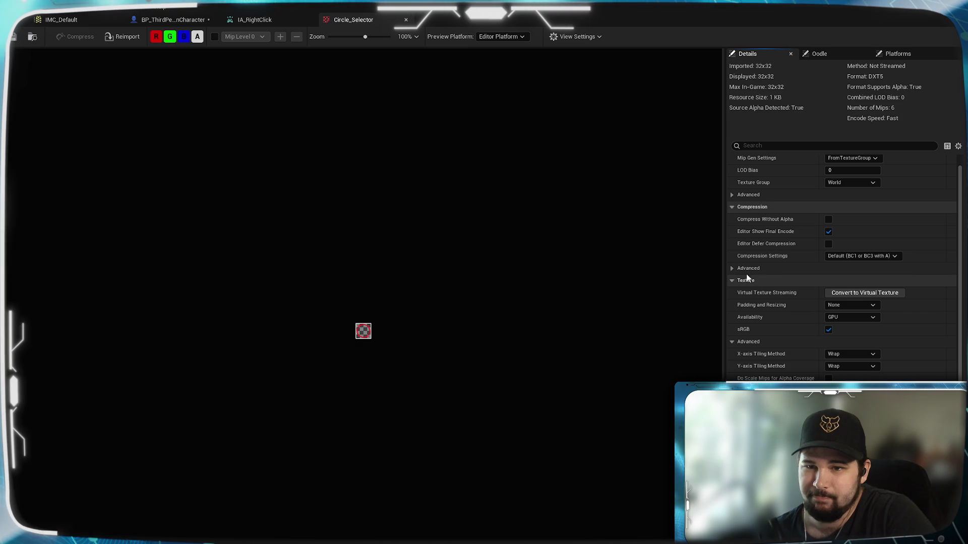
pyautogui.click(731, 269)
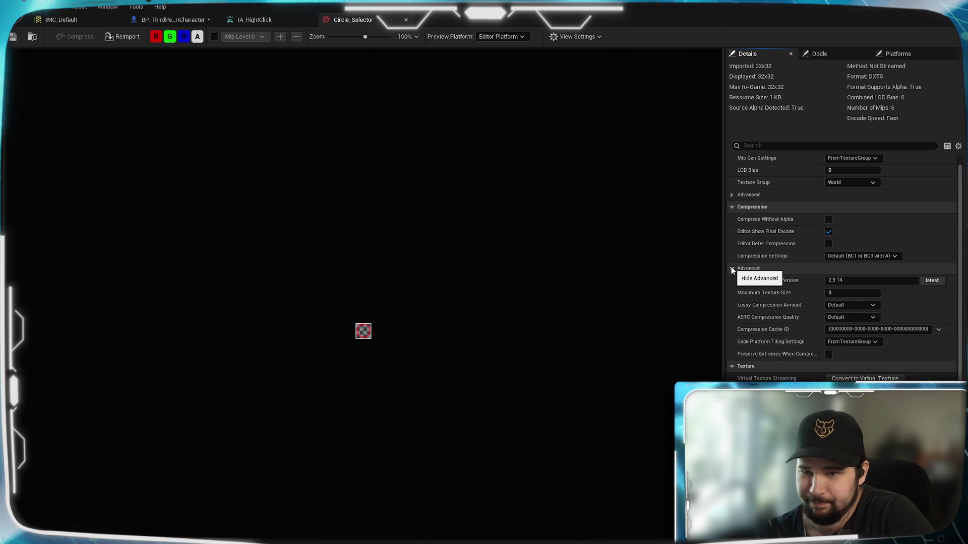
pyautogui.click(731, 268)
pyautogui.scroll(-2, 757, 346)
pyautogui.scroll(-3, 757, 347)
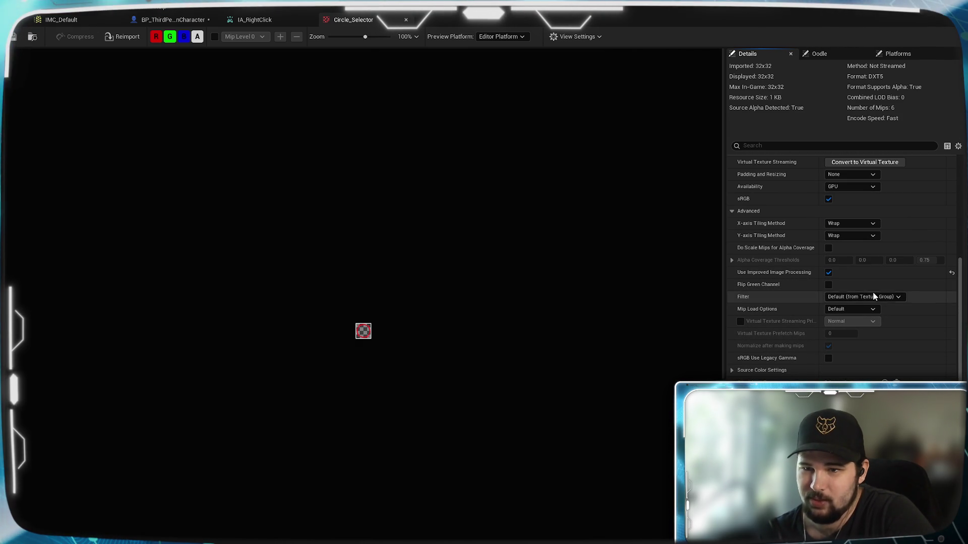
pyautogui.scroll(-1, 842, 267)
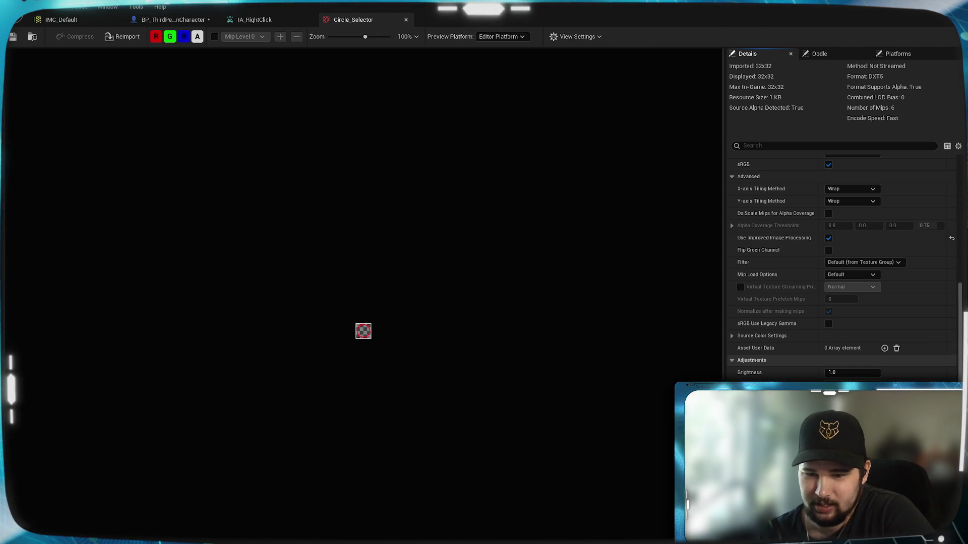
pyautogui.scroll(-1, 842, 267)
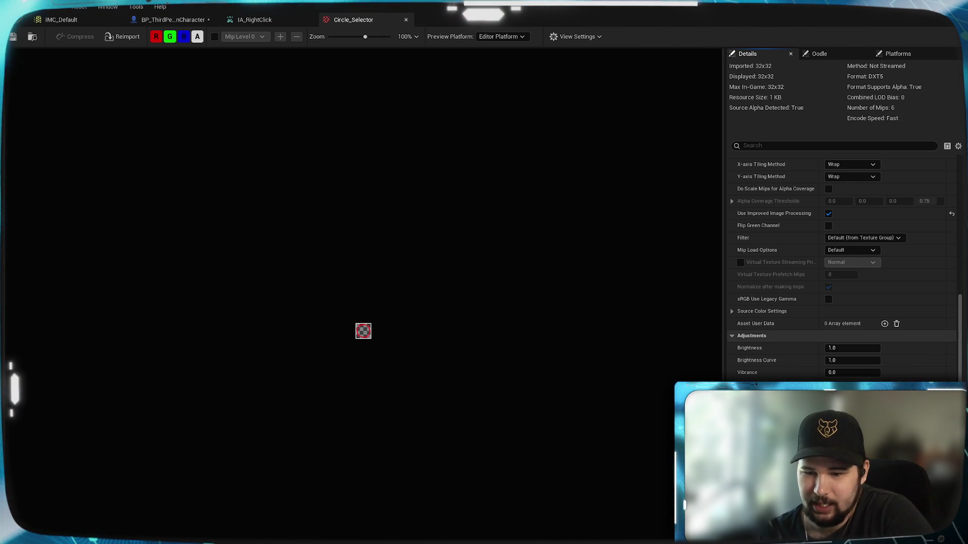
pyautogui.scroll(1, 842, 268)
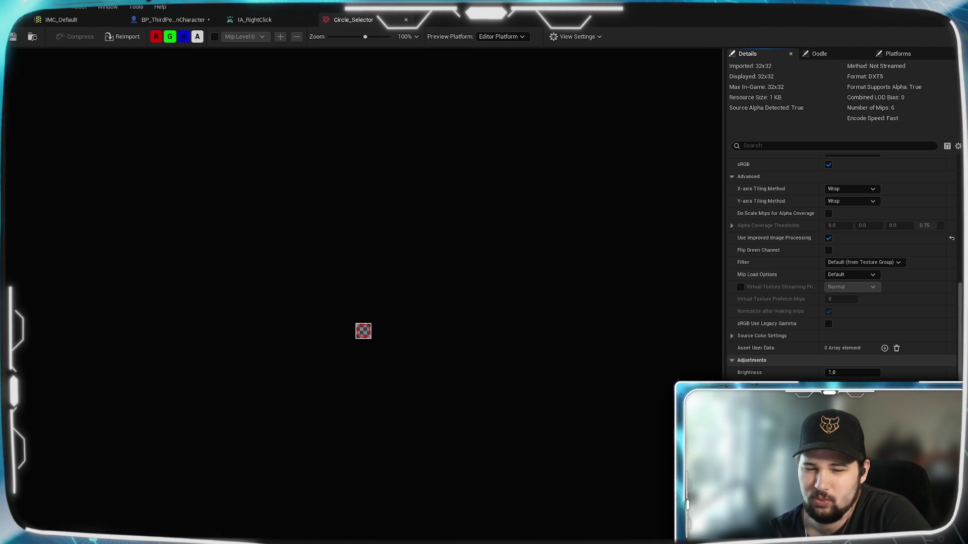
pyautogui.hotkey('ctrl', 'b')
pyautogui.rightClick(217, 368)
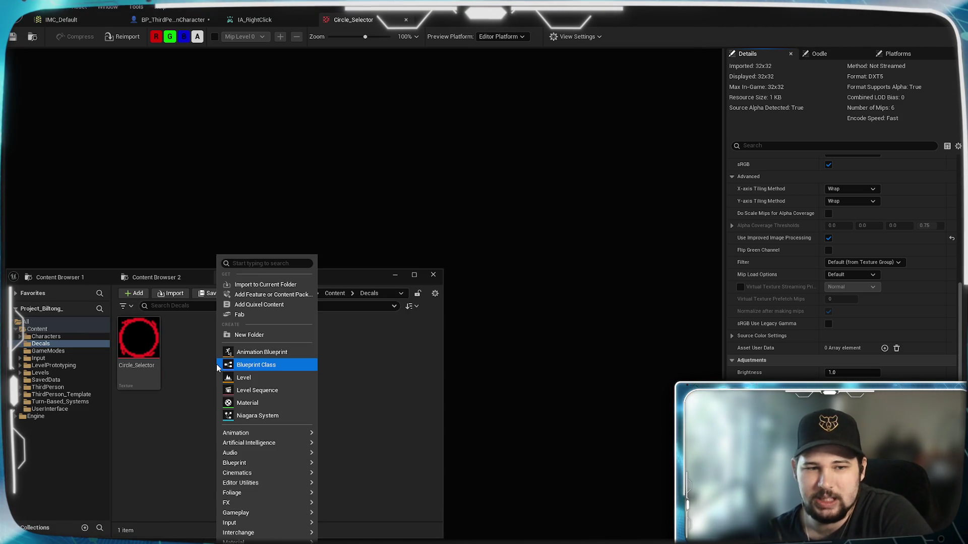
# Browse the Animation and Texture submenus, then close the new-asset menu without creating anything
pyautogui.moveTo(290, 434)
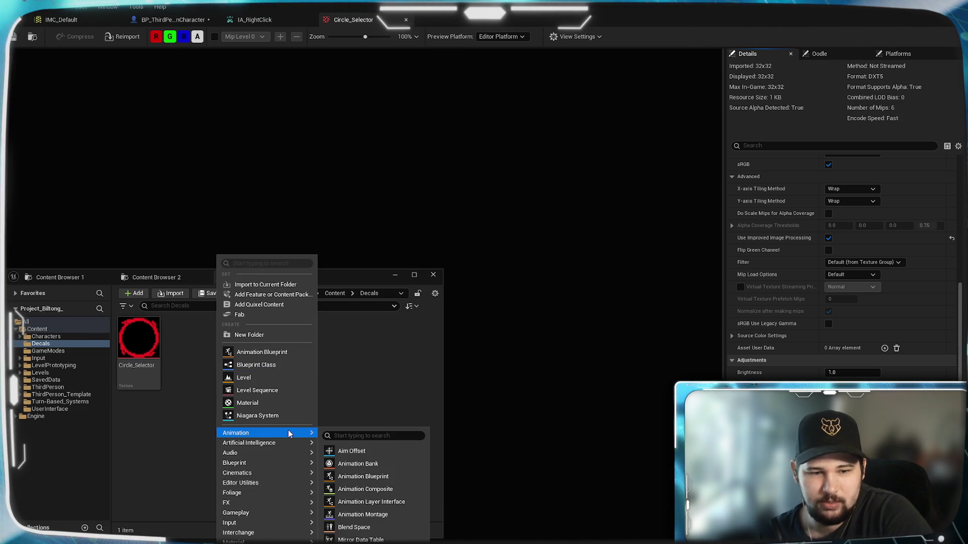
pyautogui.moveTo(262, 543)
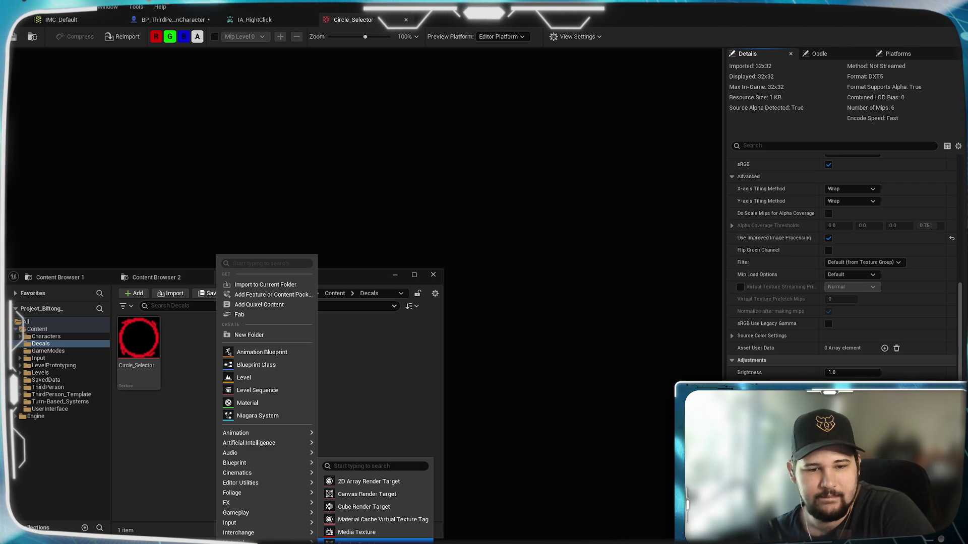
pyautogui.click(192, 444)
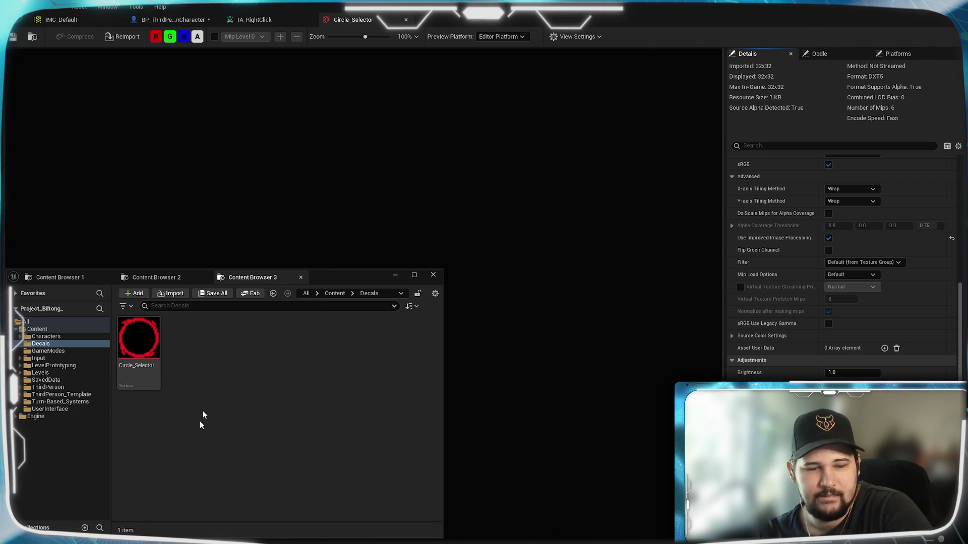
# Delete the CircleSelector decal component from BP_ThirdPersonCharacter's Components list
pyautogui.click(235, 19)
pyautogui.click(194, 20)
pyautogui.click(41, 158)
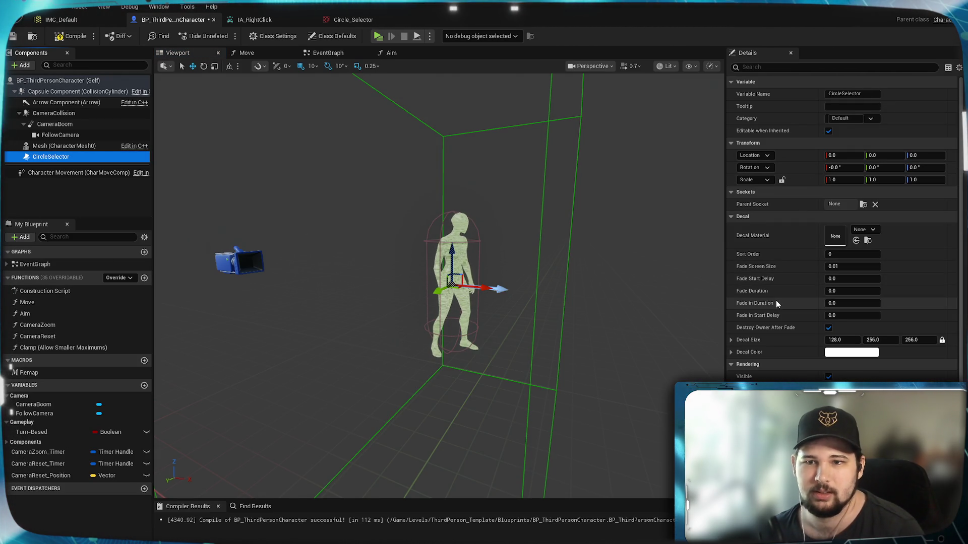
pyautogui.scroll(-1, 775, 301)
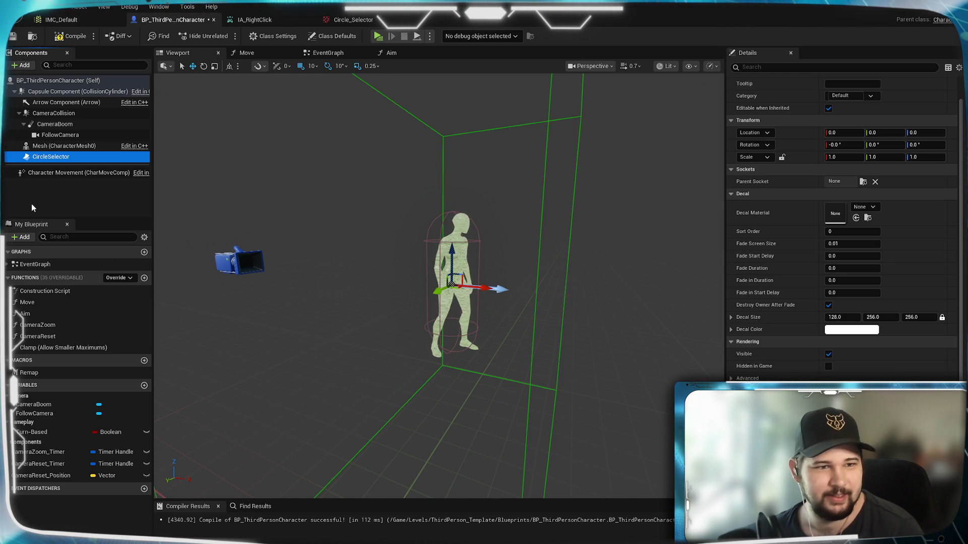
pyautogui.press('Delete')
# Compile and save BP_ThirdPersonCharacter, then return to the Decals folder
pyautogui.click(79, 35)
pyautogui.hotkey('ctrl', 's')
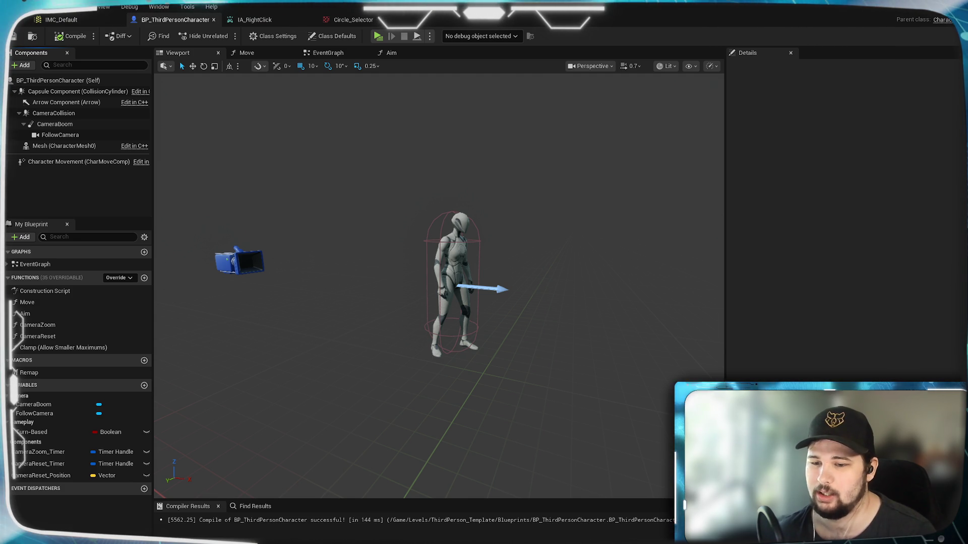
pyautogui.hotkey('alt', 'Tab')
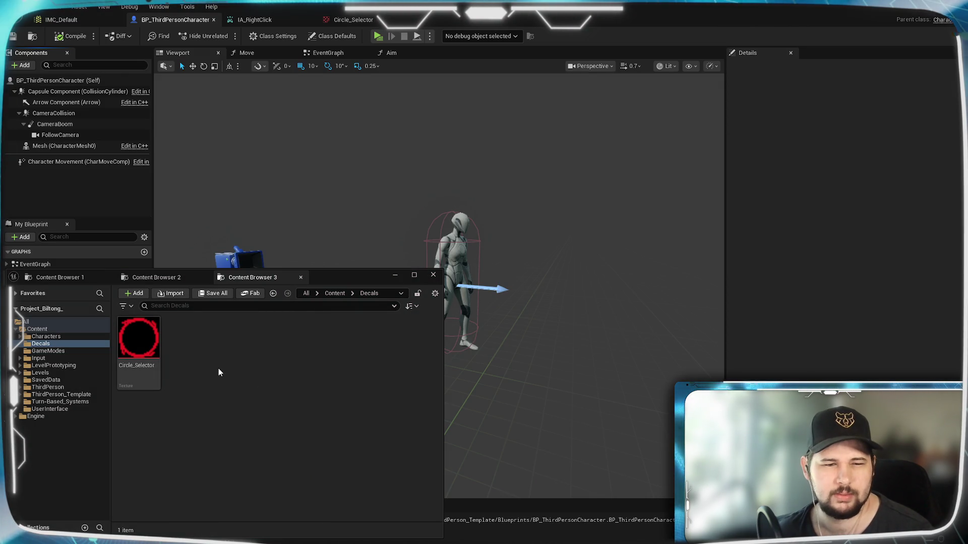
# Create a new Blueprint class in Decals with DecalActor as its parent
pyautogui.rightClick(219, 372)
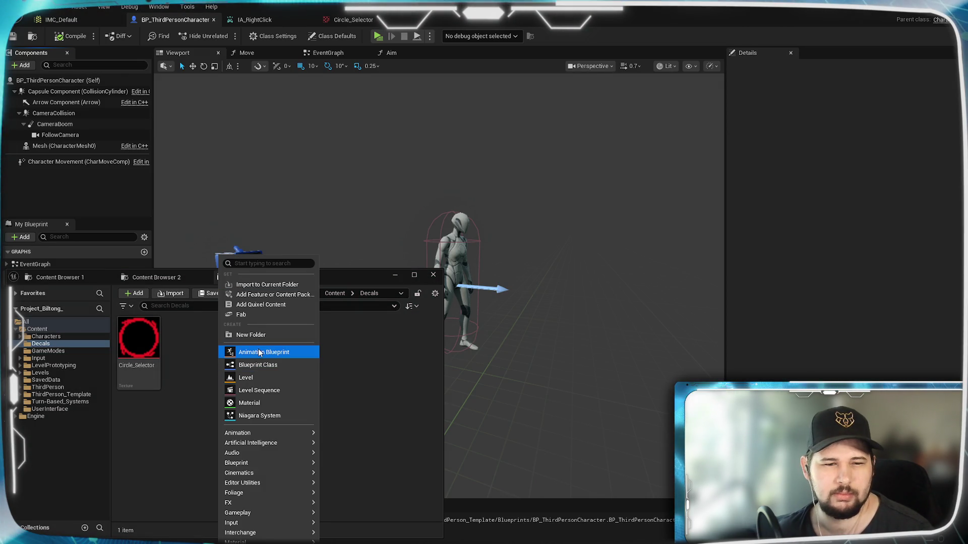
pyautogui.press('Escape')
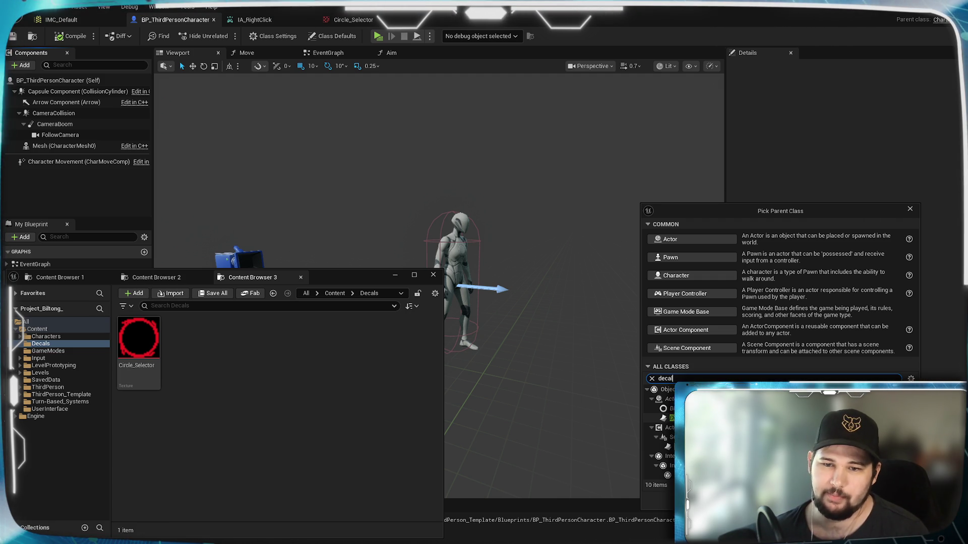
pyautogui.click(660, 418)
pyautogui.click(862, 499)
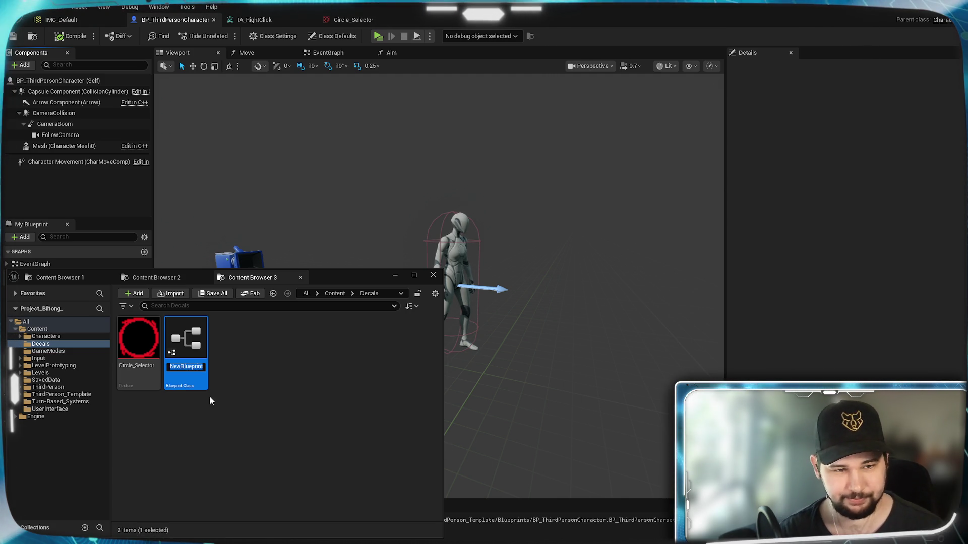
# Name the new Blueprint CircleSelector and open it in the Blueprint editor
pyautogui.write('Circle')
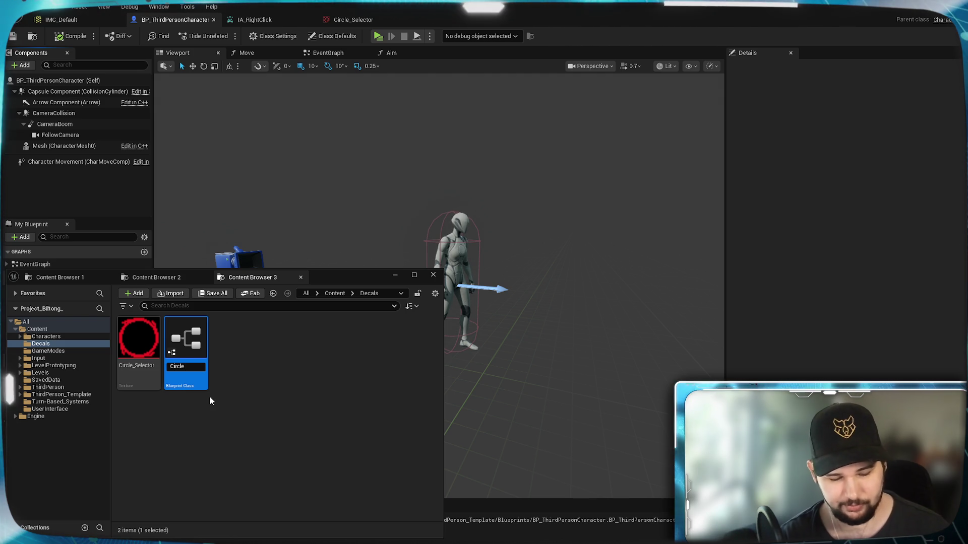
pyautogui.write('Selector')
pyautogui.press('Return')
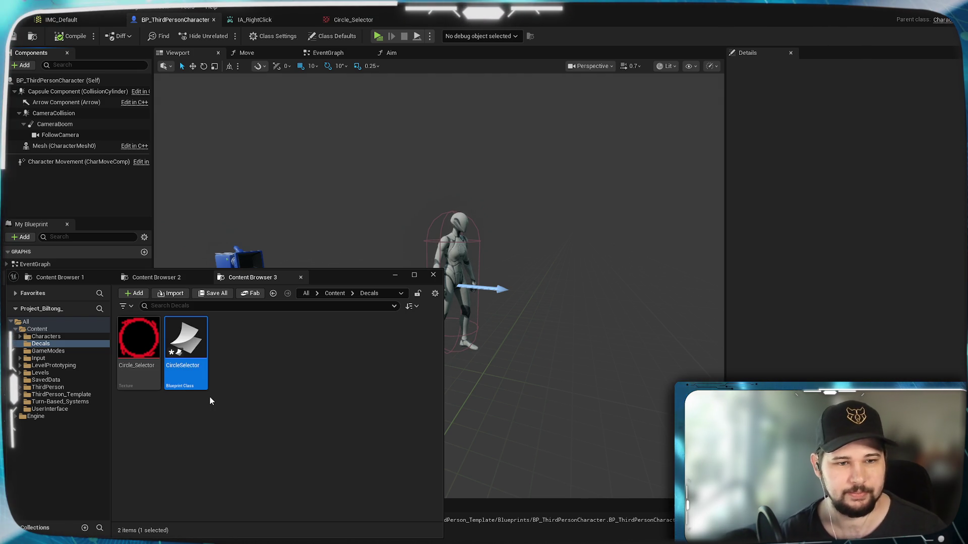
pyautogui.click(209, 397)
pyautogui.doubleClick(195, 360)
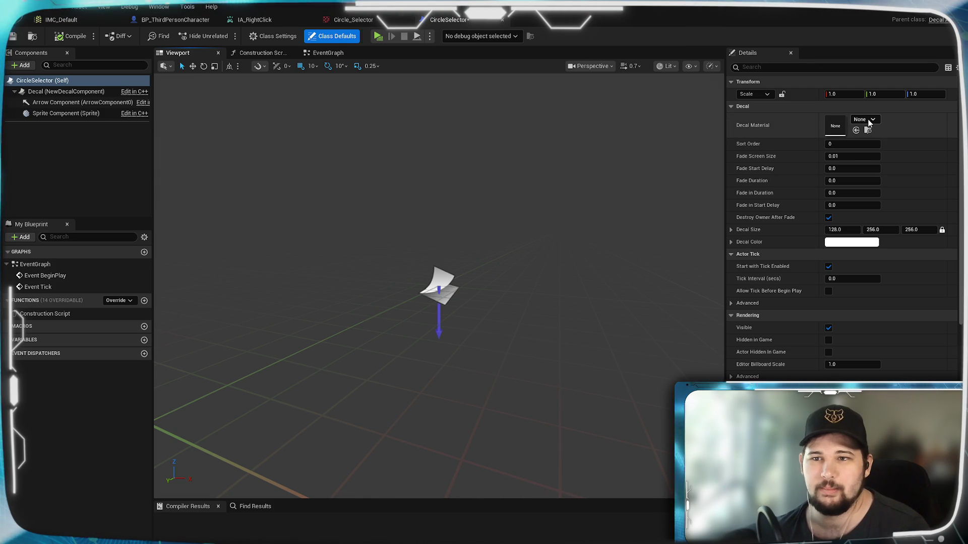
# Create M_CircleSelector from the Decal Material dropdown, saving it in Decals as the decal's material
pyautogui.click(872, 119)
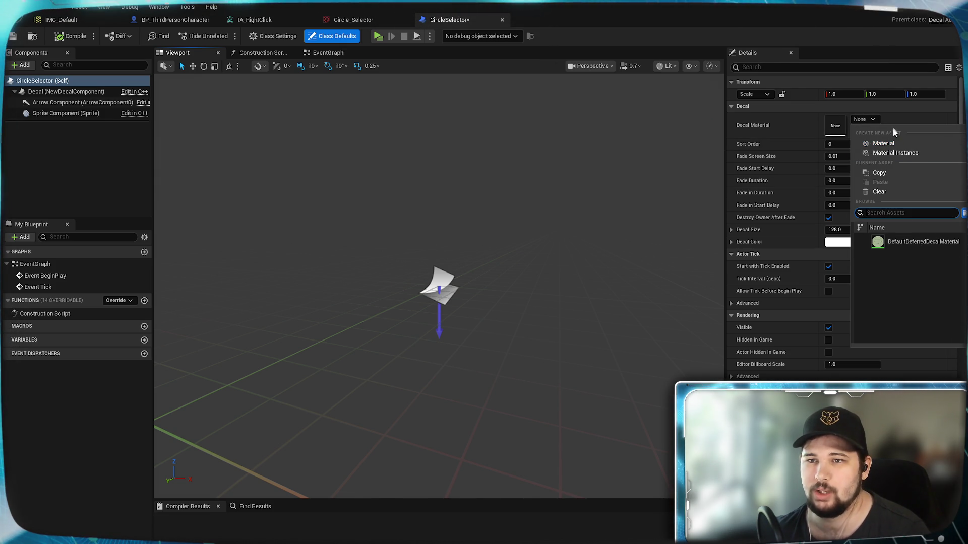
pyautogui.click(902, 143)
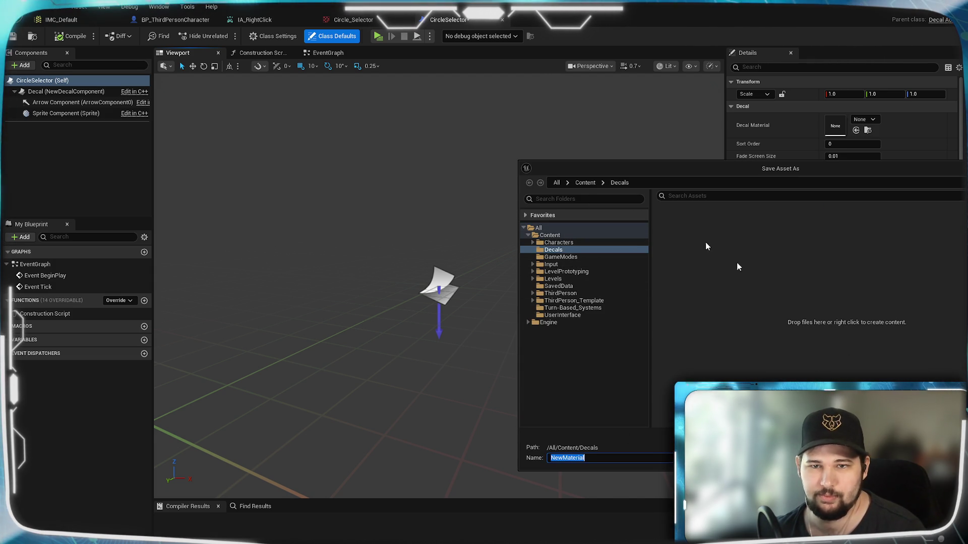
pyautogui.write('CircleSelector')
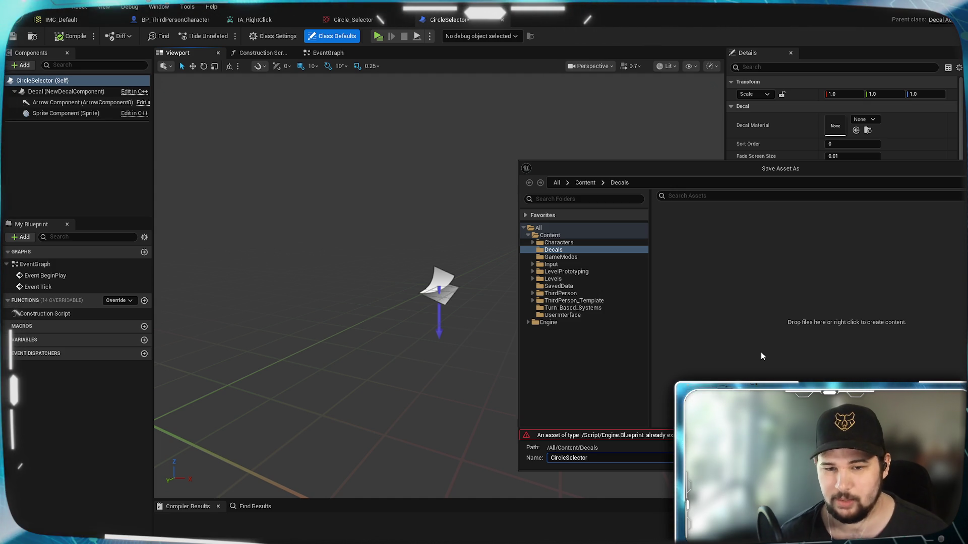
pyautogui.press('Home')
pyautogui.write('M_')
pyautogui.press('Return')
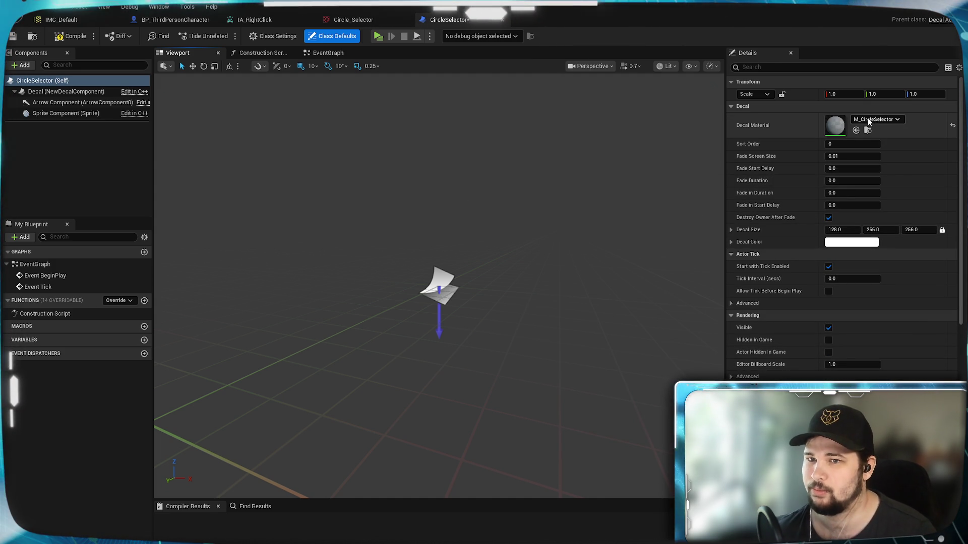
pyautogui.scroll(-3, 786, 213)
pyautogui.scroll(2, 792, 276)
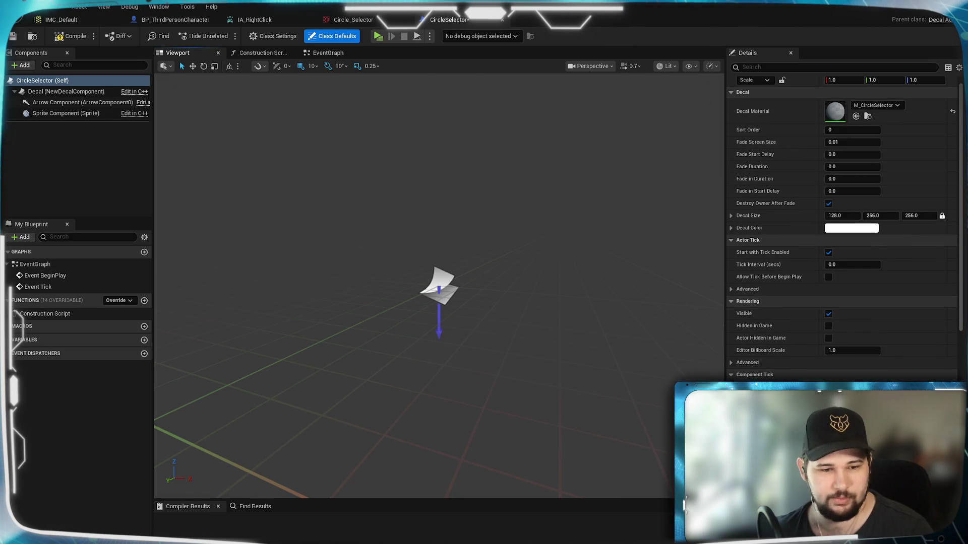
pyautogui.hotkey('ctrl', 'b')
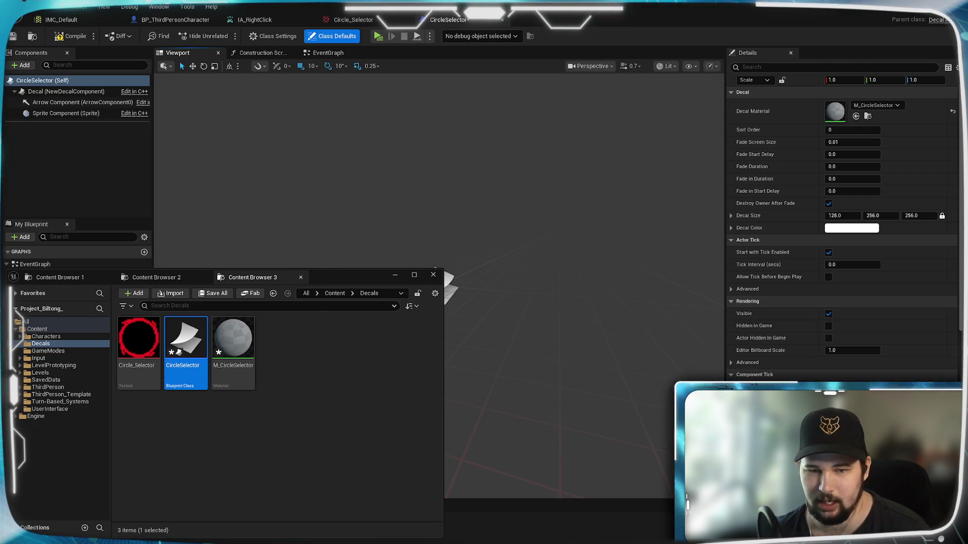
# Rename the CircleSelector Blueprint to D_CircleSelector, then open the M_CircleSelector material
pyautogui.click(170, 365)
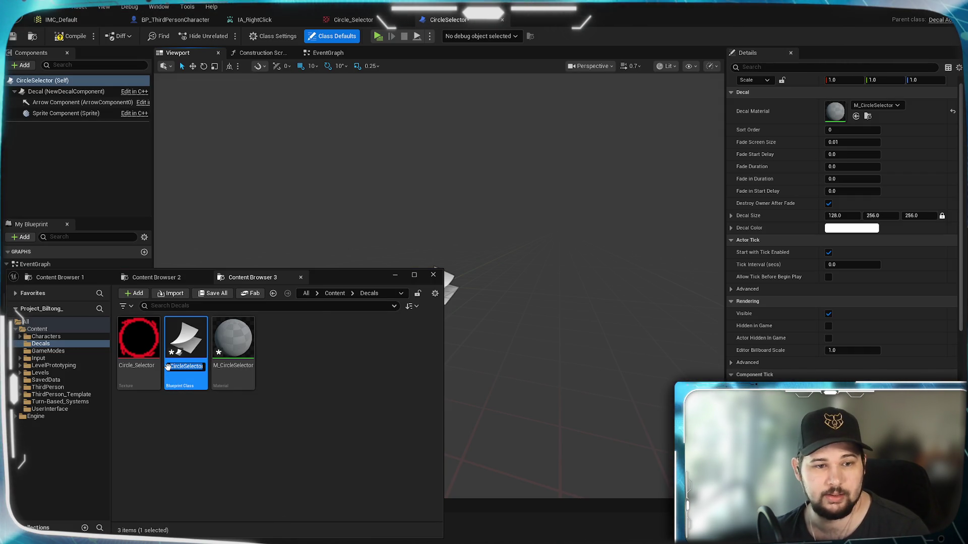
pyautogui.press('F2')
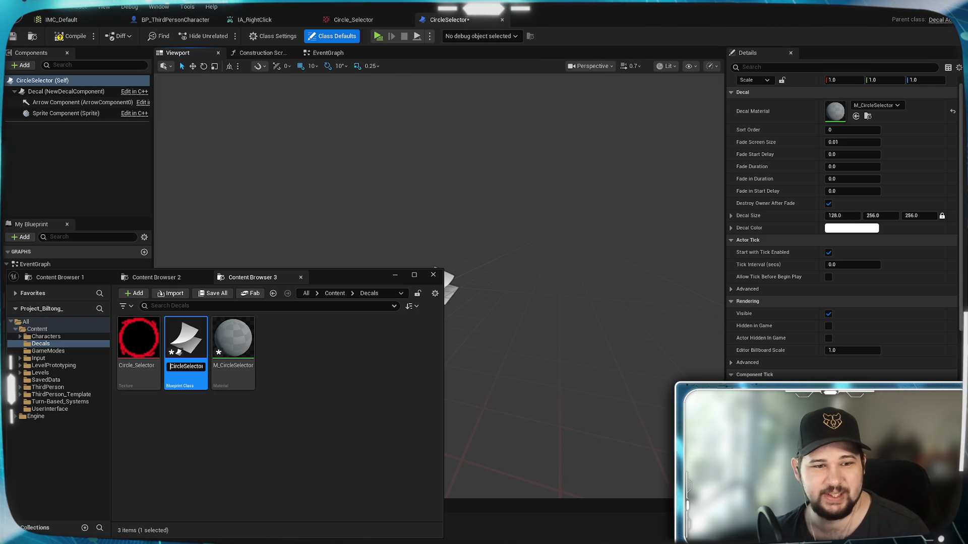
pyautogui.write('D_')
pyautogui.press('Return')
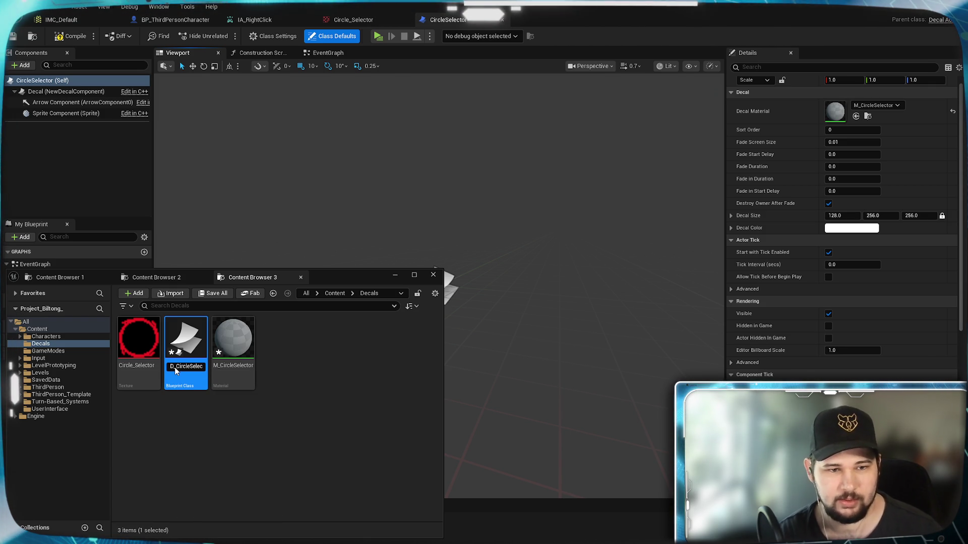
pyautogui.click(229, 429)
pyautogui.doubleClick(232, 338)
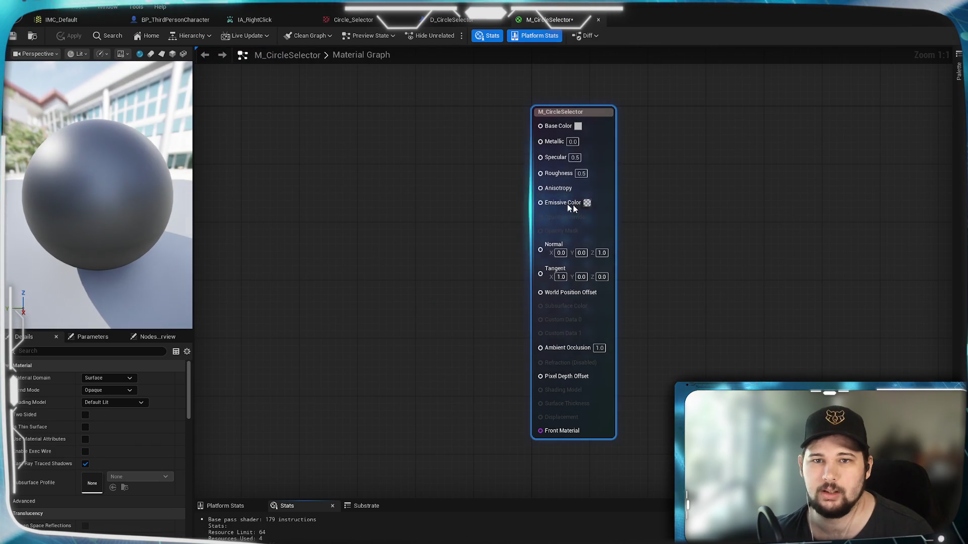
# Clear graph space and set M_CircleSelector's Material Domain to Deferred Decal
pyautogui.moveTo(376, 213); pyautogui.dragTo(596, 216)
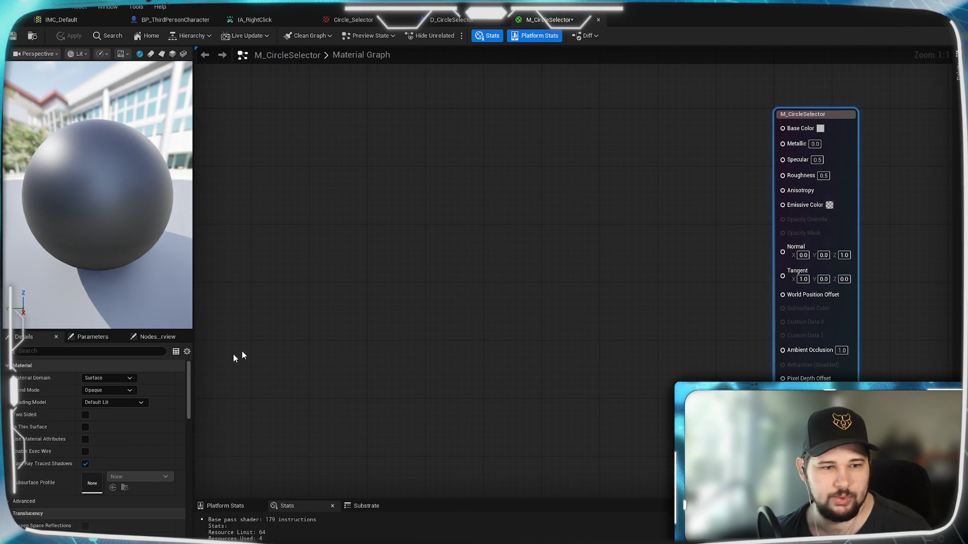
pyautogui.click(128, 379)
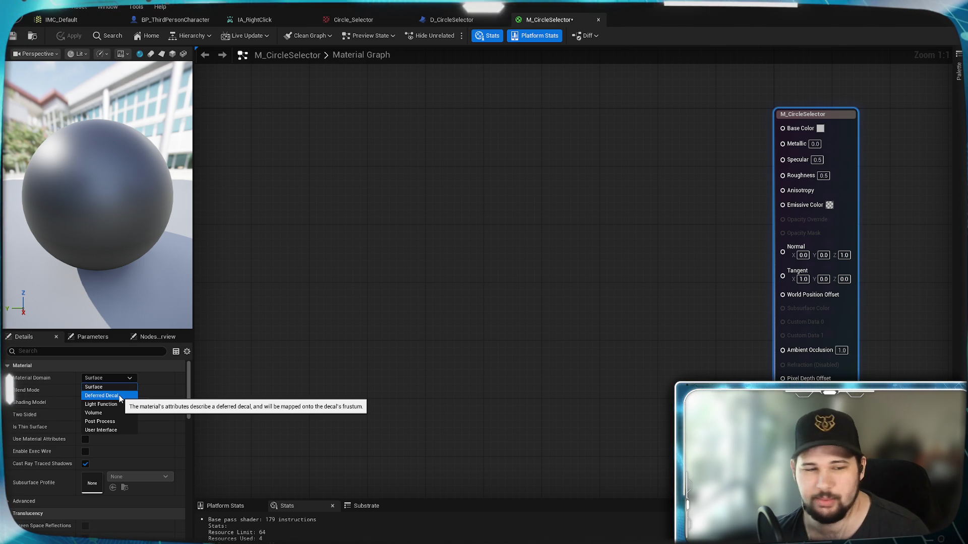
pyautogui.click(119, 395)
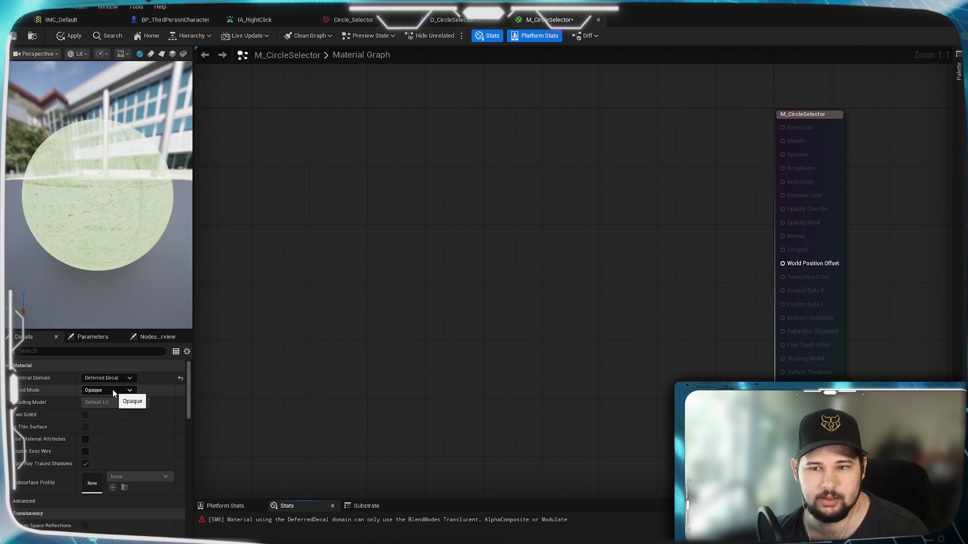
# Add a TextureSampleParameter2D node to the M_CircleSelector graph
pyautogui.rightClick(503, 243)
pyautogui.write('texture')
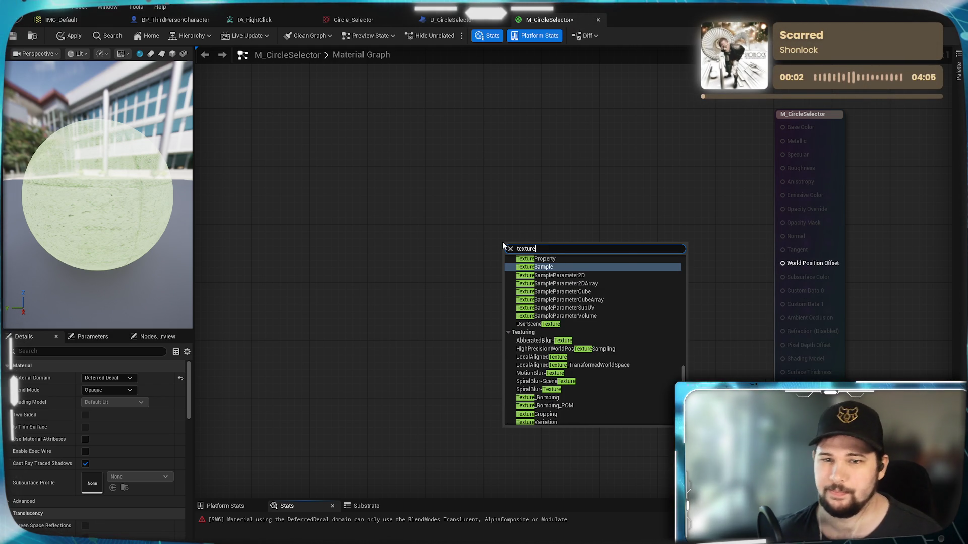
pyautogui.scroll(3, 666, 280)
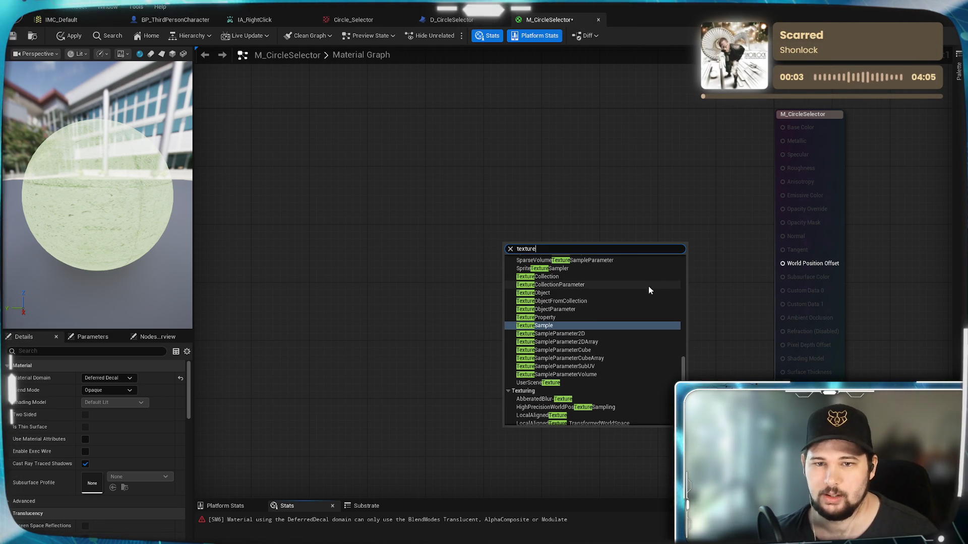
pyautogui.click(584, 334)
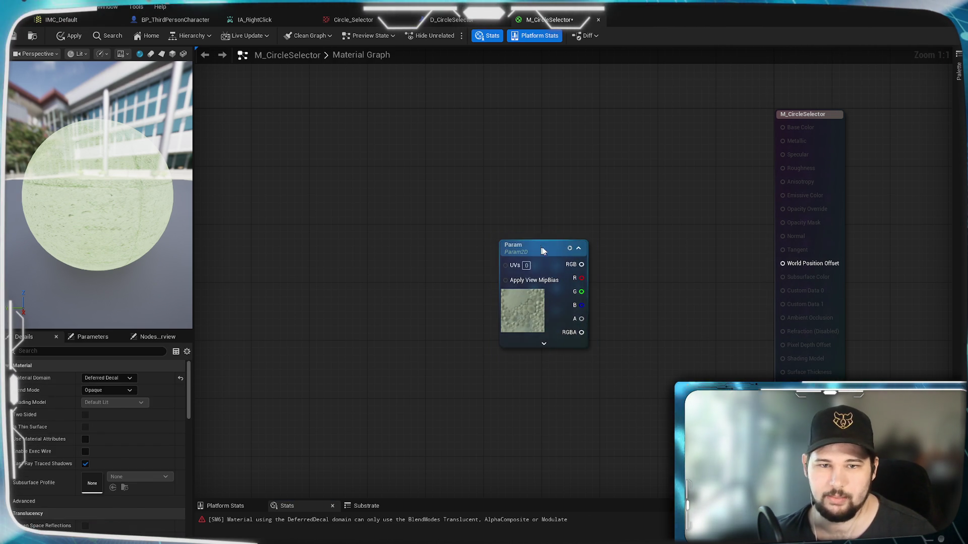
pyautogui.moveTo(541, 250); pyautogui.dragTo(577, 251)
# Assign the Circle_Selector texture to the parameter and wire its output into the material result
pyautogui.click(166, 537)
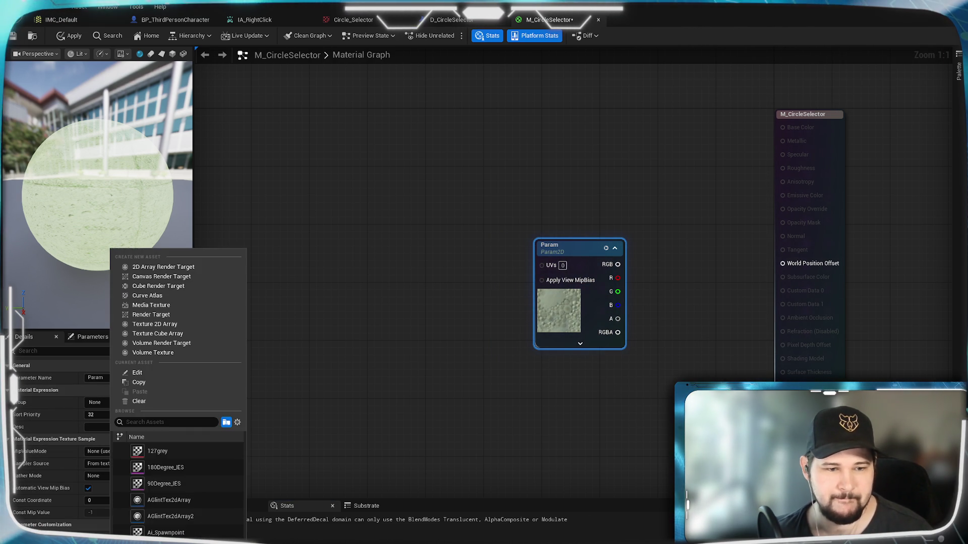
pyautogui.write('Circle')
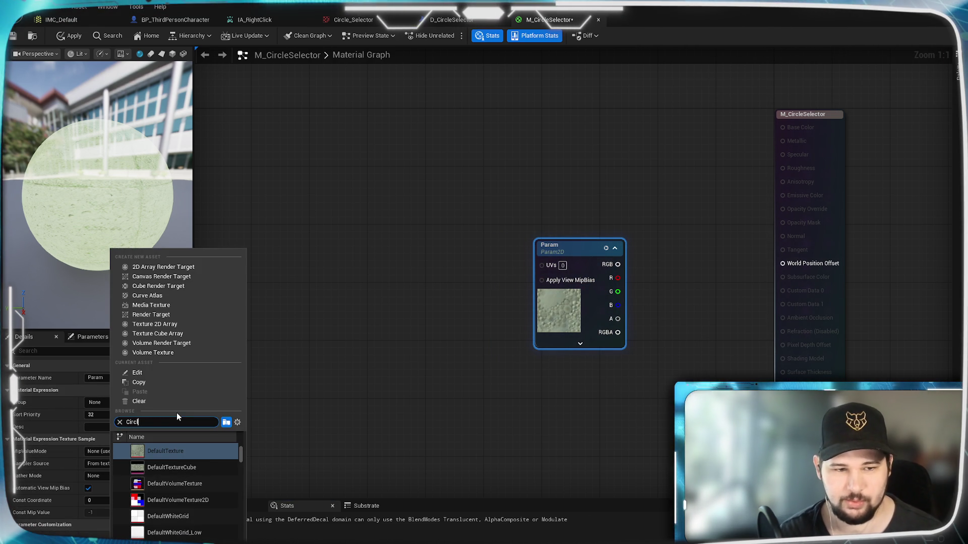
pyautogui.click(186, 451)
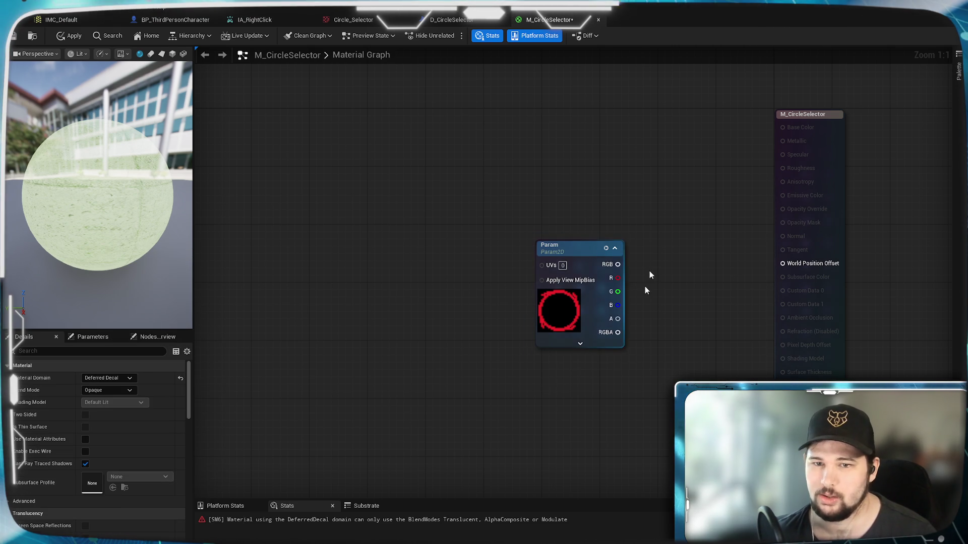
pyautogui.moveTo(618, 333)
pyautogui.mouseDown()
pyautogui.moveTo(698, 395)
pyautogui.moveTo(746, 403)
pyautogui.mouseUp()
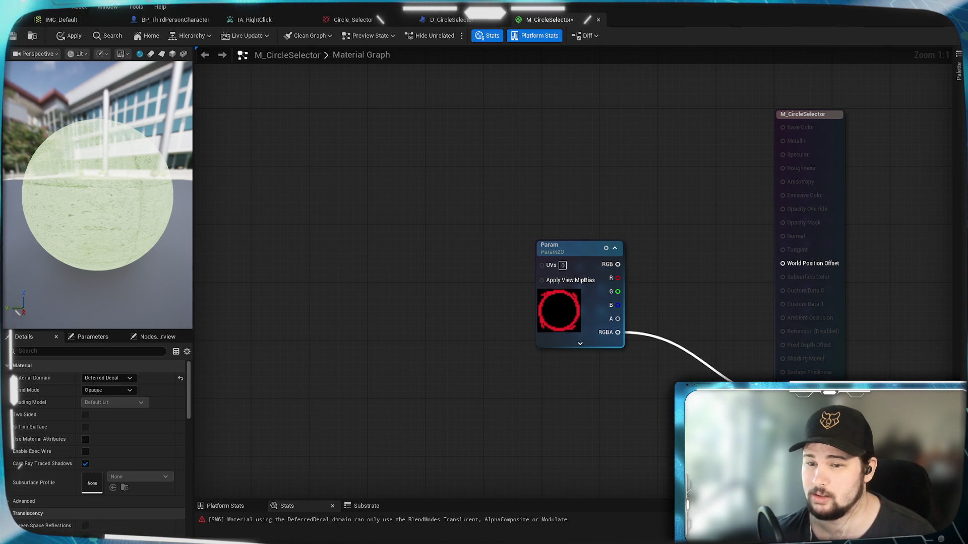
pyautogui.moveTo(691, 247); pyautogui.dragTo(691, 248)
# Select the material result node and review Blend Mode, leaving it Opaque, and the remaining Details
pyautogui.click(694, 158)
pyautogui.click(791, 146)
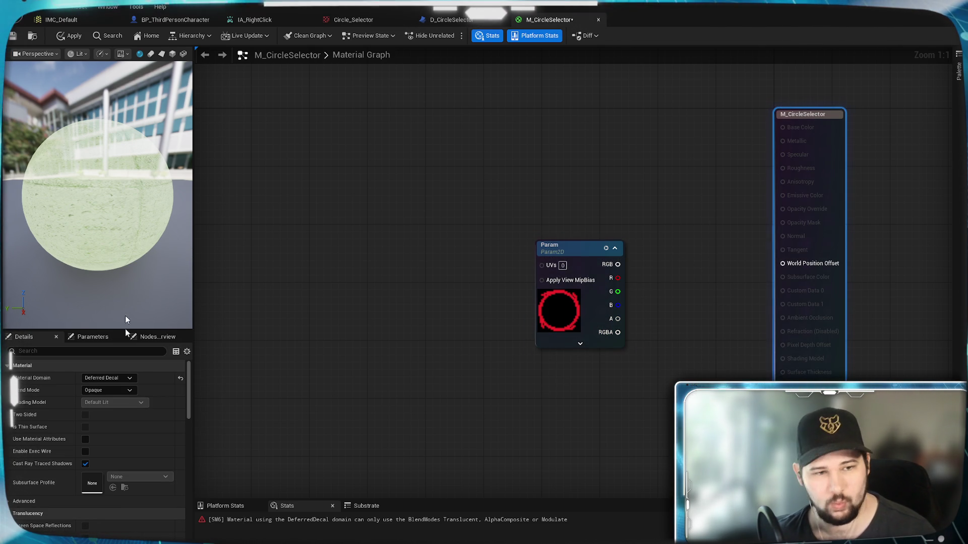
pyautogui.click(129, 389)
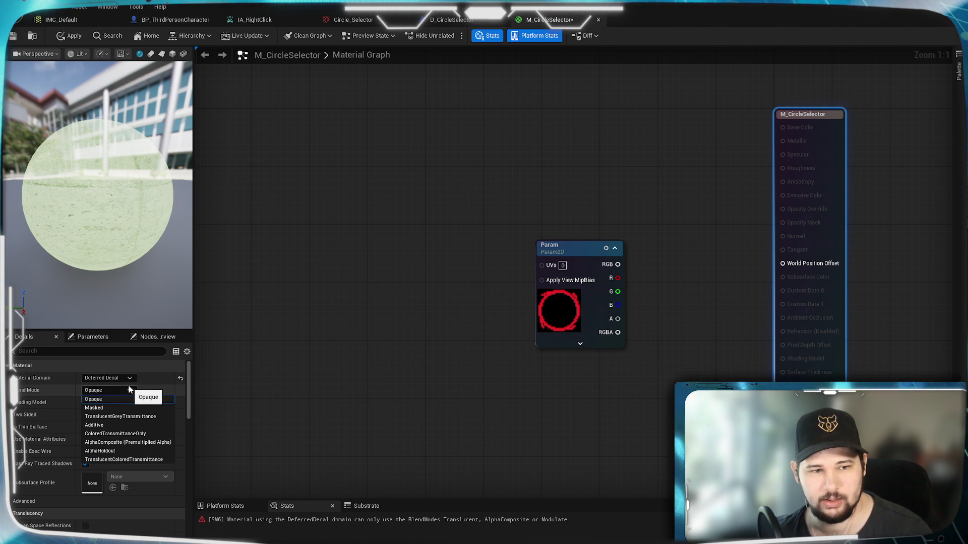
pyautogui.click(132, 390)
pyautogui.scroll(-1, 116, 450)
pyautogui.scroll(-4, 125, 455)
pyautogui.scroll(-4, 129, 468)
pyautogui.scroll(-1, 129, 468)
pyautogui.scroll(-2, 129, 467)
pyautogui.scroll(3, 130, 467)
pyautogui.scroll(5, 128, 439)
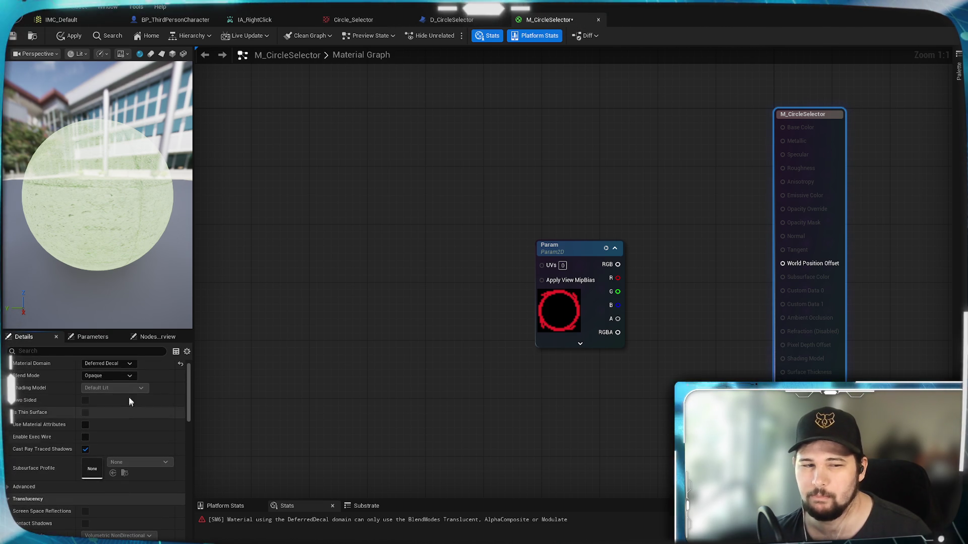
# Set M_CircleSelector's domain to Surface, wire the Param texture into Emissive Color, and save
pyautogui.click(122, 363)
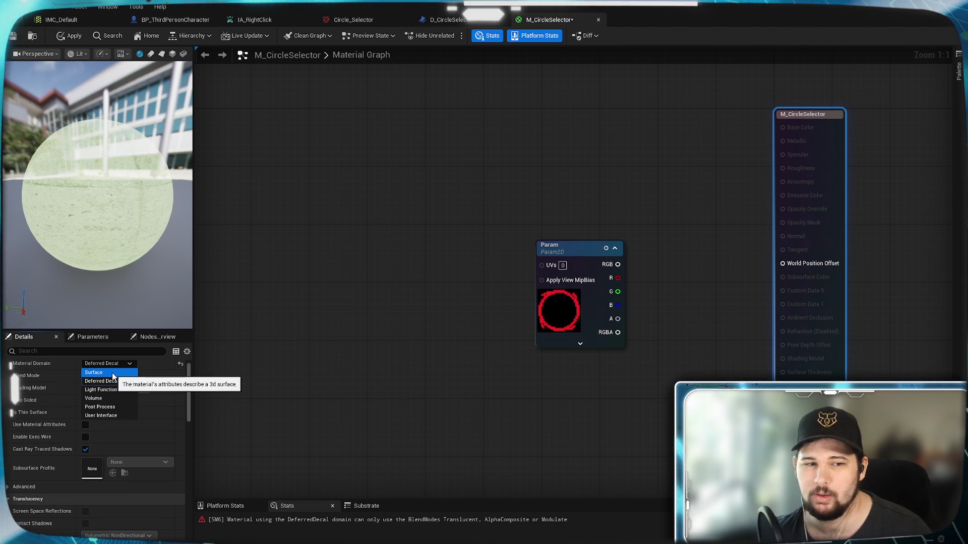
pyautogui.click(120, 374)
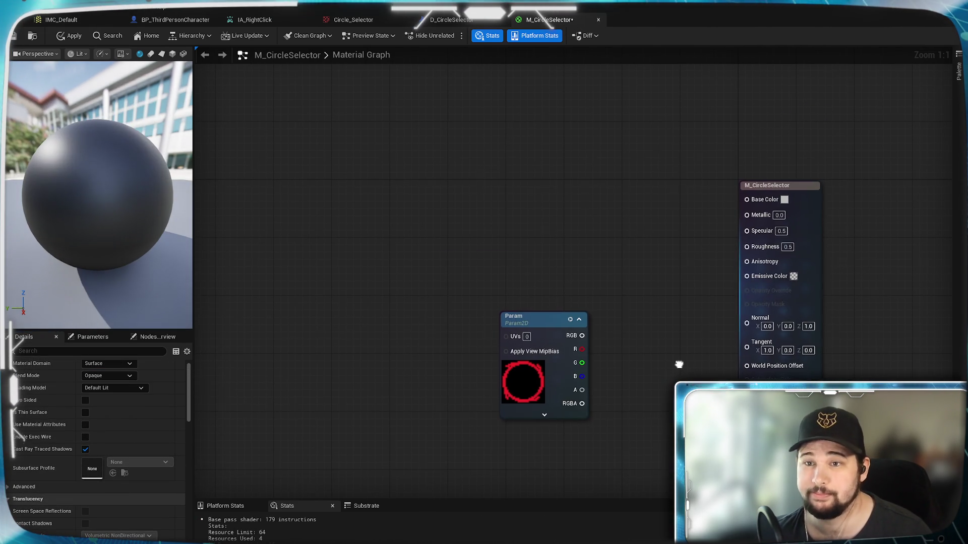
pyautogui.moveTo(599, 393)
pyautogui.mouseDown()
pyautogui.moveTo(575, 302)
pyautogui.moveTo(812, 276)
pyautogui.moveTo(756, 276)
pyautogui.mouseUp()
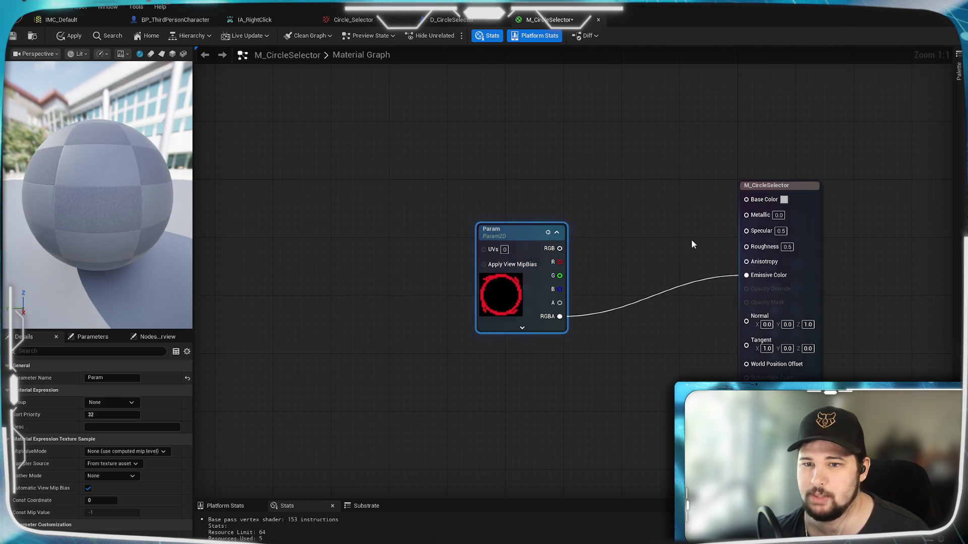
pyautogui.click(649, 189)
pyautogui.moveTo(126, 202)
pyautogui.mouseDown()
pyautogui.moveTo(116, 255)
pyautogui.moveTo(86, 58)
pyautogui.mouseUp()
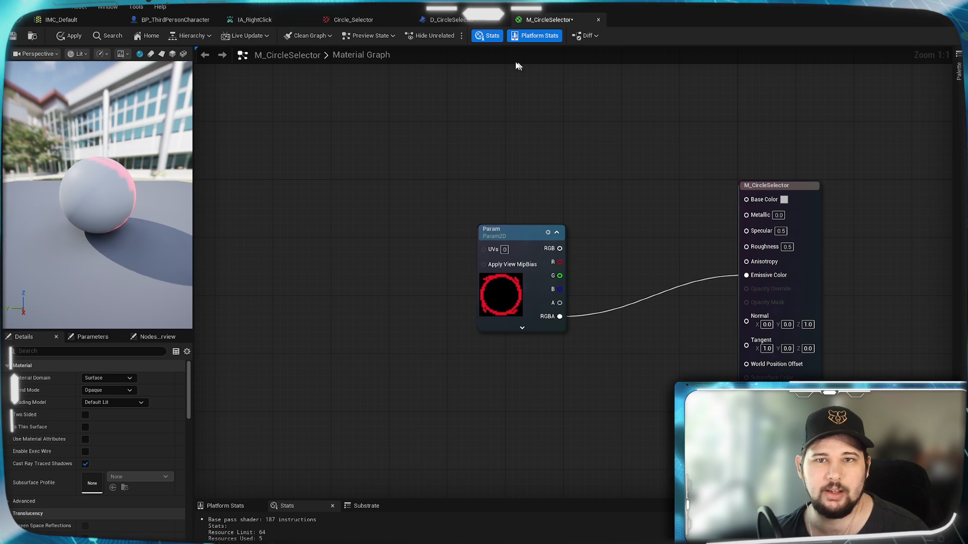
pyautogui.hotkey('ctrl', 's')
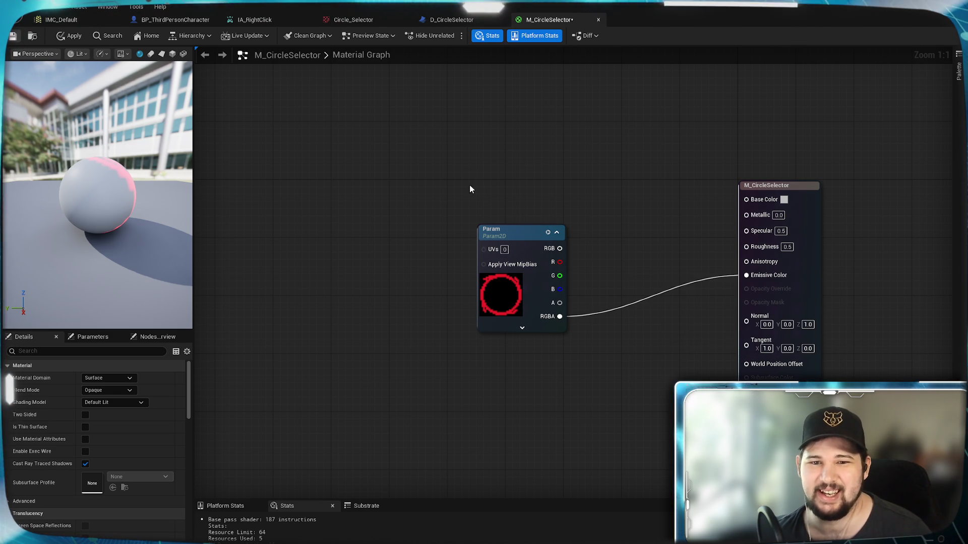
pyautogui.click(451, 20)
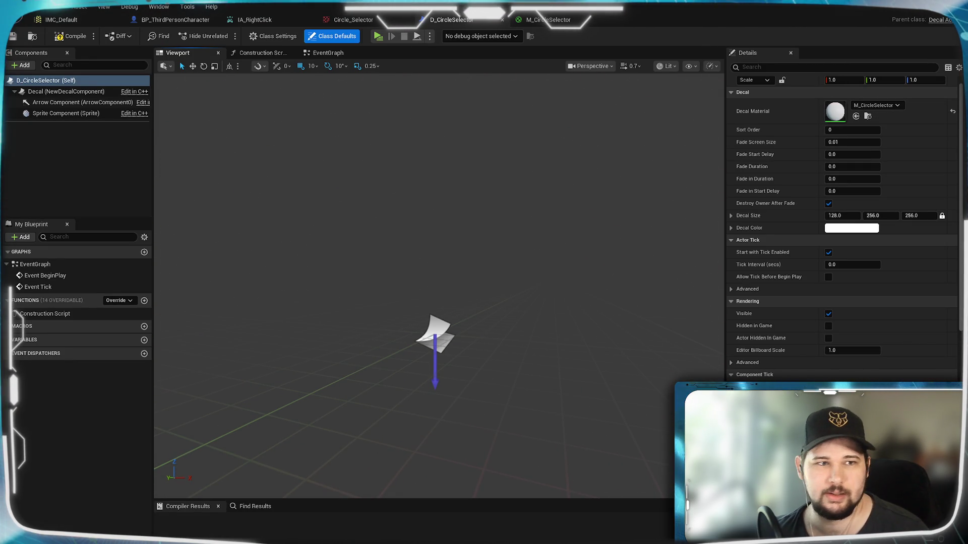
# After inspecting the Sprite component, search the +Add list ('texture') and add a Plane component
pyautogui.click(48, 115)
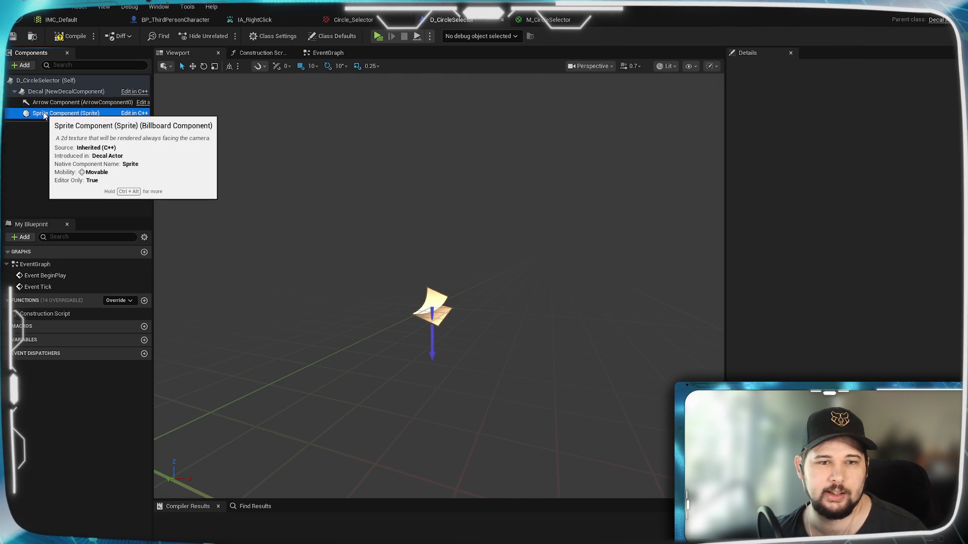
pyautogui.click(47, 130)
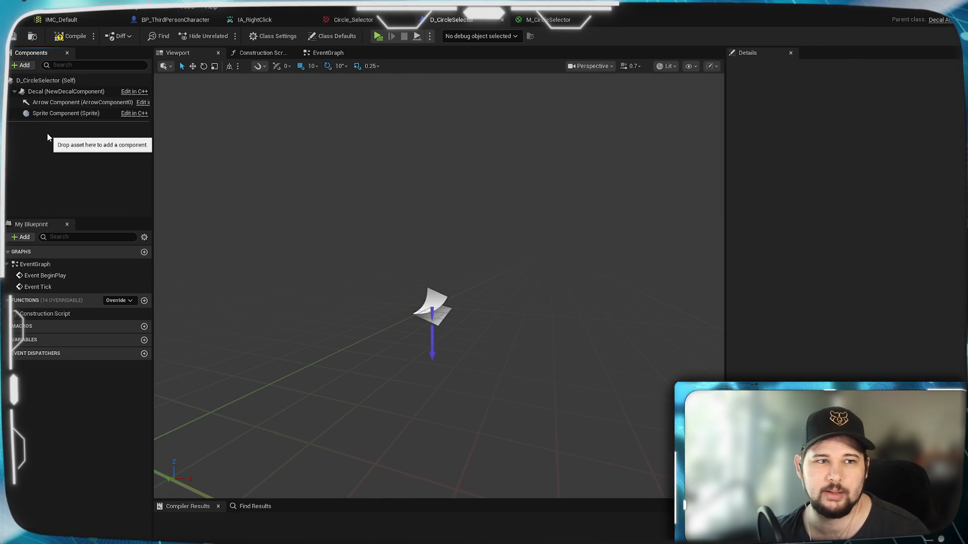
pyautogui.click(28, 65)
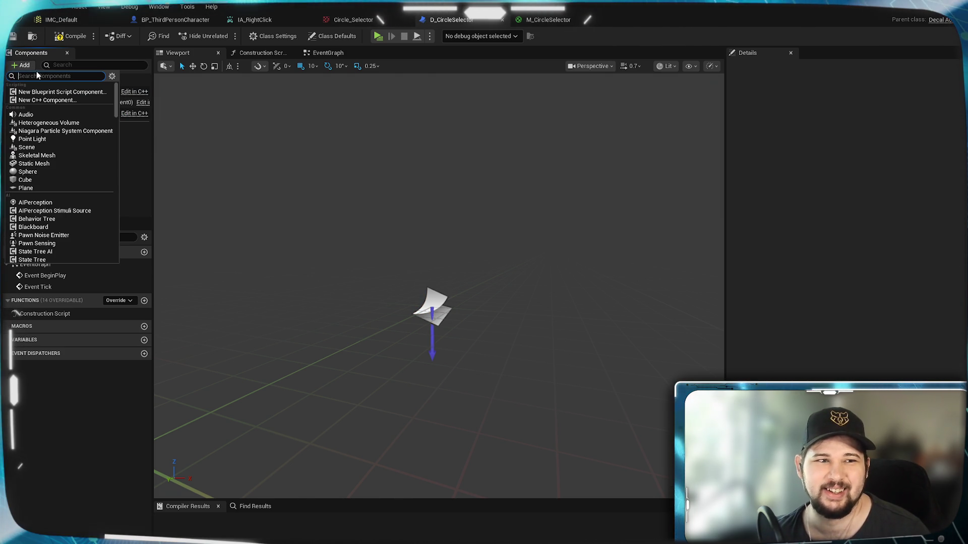
pyautogui.scroll(-3, 77, 169)
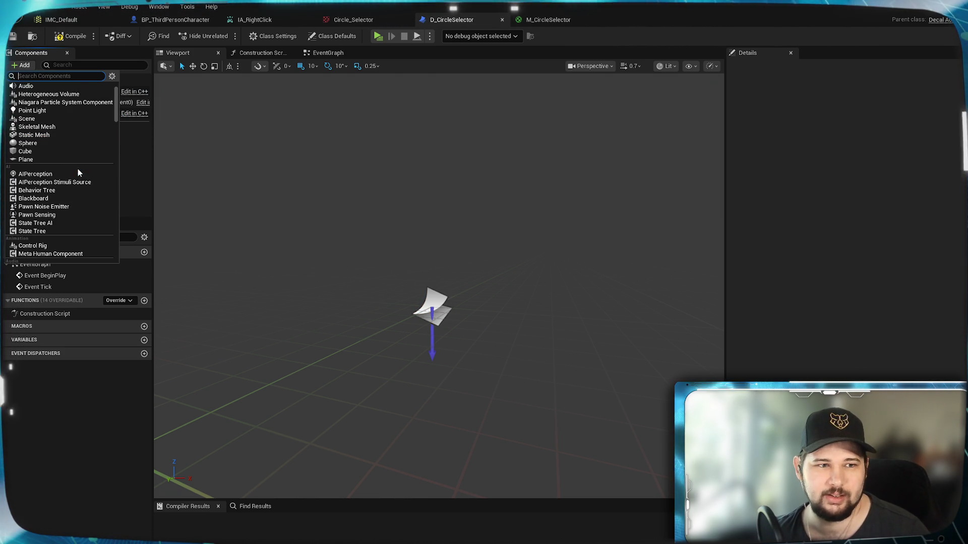
pyautogui.write('t')
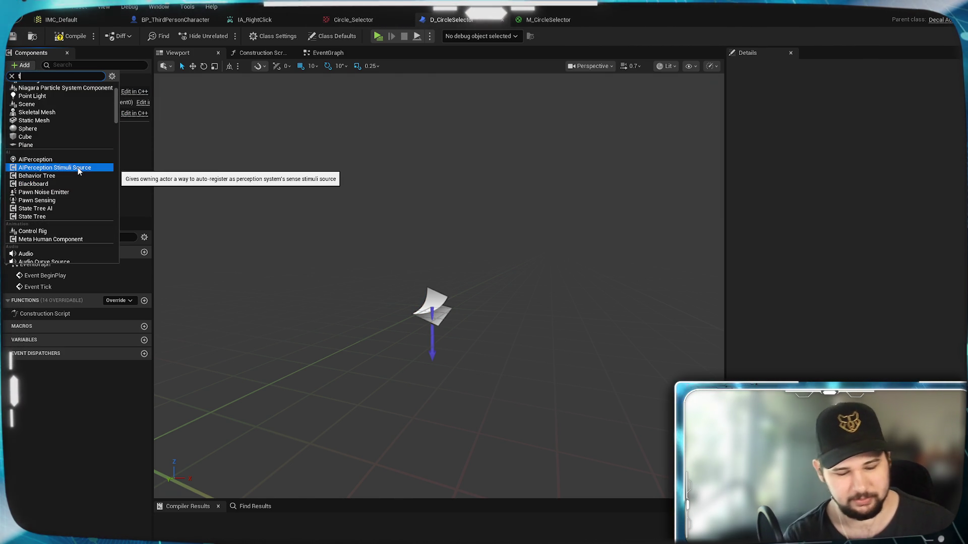
pyautogui.write('exture')
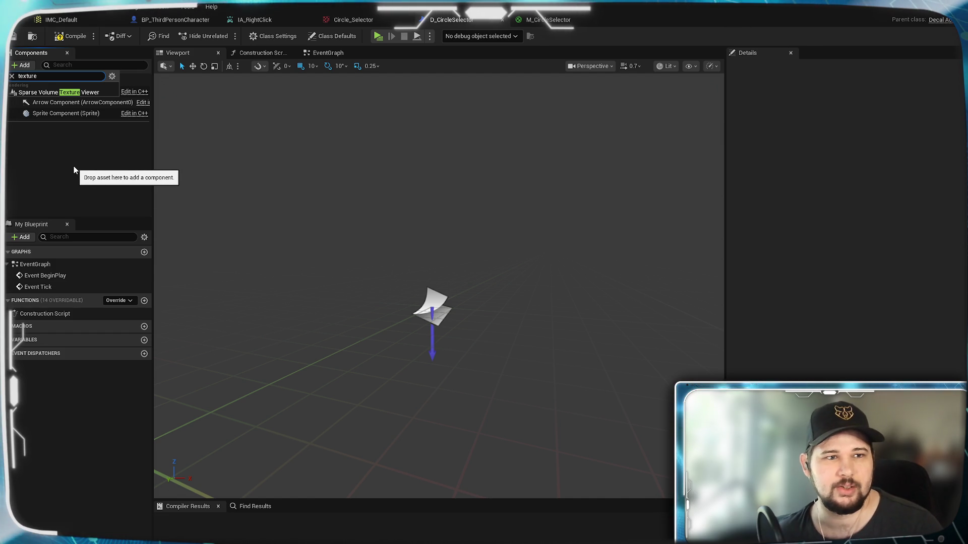
pyautogui.press('BackSpace')
pyautogui.press('BackSpace')
pyautogui.press('BackSpace')
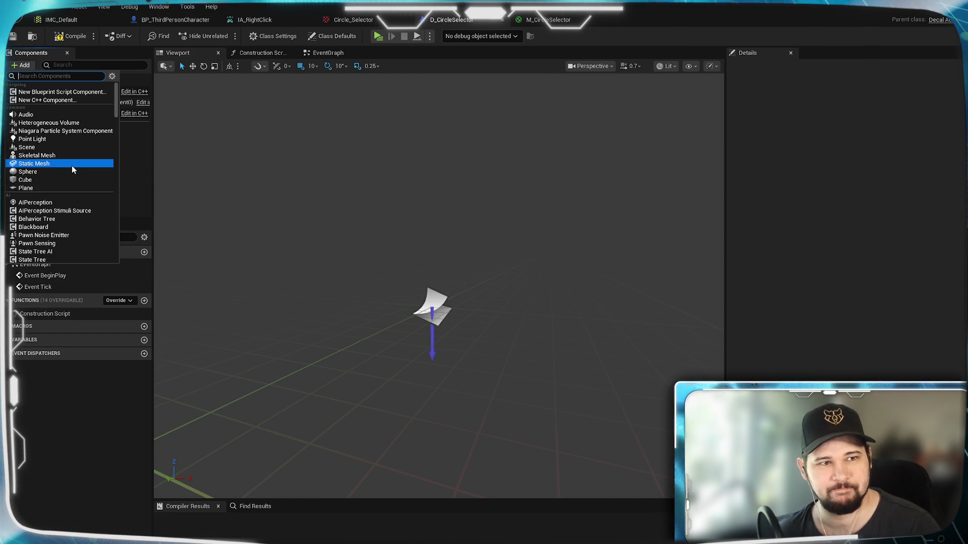
pyautogui.scroll(-2, 62, 161)
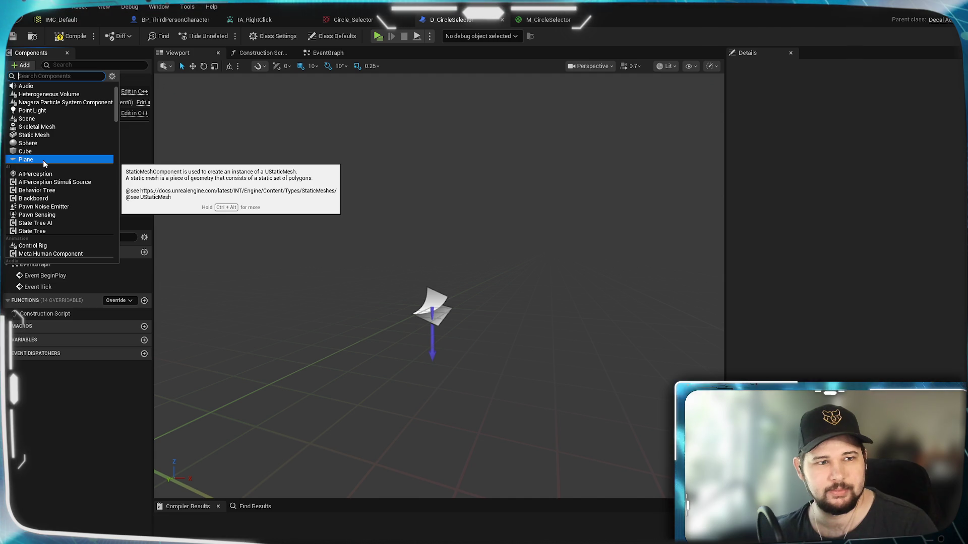
pyautogui.press('Escape')
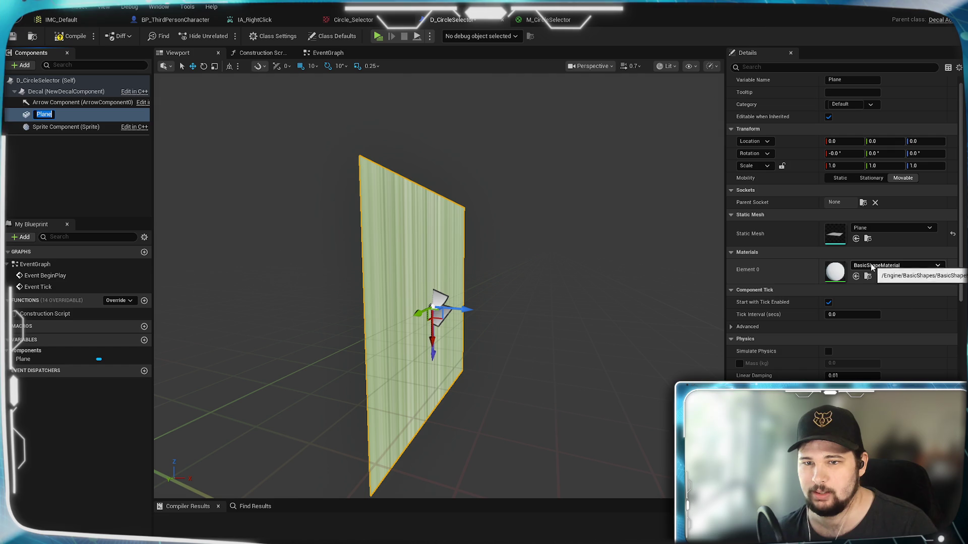
# Assign M_CircleSelector as the Plane's material and frame the Plane in the viewport
pyautogui.click(875, 267)
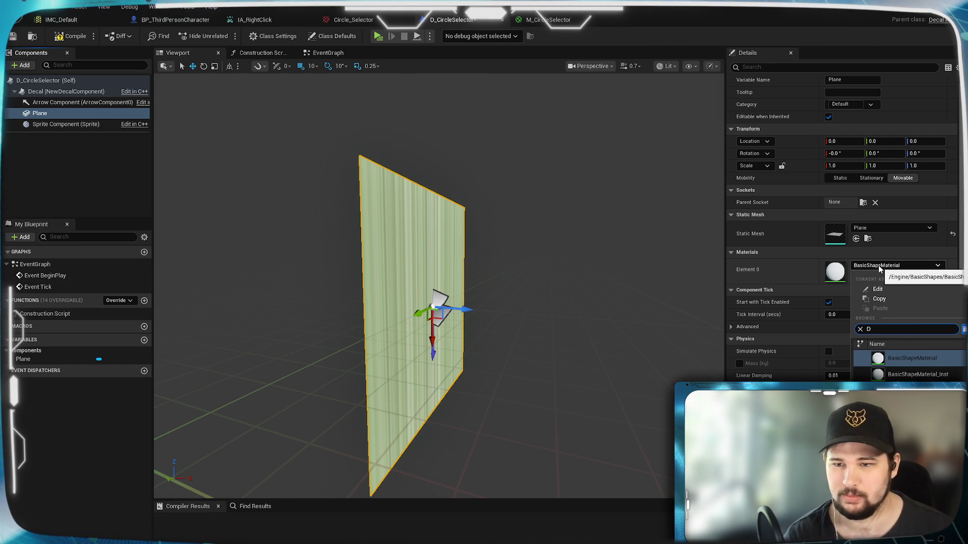
pyautogui.write('D_')
pyautogui.press('BackSpace')
pyautogui.press('BackSpace')
pyautogui.write('M_')
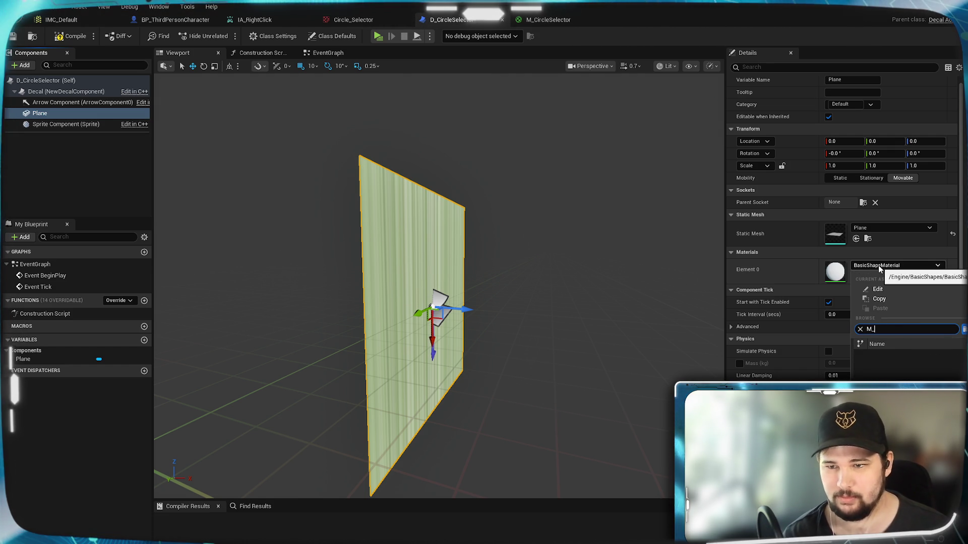
pyautogui.write('cirecl')
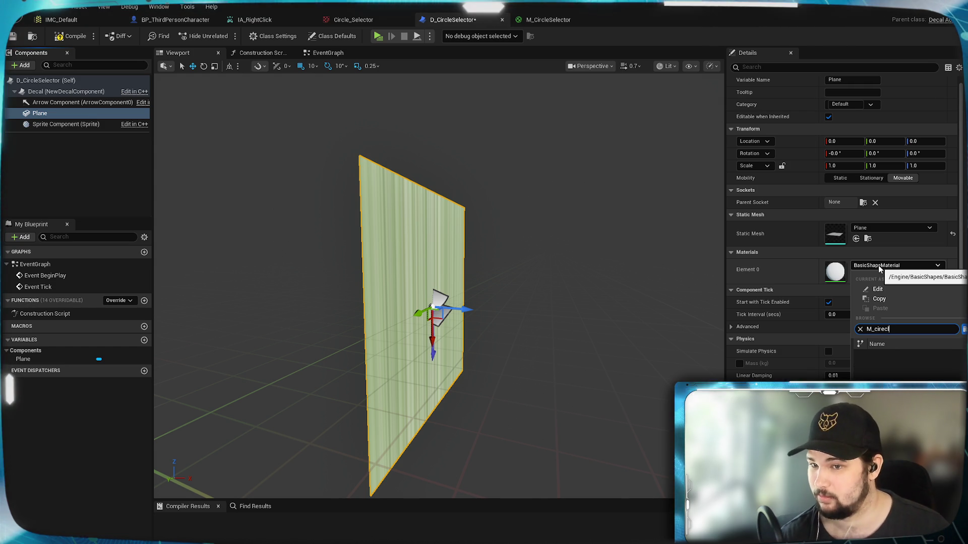
pyautogui.press('BackSpace')
pyautogui.press('BackSpace')
pyautogui.press('BackSpace')
pyautogui.write('cle')
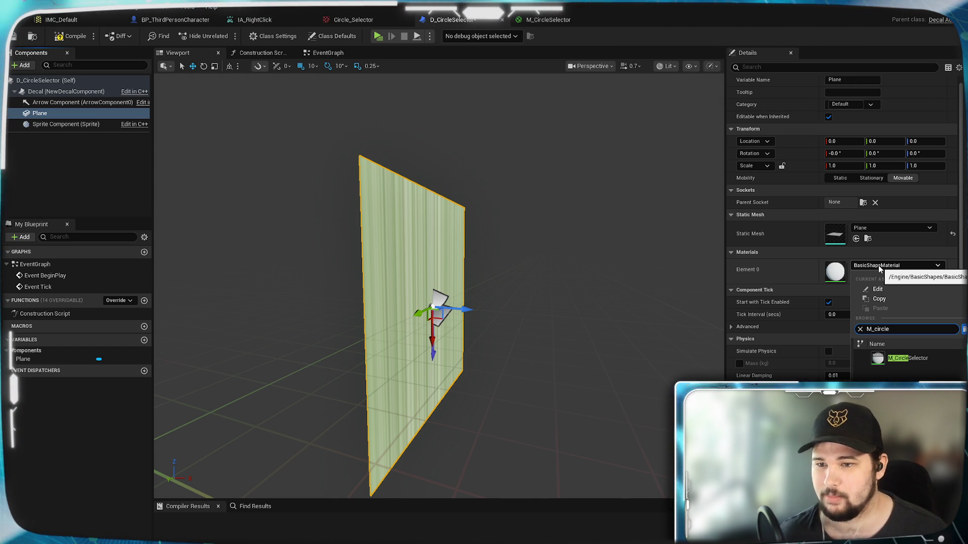
pyautogui.click(907, 359)
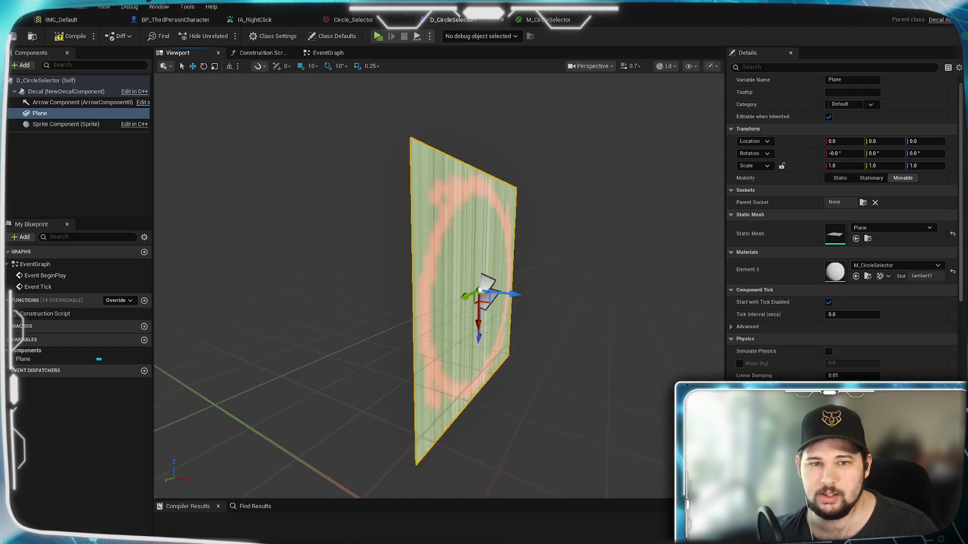
pyautogui.moveTo(439, 282)
pyautogui.mouseDown()
pyautogui.moveTo(504, 282)
pyautogui.moveTo(504, 302)
pyautogui.moveTo(454, 303)
pyautogui.moveTo(484, 272)
pyautogui.moveTo(484, 303)
pyautogui.mouseUp()
pyautogui.press('f')
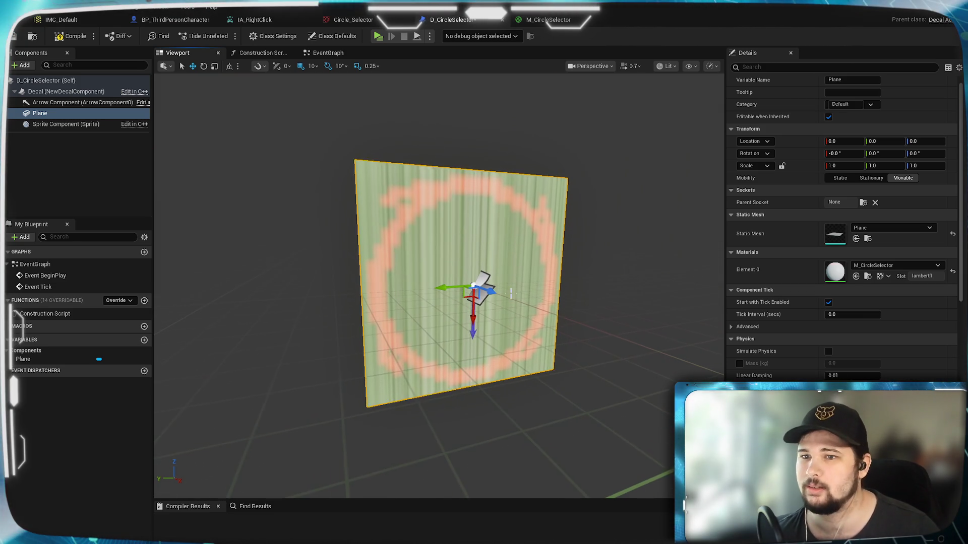
# Rotate the Plane to 90° on Y so it lies flat
pyautogui.moveTo(893, 153)
pyautogui.mouseDown()
pyautogui.moveTo(912, 153)
pyautogui.moveTo(885, 153)
pyautogui.mouseUp()
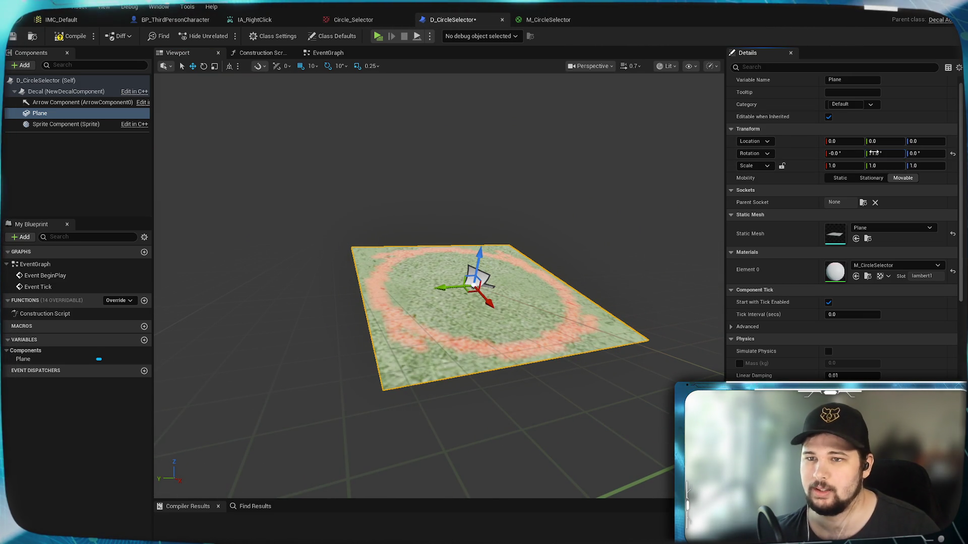
pyautogui.write('90')
pyautogui.press('Return')
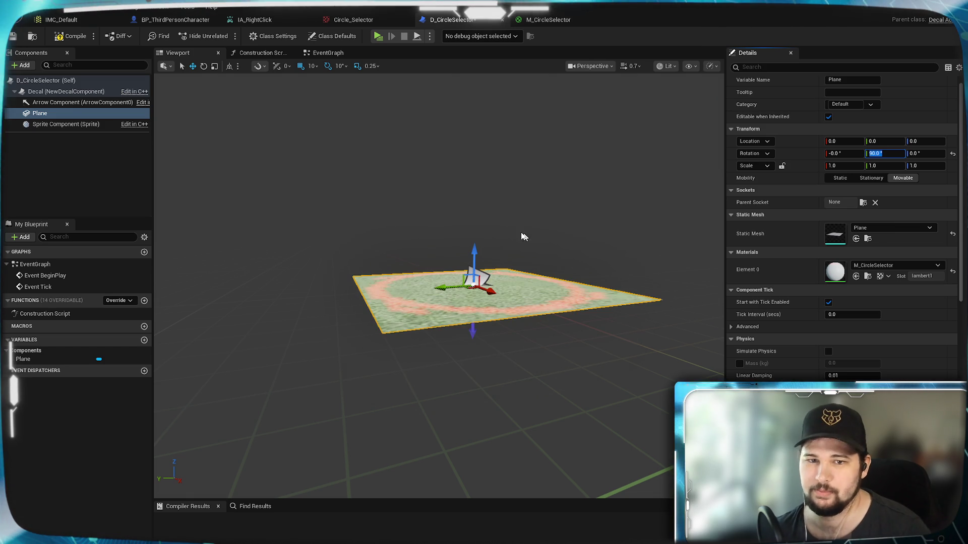
pyautogui.moveTo(542, 247); pyautogui.dragTo(504, 262)
pyautogui.scroll(-5, 438, 287)
pyautogui.scroll(8, 438, 287)
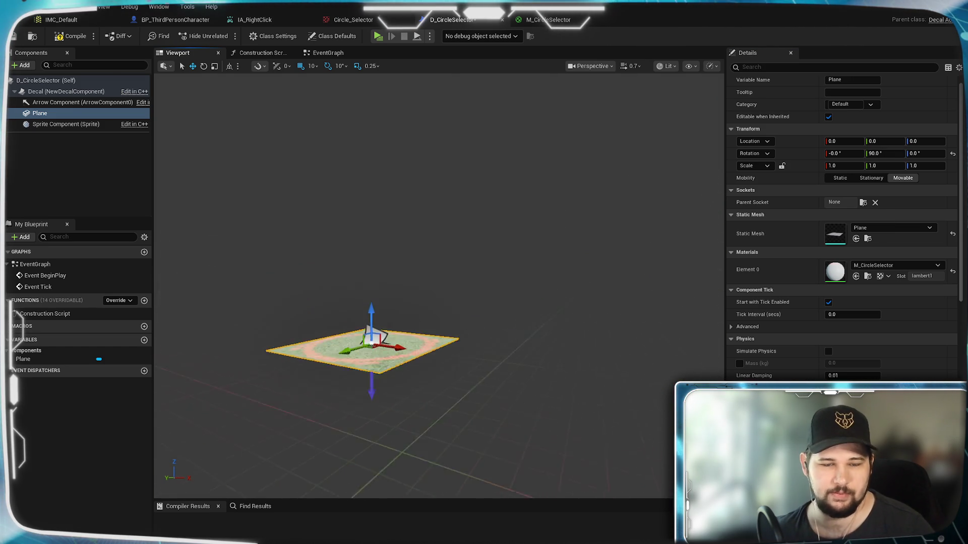
pyautogui.scroll(-5, 439, 287)
pyautogui.scroll(4, 438, 287)
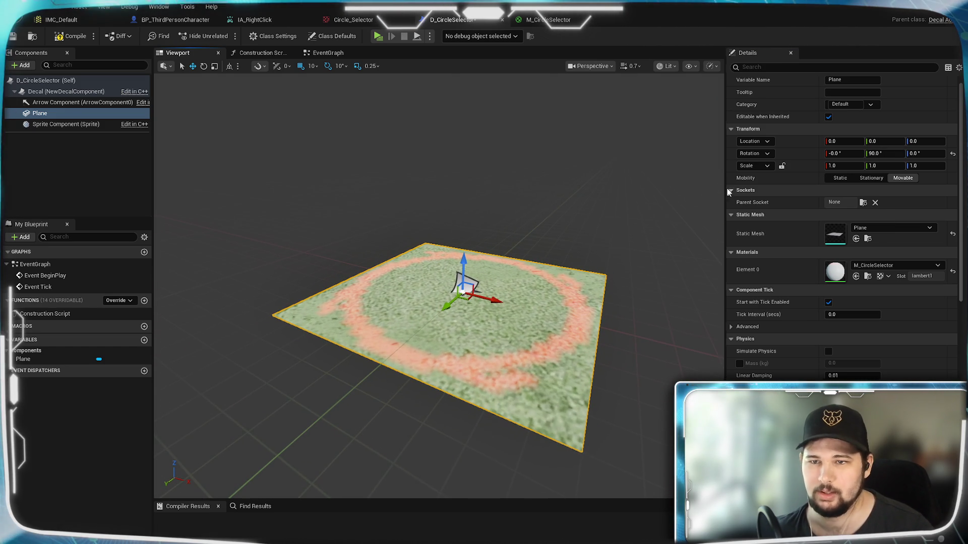
# Scale the Plane to 0.4 on X, Y and Z
pyautogui.click(833, 167)
pyautogui.write('0.4')
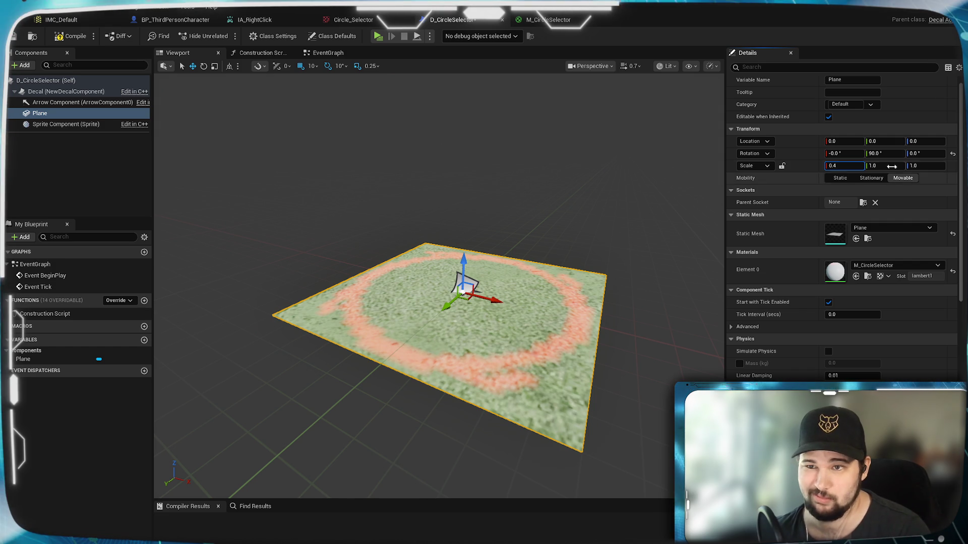
pyautogui.click(887, 166)
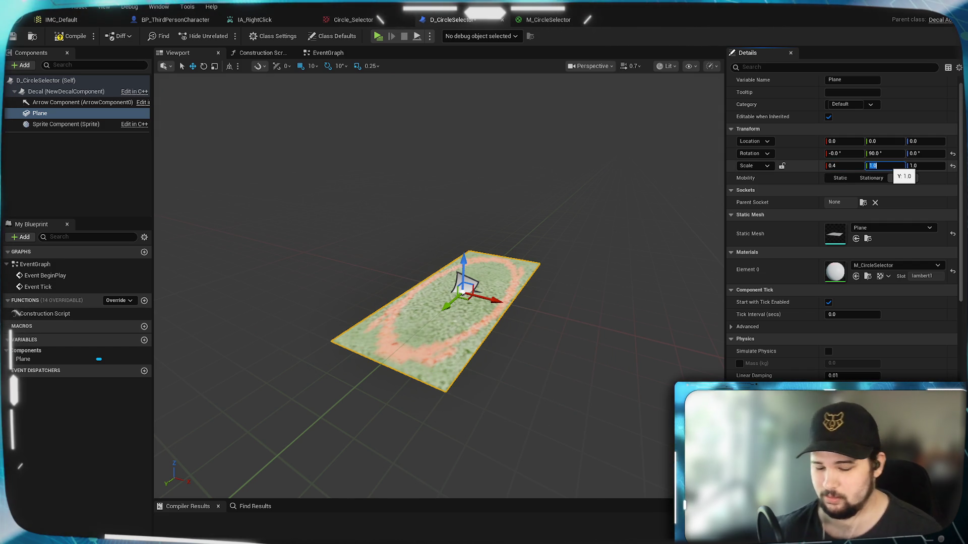
pyautogui.write('0.4')
pyautogui.press('Return')
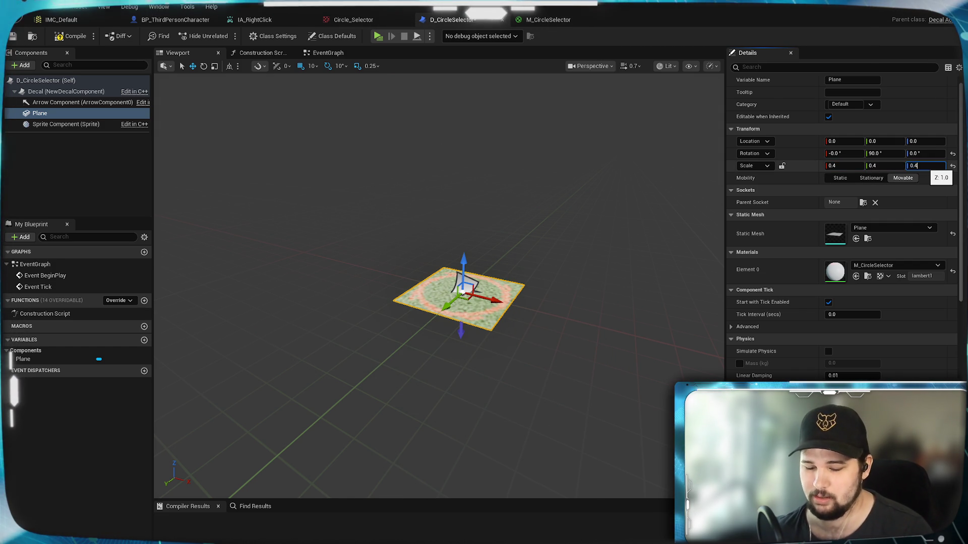
pyautogui.press('Return')
# Review the Plane's Details, then compile and save D_CircleSelector
pyautogui.scroll(5, 463, 282)
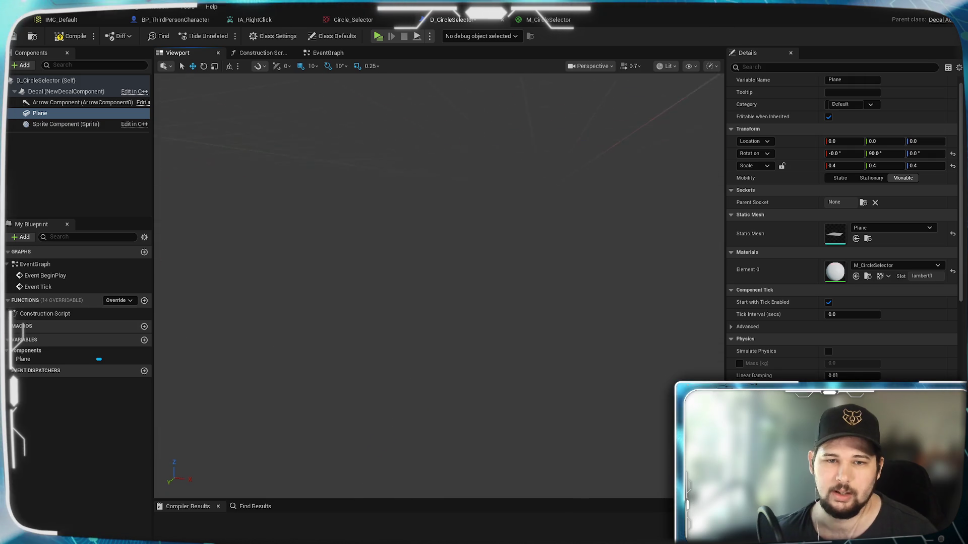
pyautogui.scroll(-5, 439, 283)
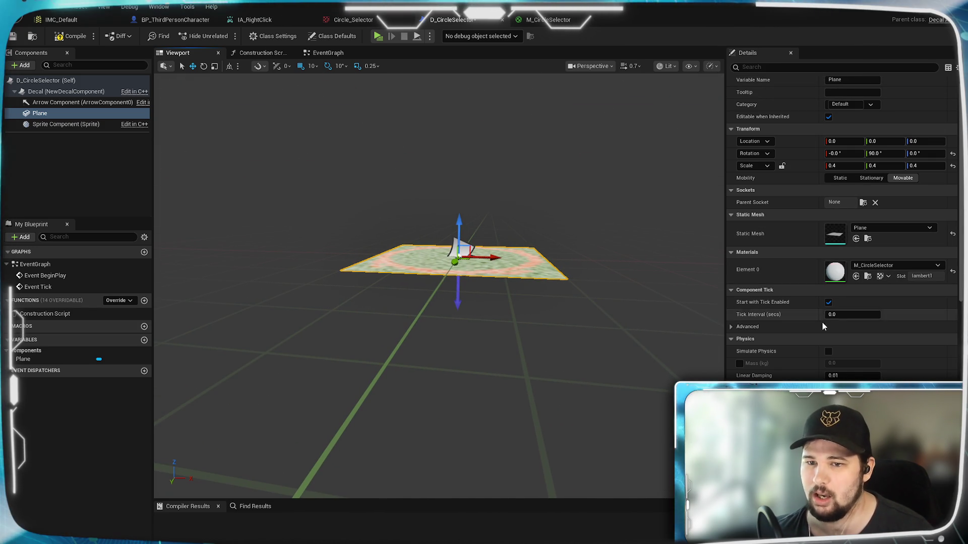
pyautogui.scroll(-5, 810, 340)
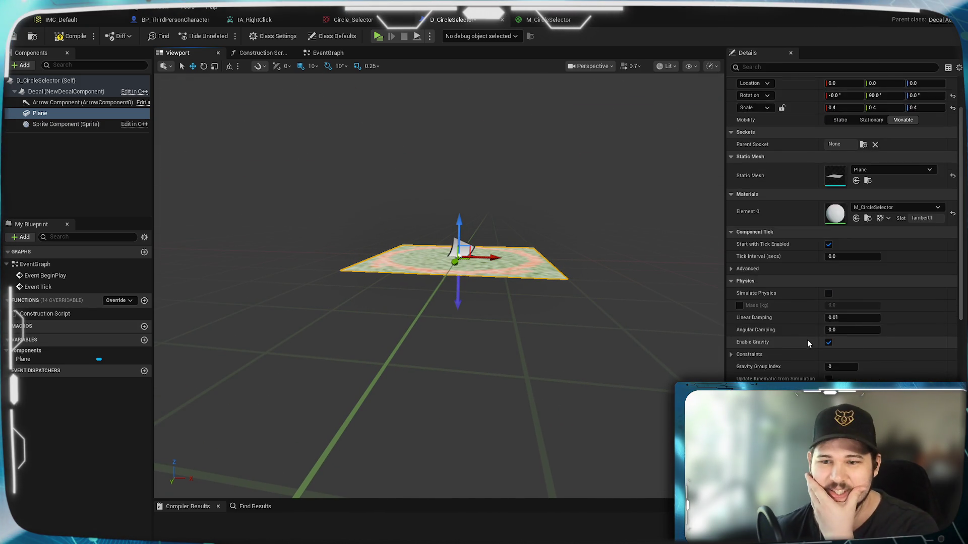
pyautogui.scroll(-10, 806, 340)
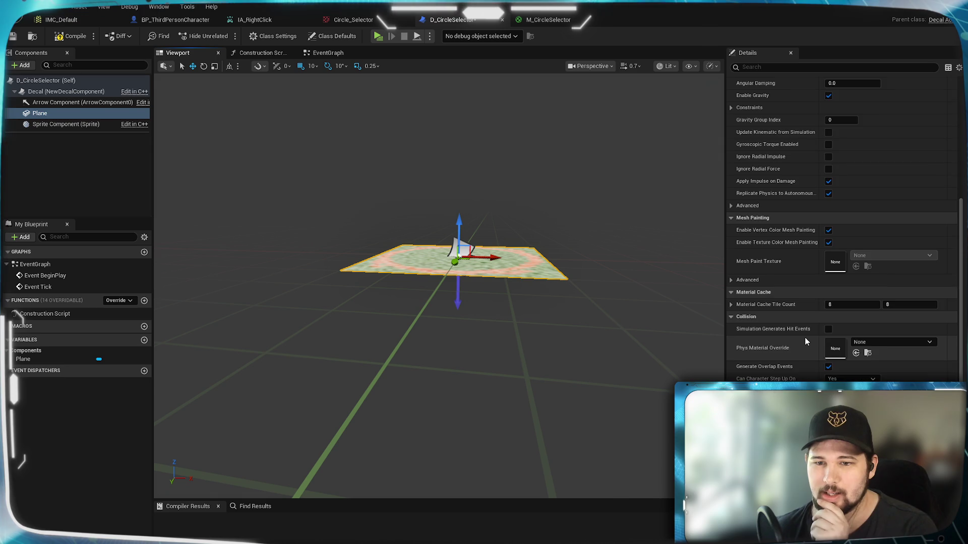
pyautogui.scroll(-2, 805, 341)
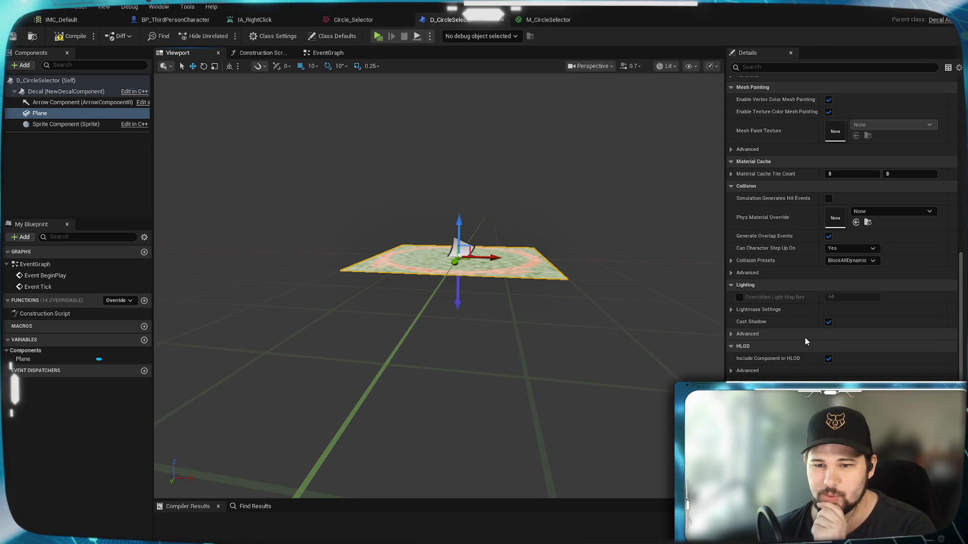
pyautogui.scroll(3, 809, 332)
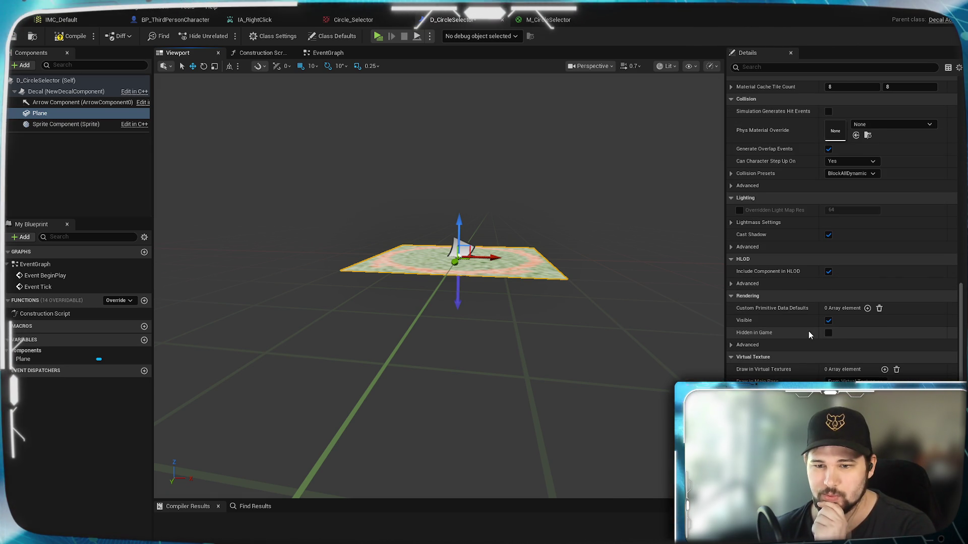
pyautogui.scroll(10, 808, 331)
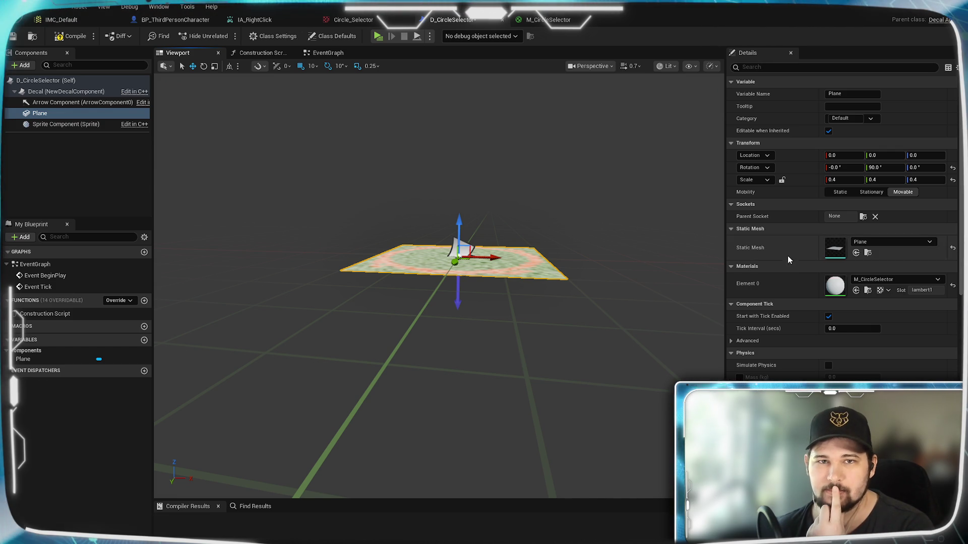
pyautogui.click(70, 35)
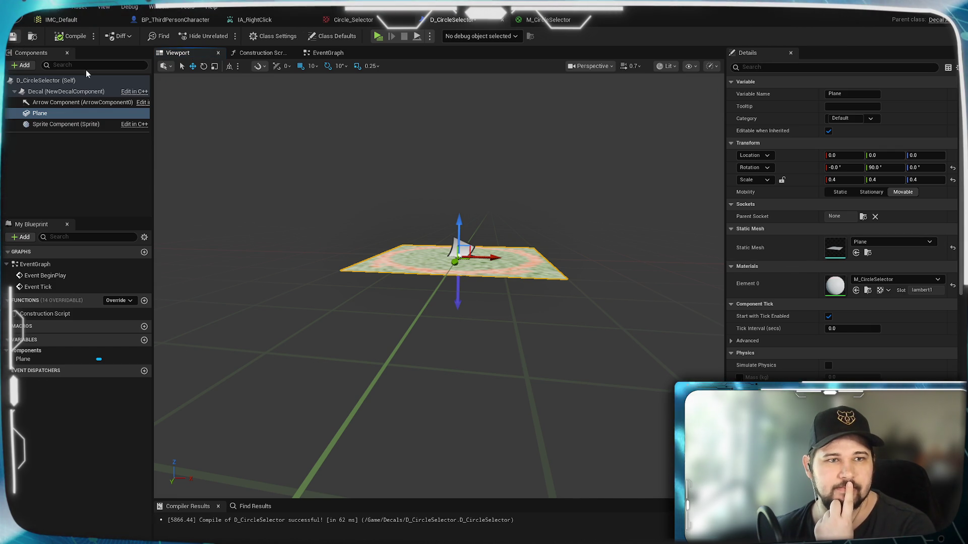
pyautogui.click(12, 36)
pyautogui.click(564, 20)
# Set M_CircleSelector's Blend Mode to AlphaComposite (Premultiplied Alpha)
pyautogui.moveTo(648, 353)
pyautogui.mouseDown()
pyautogui.moveTo(574, 268)
pyautogui.moveTo(578, 300)
pyautogui.mouseUp()
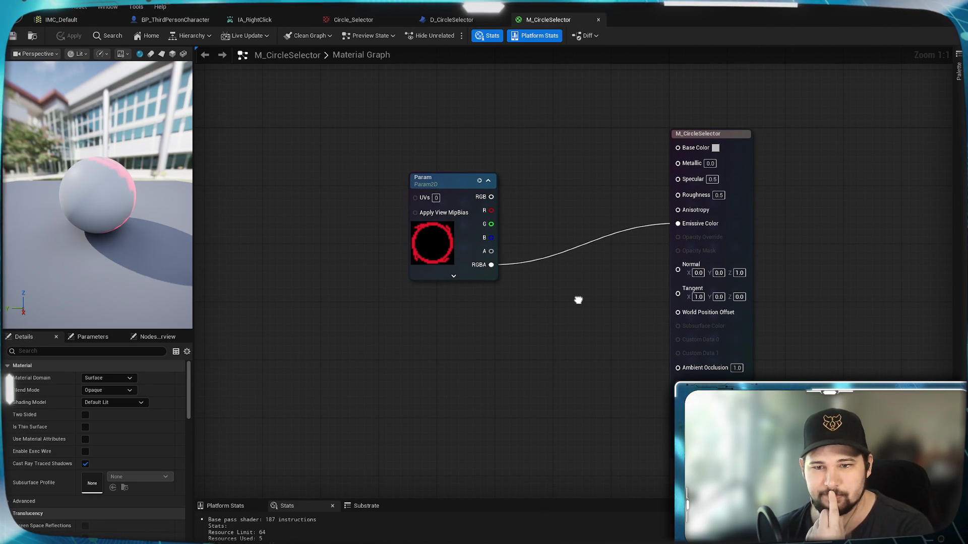
pyautogui.moveTo(578, 299); pyautogui.dragTo(587, 322)
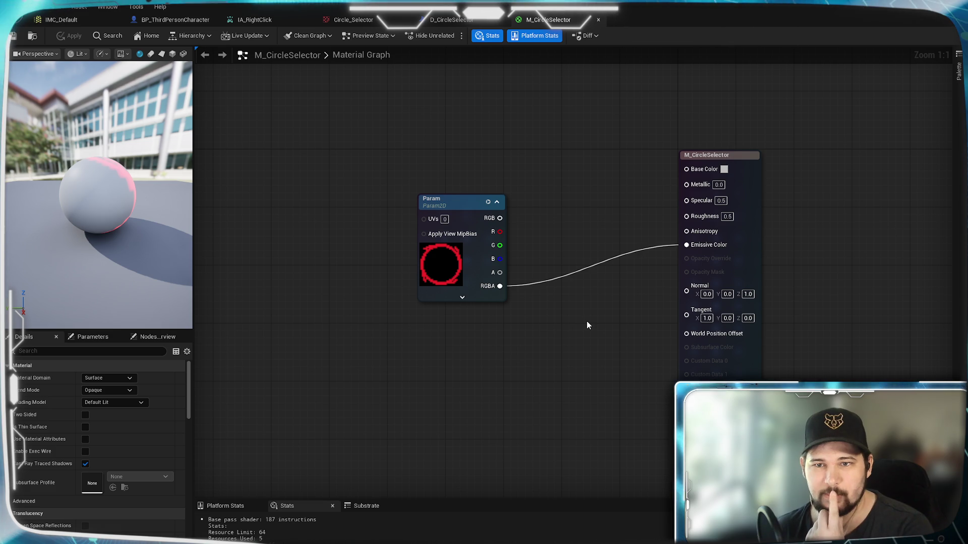
pyautogui.click(122, 392)
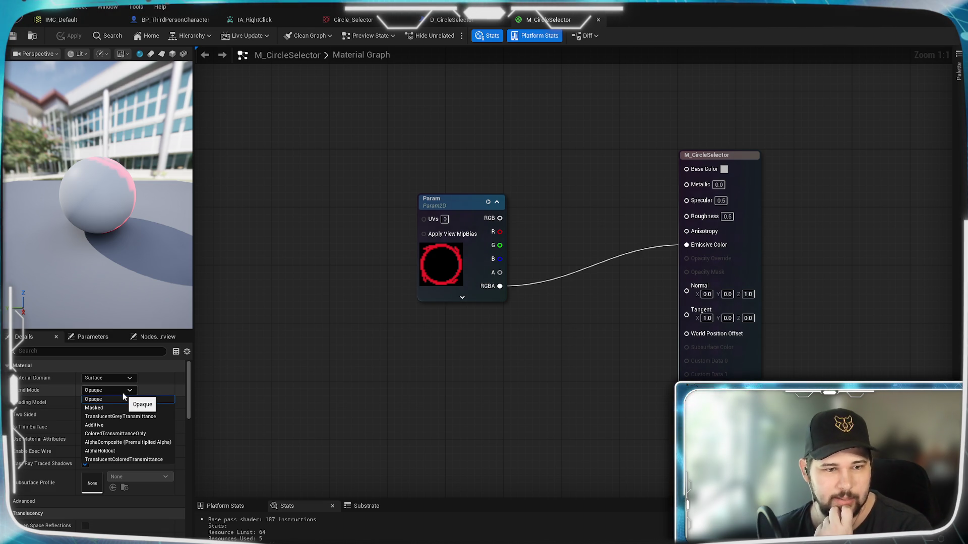
pyautogui.click(121, 443)
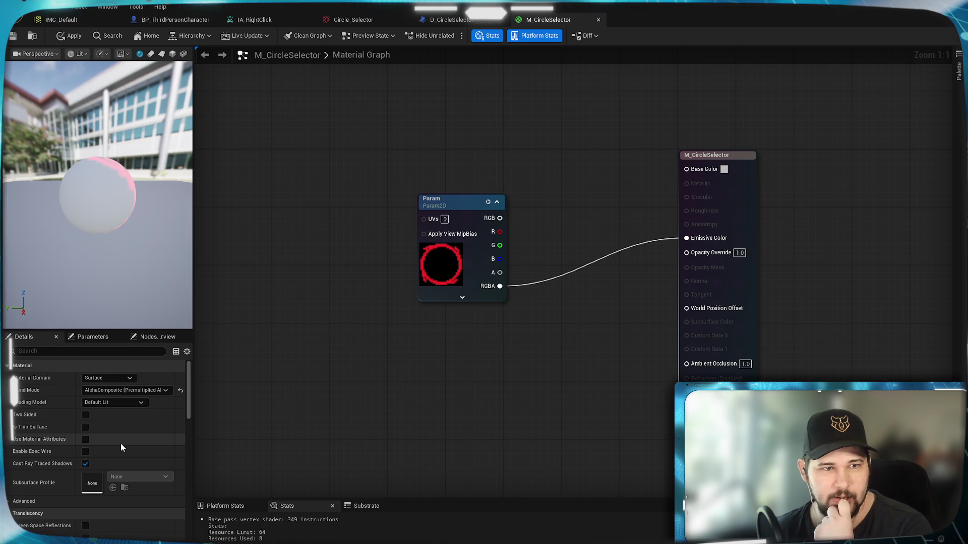
pyautogui.click(113, 399)
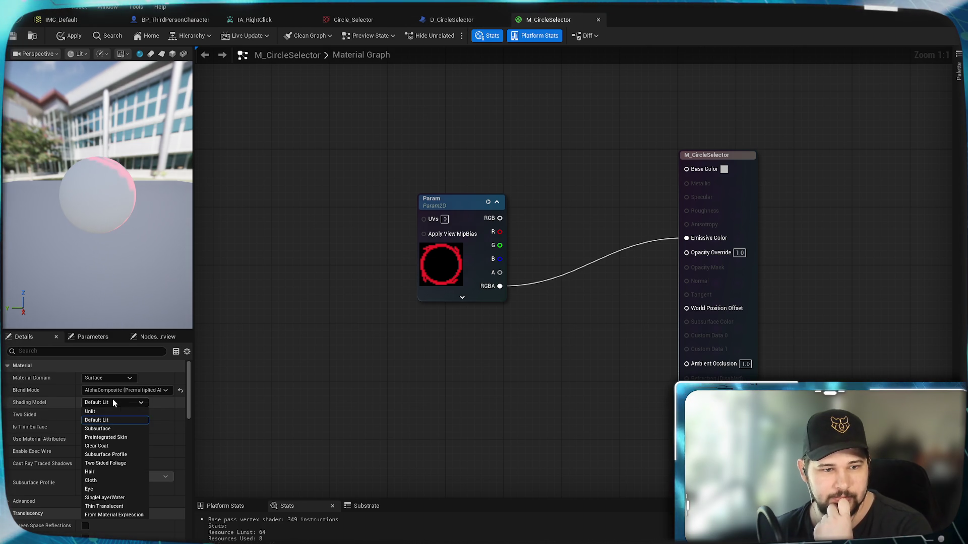
pyautogui.click(116, 402)
pyautogui.click(115, 392)
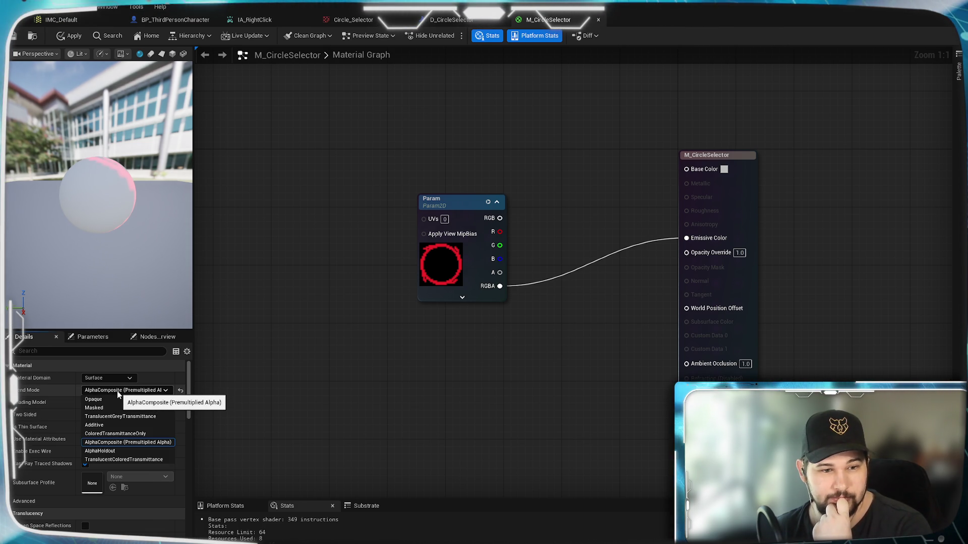
pyautogui.click(315, 346)
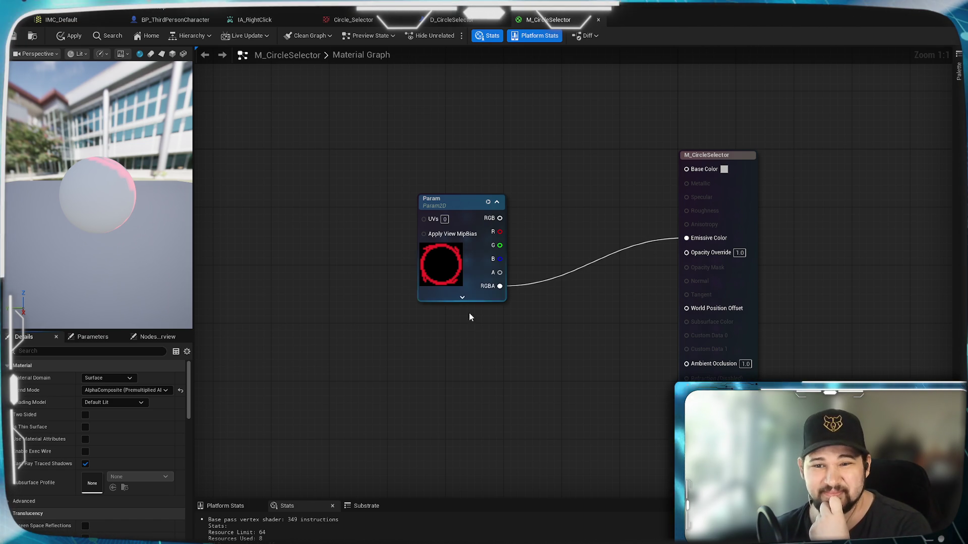
# Connect the texture's RGBA to Base Color and apply the material
pyautogui.moveTo(596, 229); pyautogui.dragTo(693, 167)
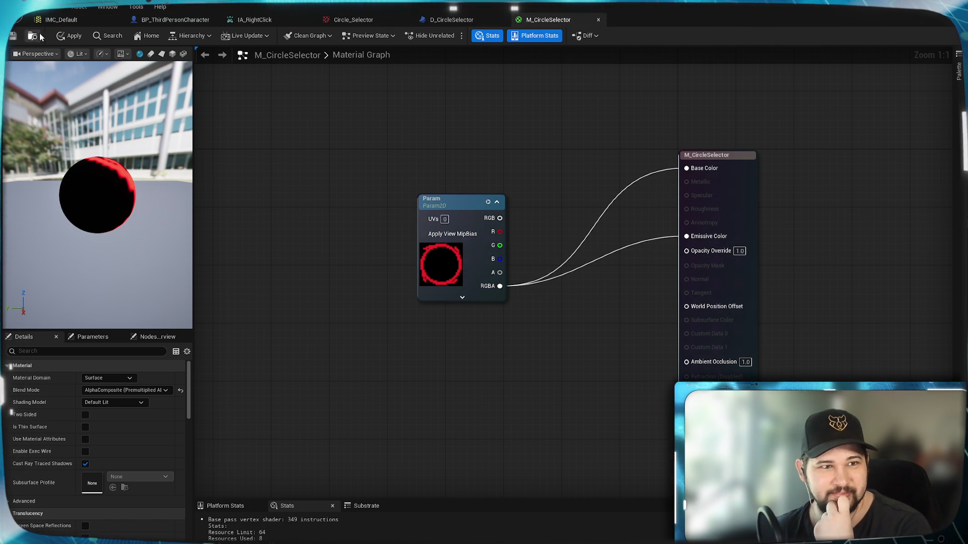
pyautogui.click(14, 36)
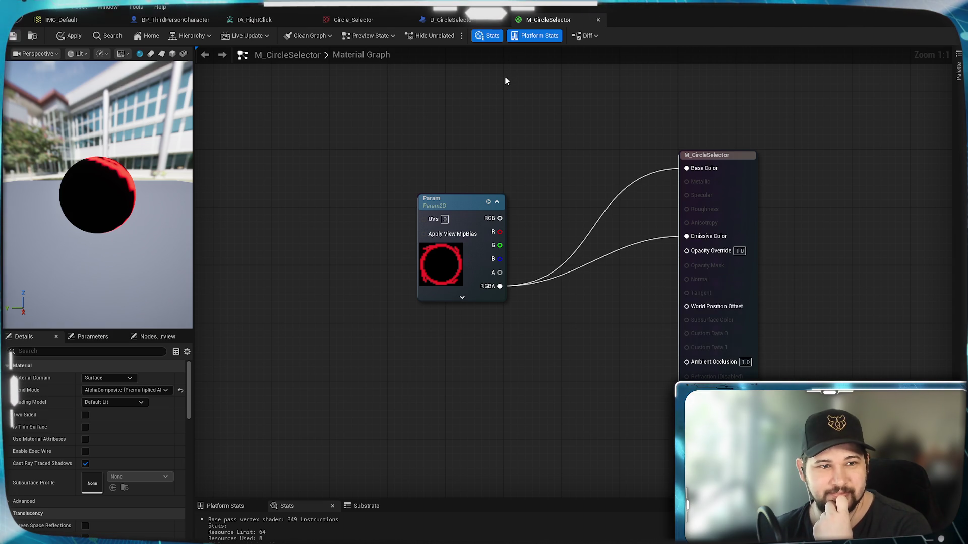
pyautogui.click(445, 20)
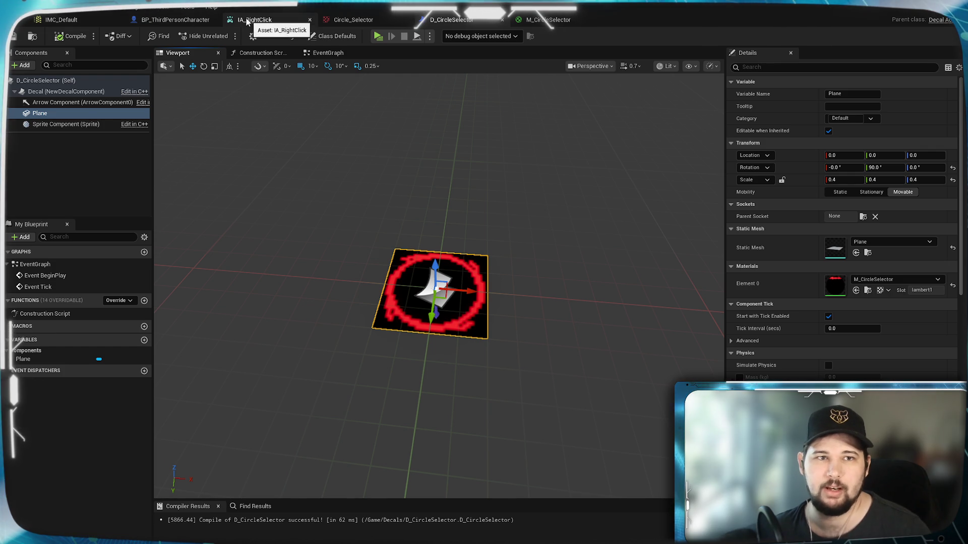
# Browse BP_ThirdPersonCharacter's Add Component list for 'D_' without adding anything, then open its event graph
pyautogui.click(176, 20)
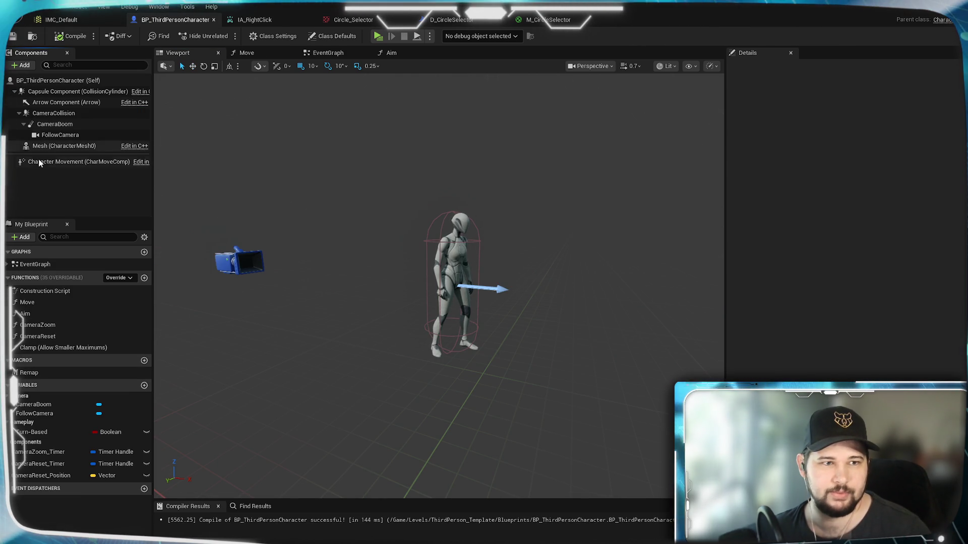
pyautogui.click(45, 181)
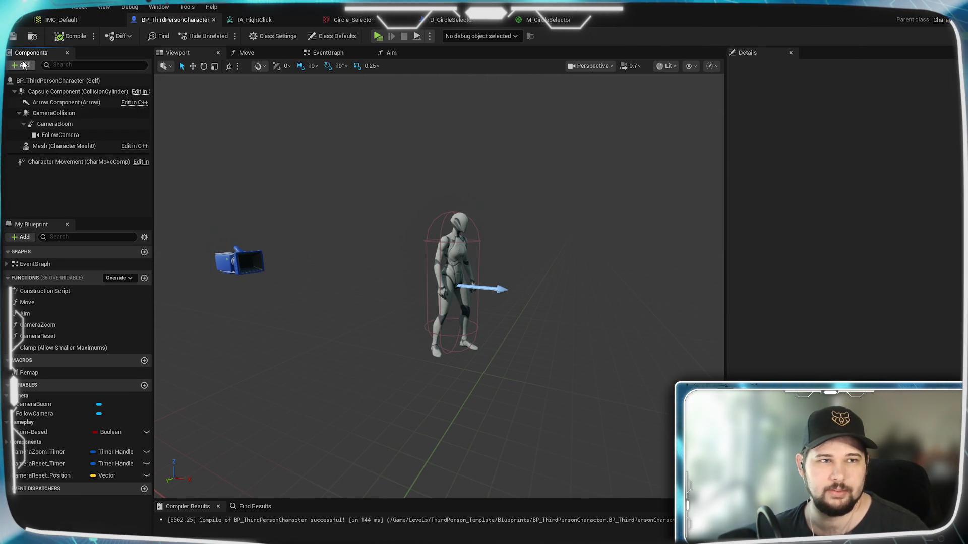
pyautogui.click(457, 20)
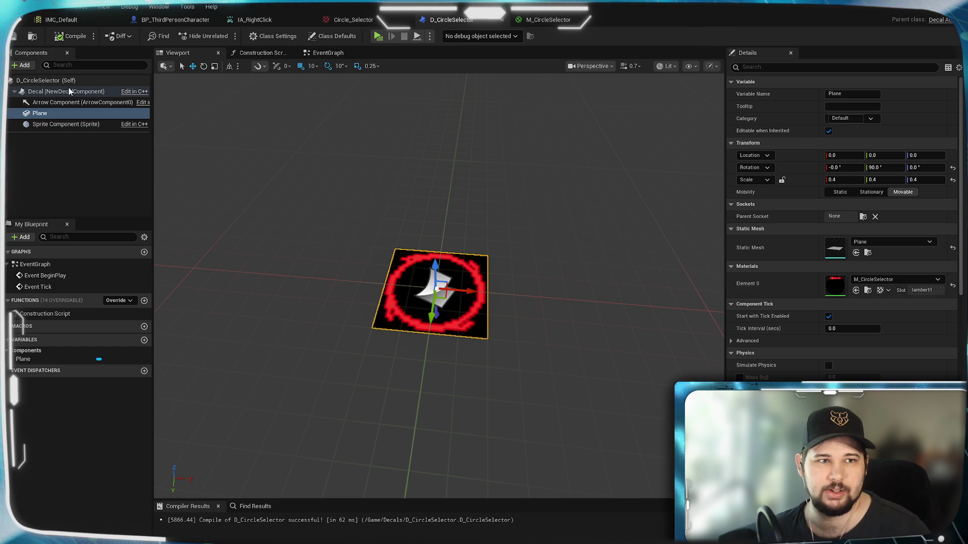
pyautogui.click(171, 20)
pyautogui.click(21, 65)
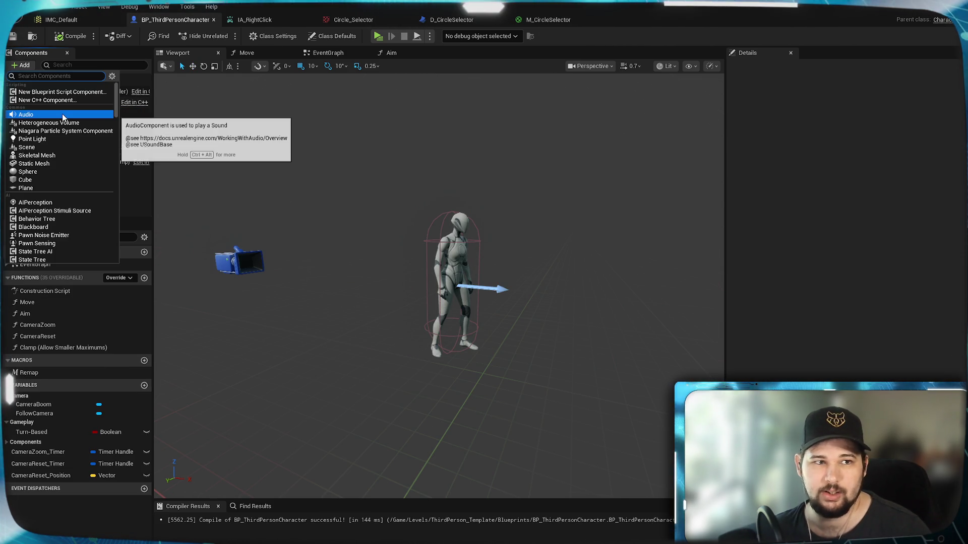
pyautogui.write('D_')
pyautogui.press('Escape')
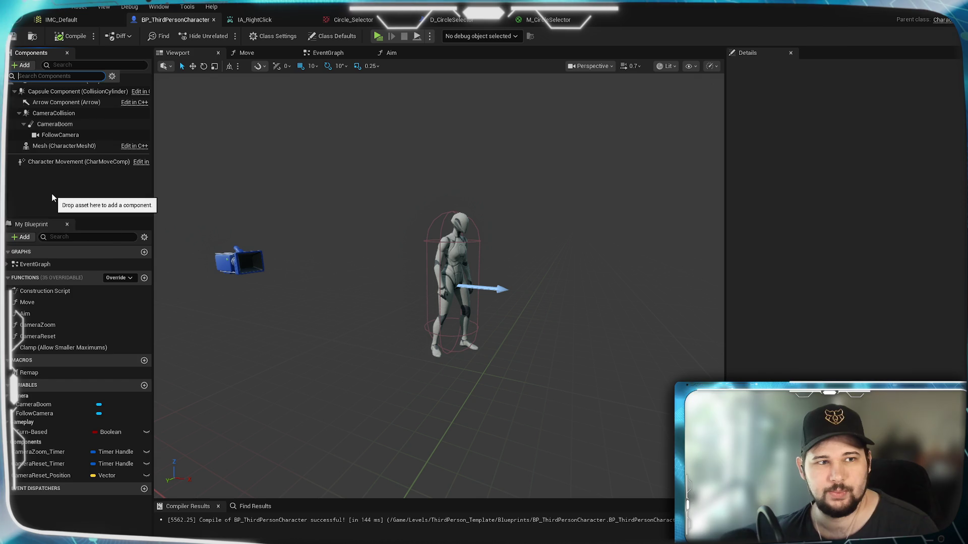
pyautogui.press('BackSpace')
pyautogui.press('BackSpace')
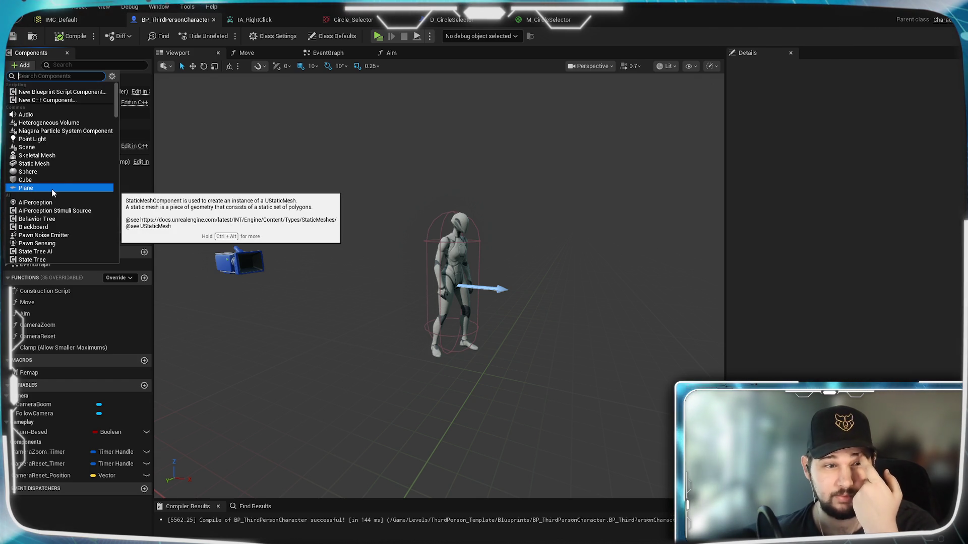
pyautogui.click(133, 188)
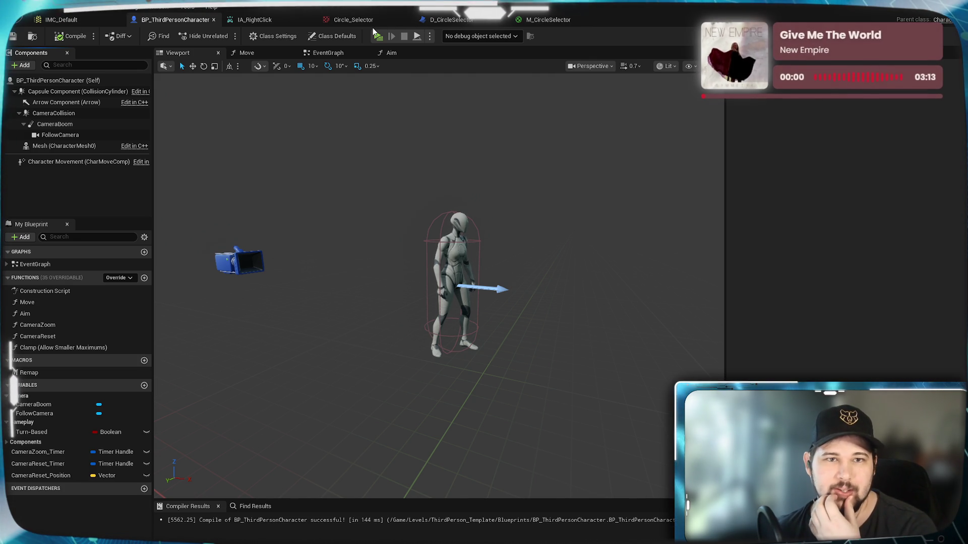
pyautogui.click(345, 54)
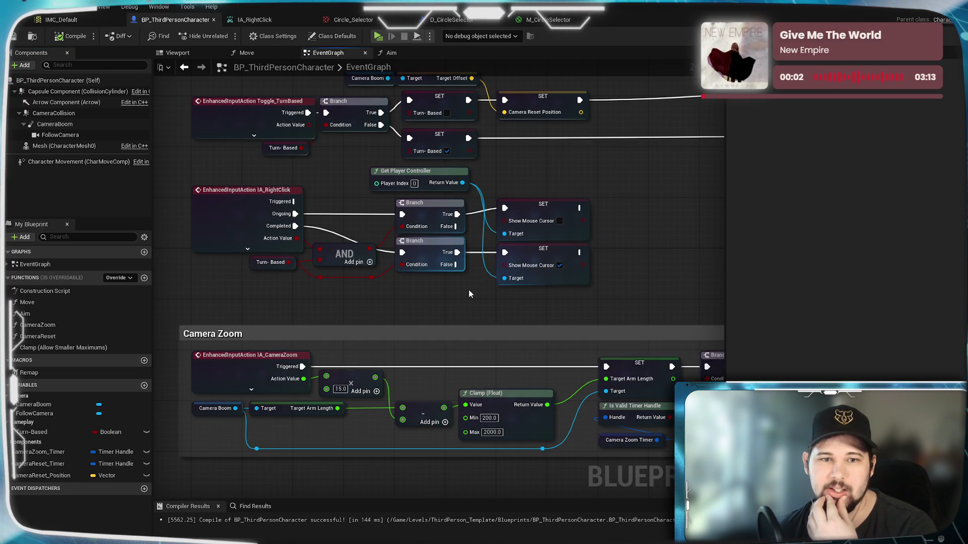
# Pan to the Turn-Based SET node and search its action menu for 'actor'
pyautogui.moveTo(632, 273); pyautogui.dragTo(587, 282)
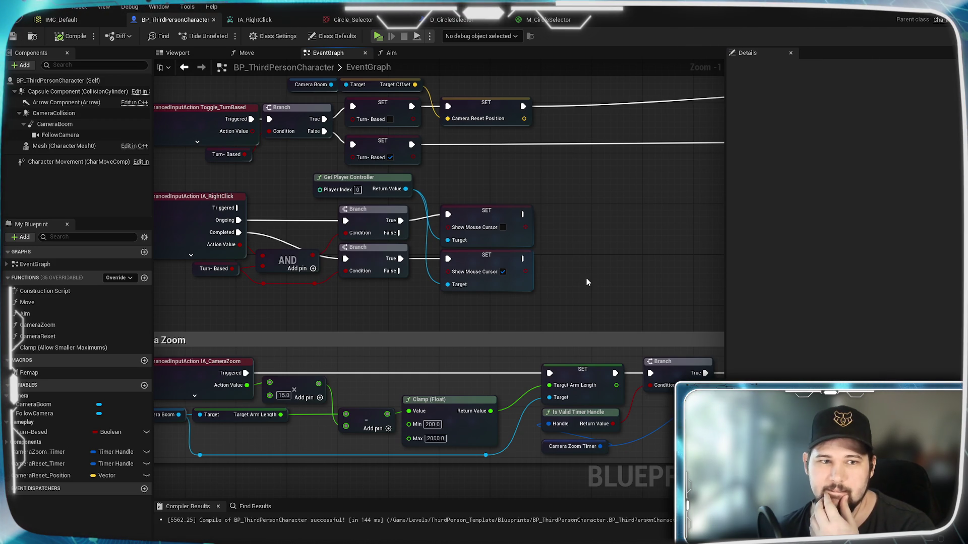
pyautogui.moveTo(395, 307)
pyautogui.mouseDown()
pyautogui.moveTo(540, 287)
pyautogui.moveTo(544, 296)
pyautogui.mouseUp()
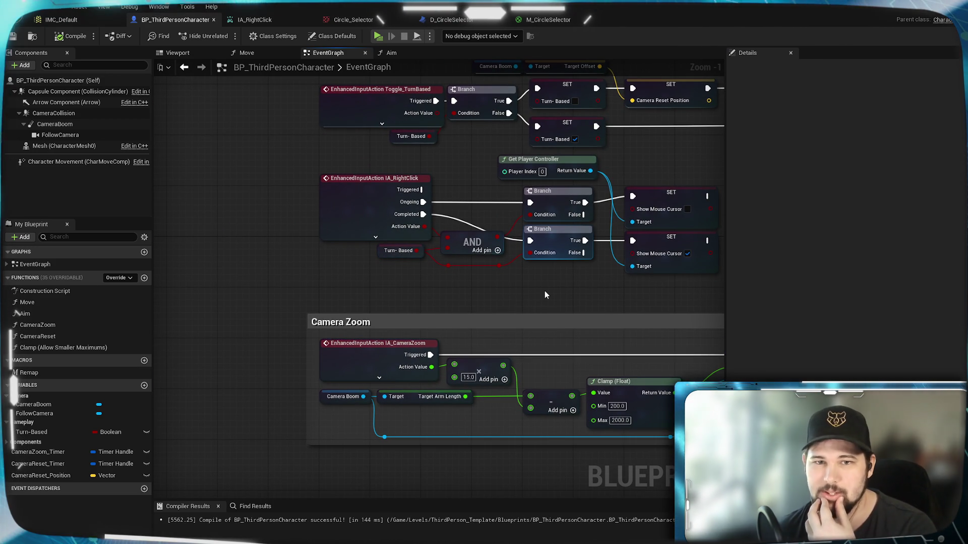
pyautogui.moveTo(545, 295)
pyautogui.mouseDown()
pyautogui.moveTo(474, 255)
pyautogui.moveTo(503, 177)
pyautogui.moveTo(476, 260)
pyautogui.moveTo(383, 354)
pyautogui.mouseUp()
pyautogui.moveTo(592, 253)
pyautogui.mouseDown()
pyautogui.moveTo(388, 295)
pyautogui.moveTo(545, 263)
pyautogui.mouseUp()
pyautogui.moveTo(476, 238)
pyautogui.mouseDown()
pyautogui.moveTo(351, 225)
pyautogui.moveTo(508, 257)
pyautogui.mouseUp()
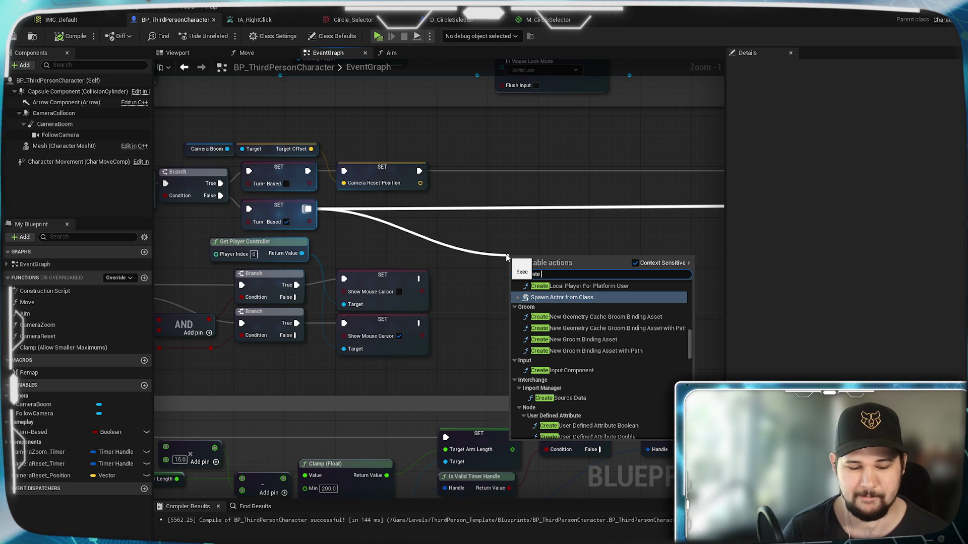
pyautogui.write('dec')
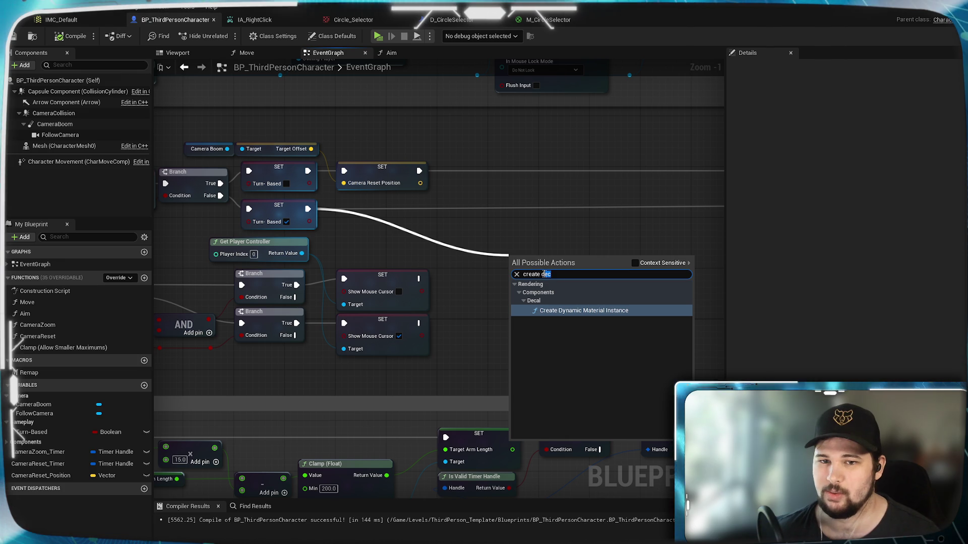
pyautogui.press('BackSpace')
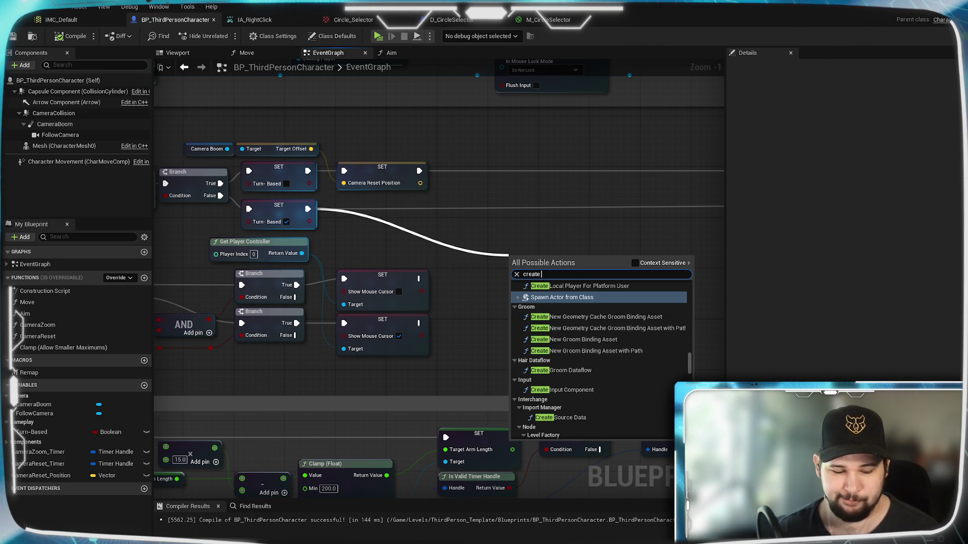
pyautogui.write('actor')
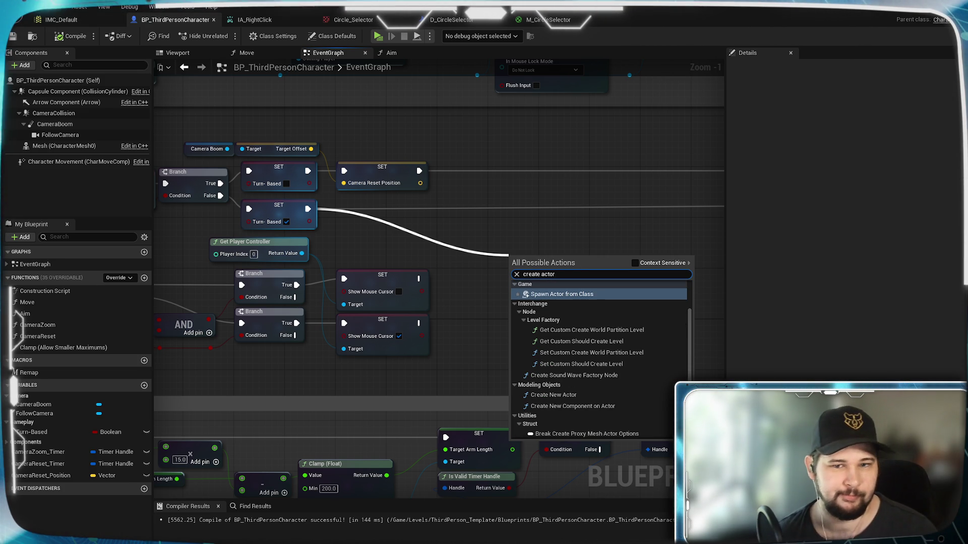
# Add a SpawnActor node on the exec wire with class D_CircleSelector
pyautogui.click(586, 295)
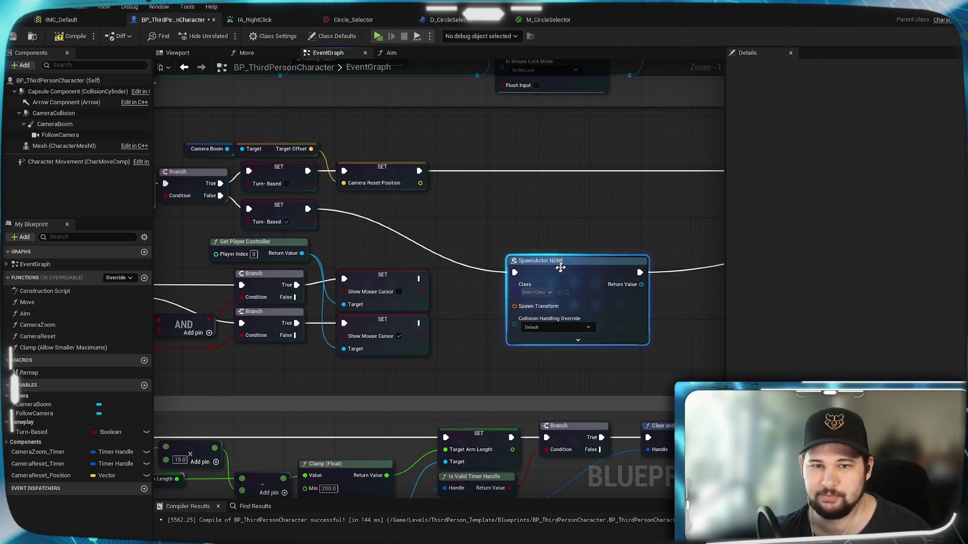
pyautogui.click(535, 281)
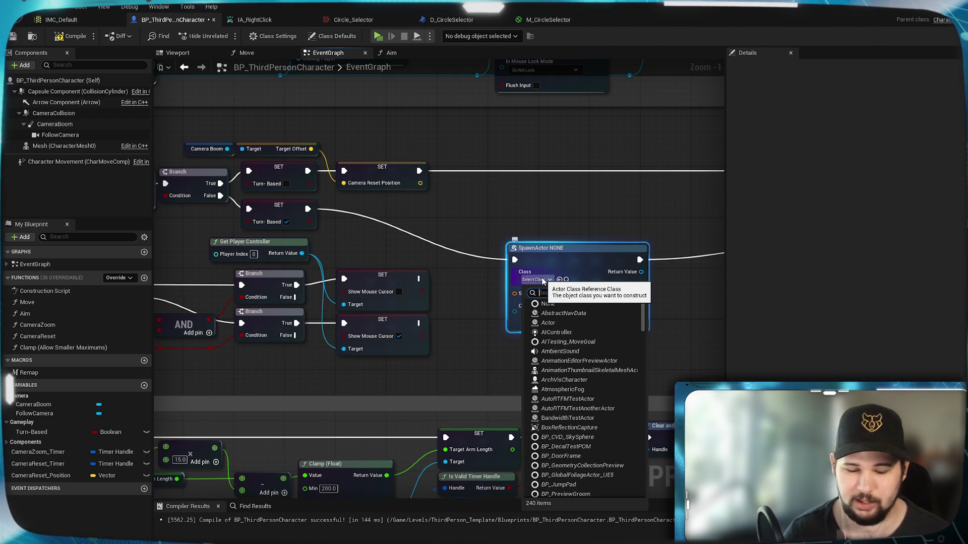
pyautogui.click(565, 322)
pyautogui.moveTo(563, 246); pyautogui.dragTo(575, 227)
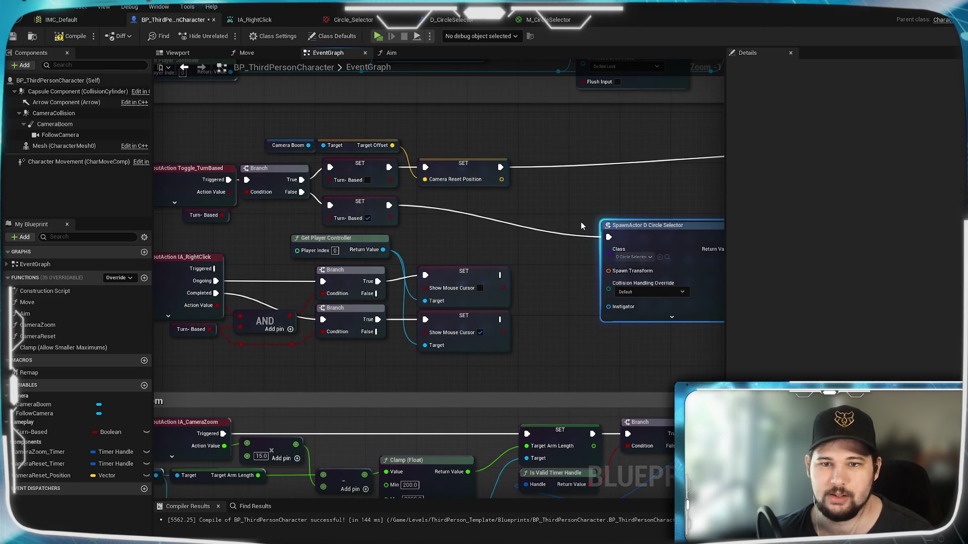
pyautogui.moveTo(616, 250); pyautogui.dragTo(567, 242)
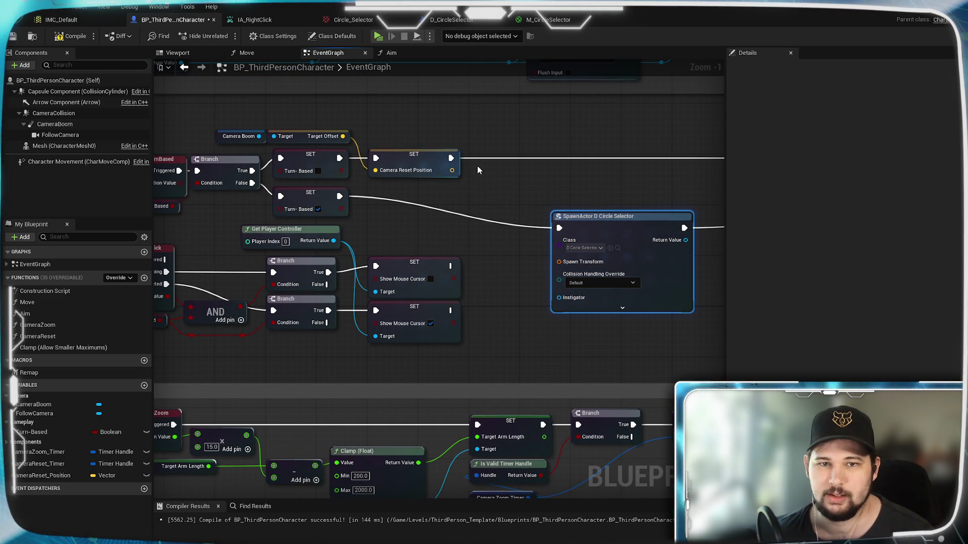
# Try feeding Camera Reset Position into Spawn Transform, then delete the auto-inserted conversion nodes
pyautogui.moveTo(451, 171); pyautogui.dragTo(559, 261)
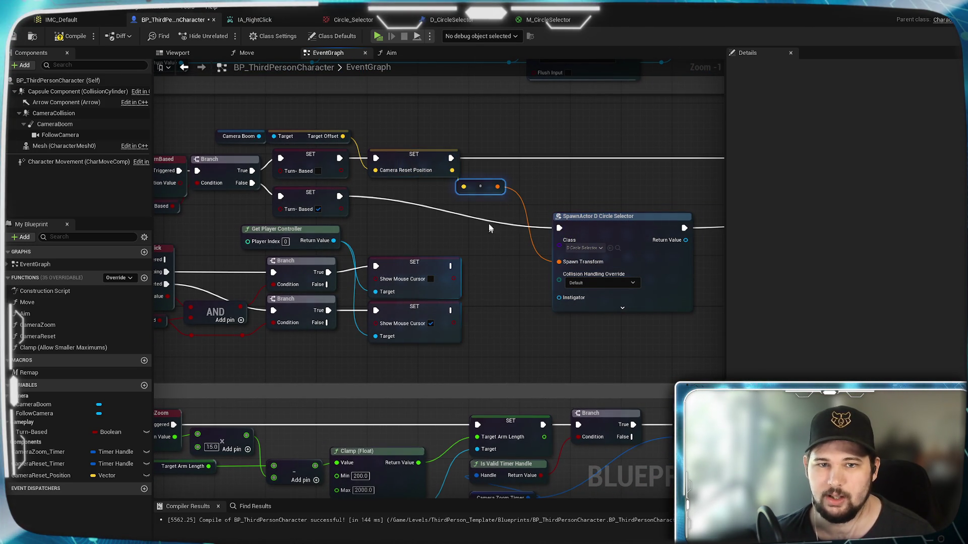
pyautogui.click(483, 188)
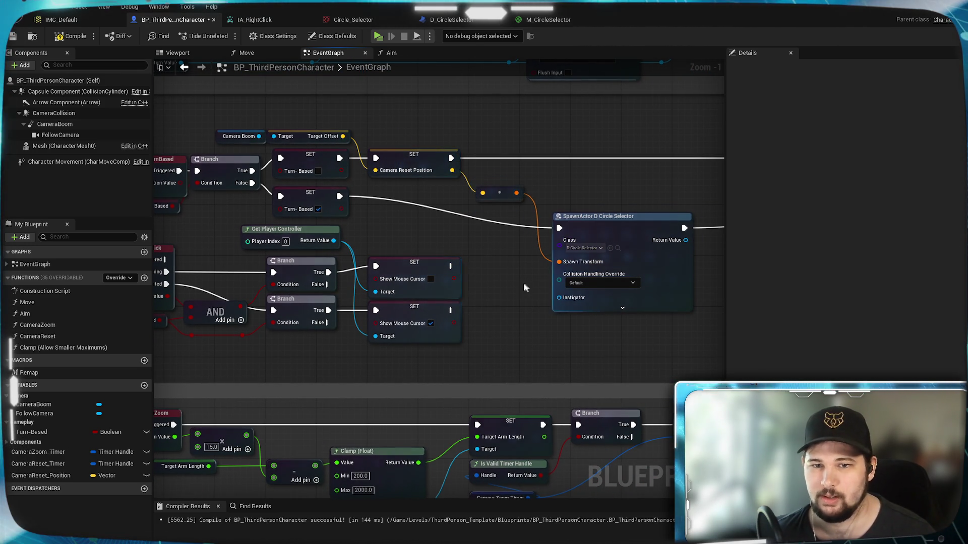
pyautogui.moveTo(525, 283); pyautogui.dragTo(489, 282)
pyautogui.click(455, 252)
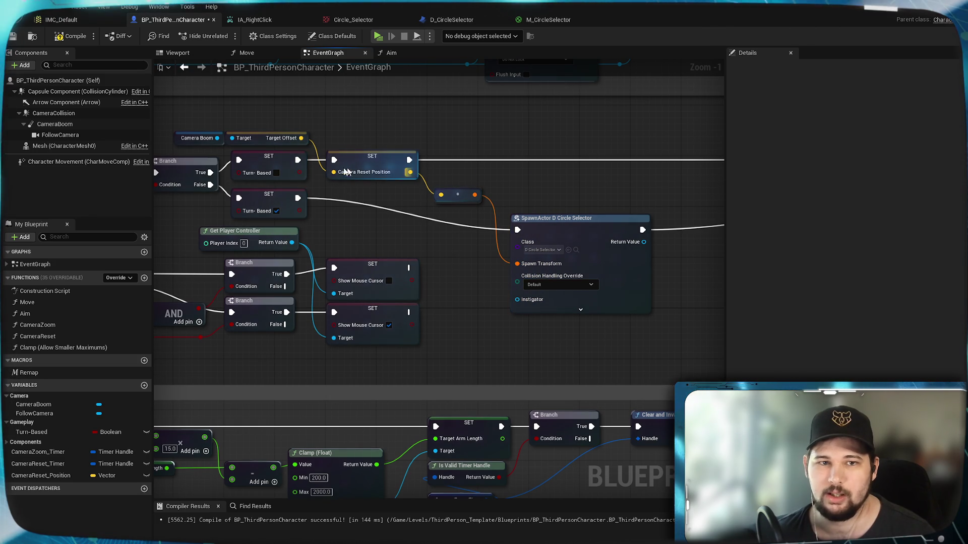
pyautogui.click(468, 190)
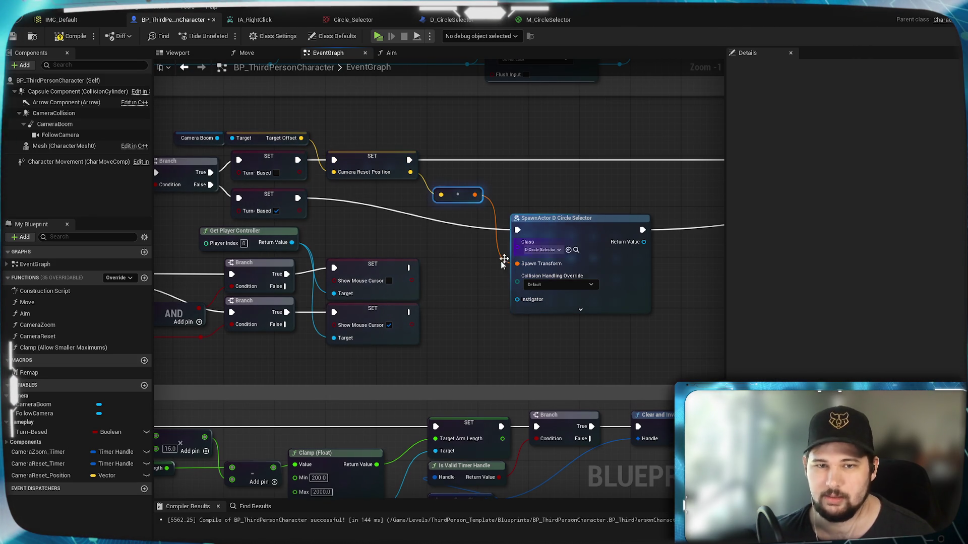
pyautogui.press('Delete')
pyautogui.moveTo(410, 172); pyautogui.dragTo(516, 264)
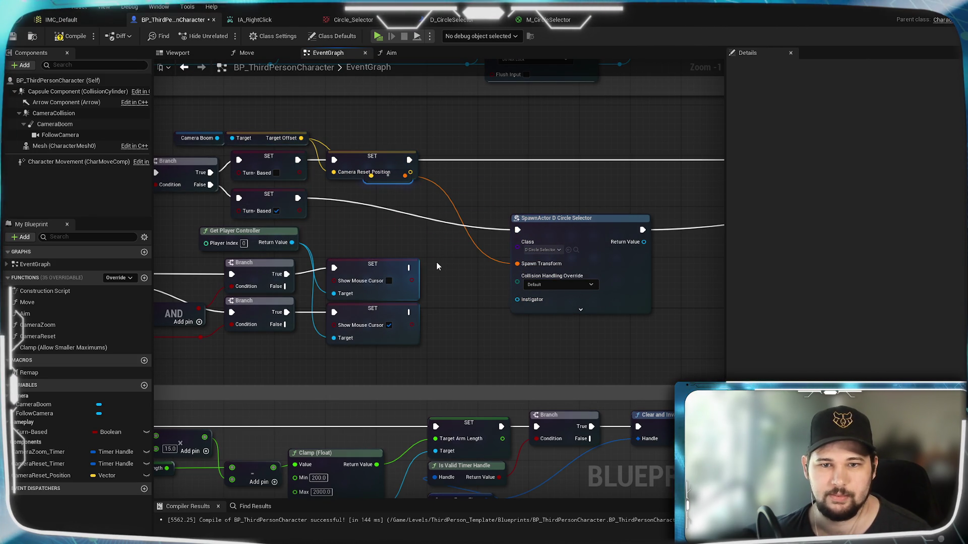
pyautogui.click(394, 183)
pyautogui.press('Delete')
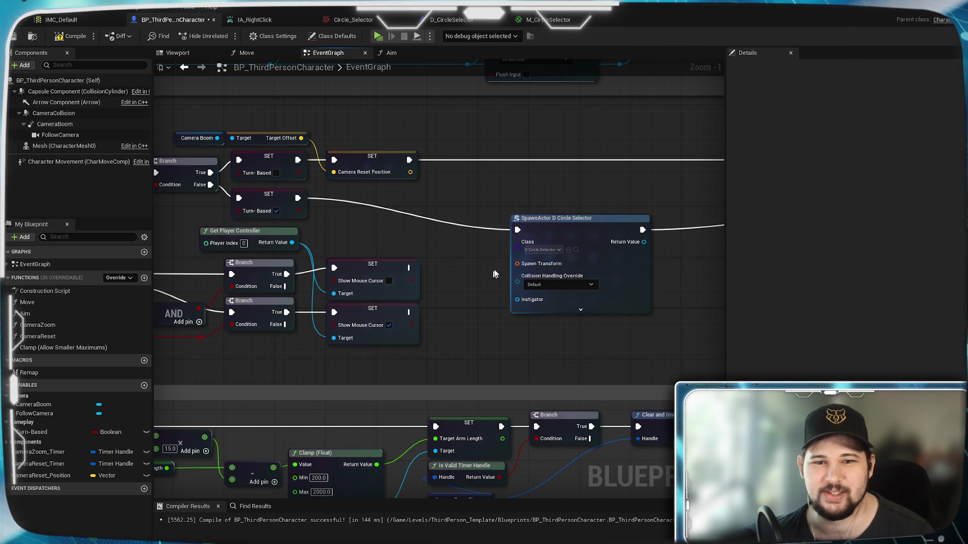
# Split the Spawn Transform pin, then recombine it into a single transform
pyautogui.rightClick(519, 271)
pyautogui.click(594, 305)
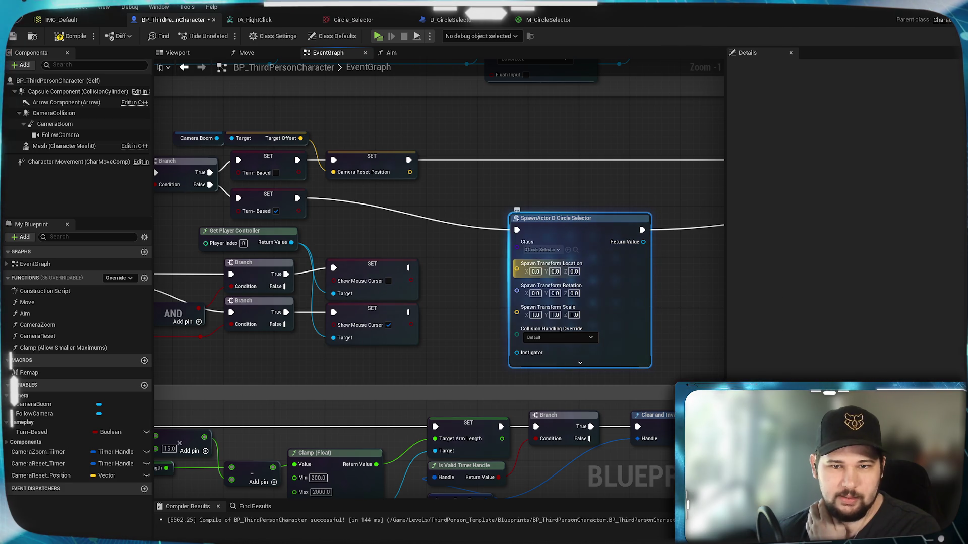
pyautogui.rightClick(527, 272)
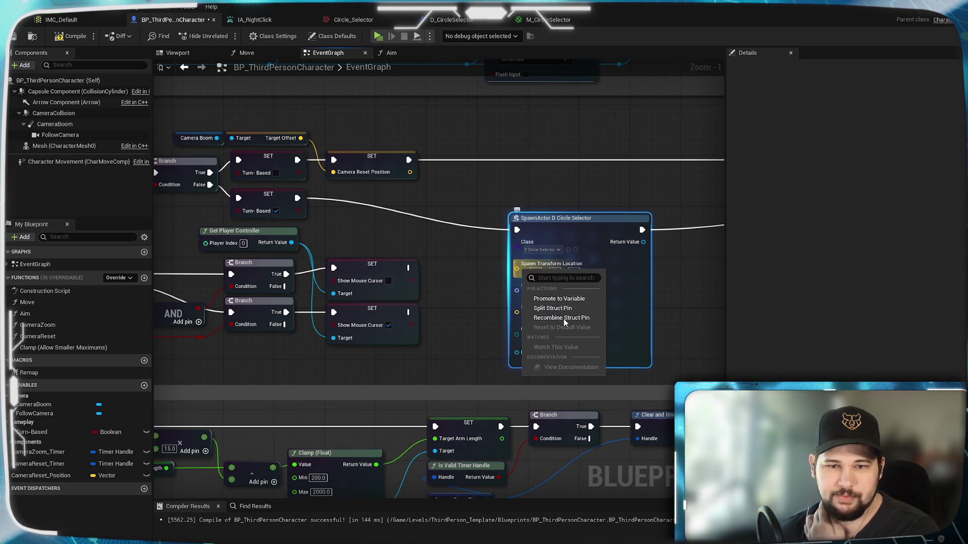
pyautogui.click(554, 318)
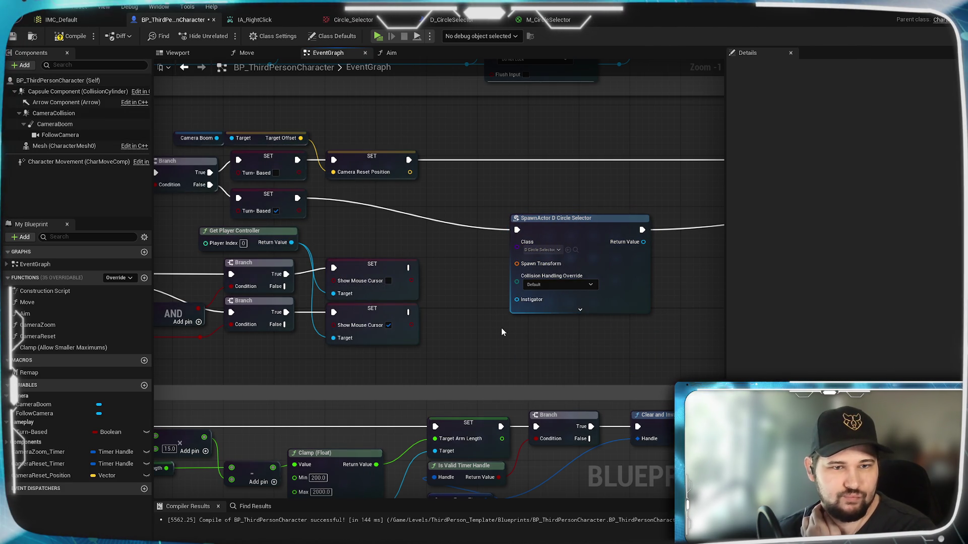
# Add a Get Actor Transform node and wire it into Spawn Transform
pyautogui.moveTo(501, 327); pyautogui.dragTo(537, 302)
pyautogui.rightClick(537, 301)
pyautogui.write('get')
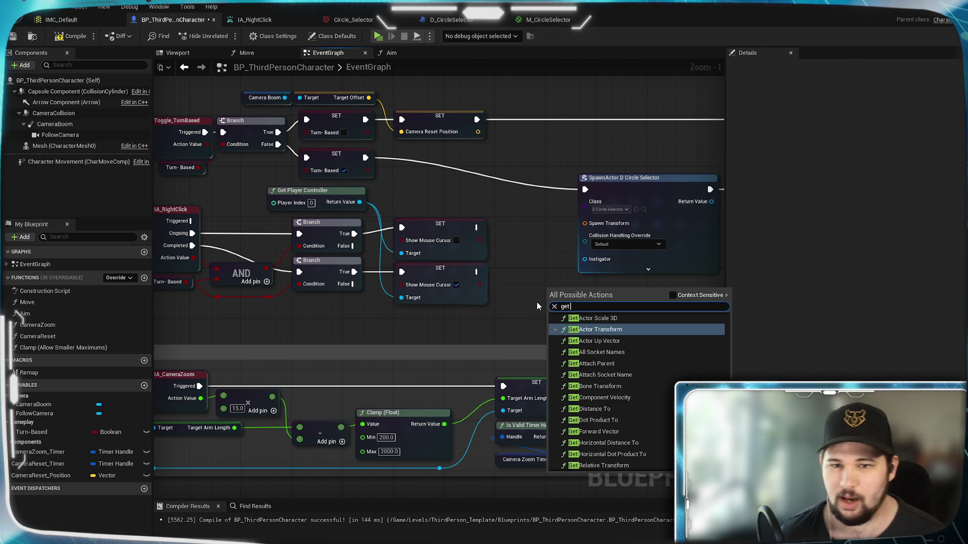
pyautogui.click(612, 329)
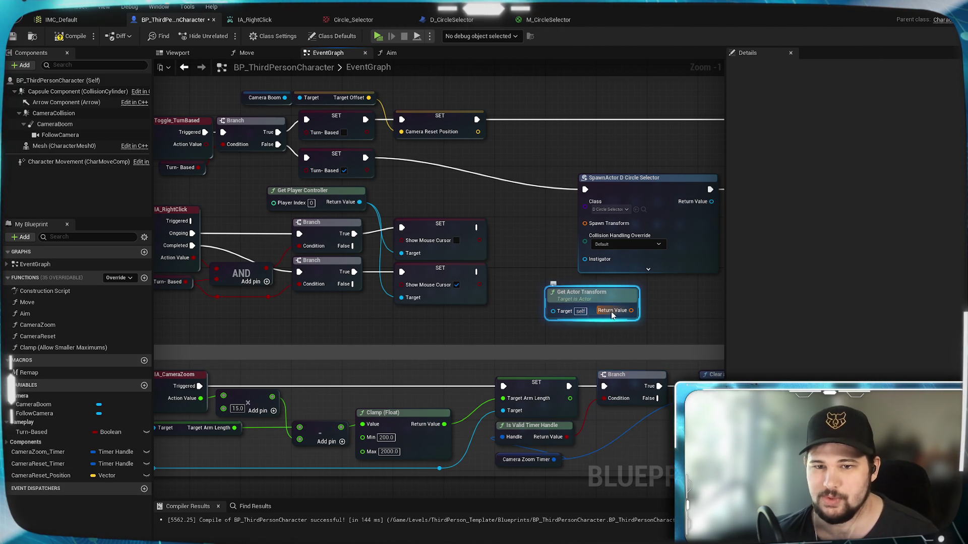
pyautogui.moveTo(631, 311); pyautogui.dragTo(592, 222)
pyautogui.moveTo(609, 301); pyautogui.dragTo(640, 296)
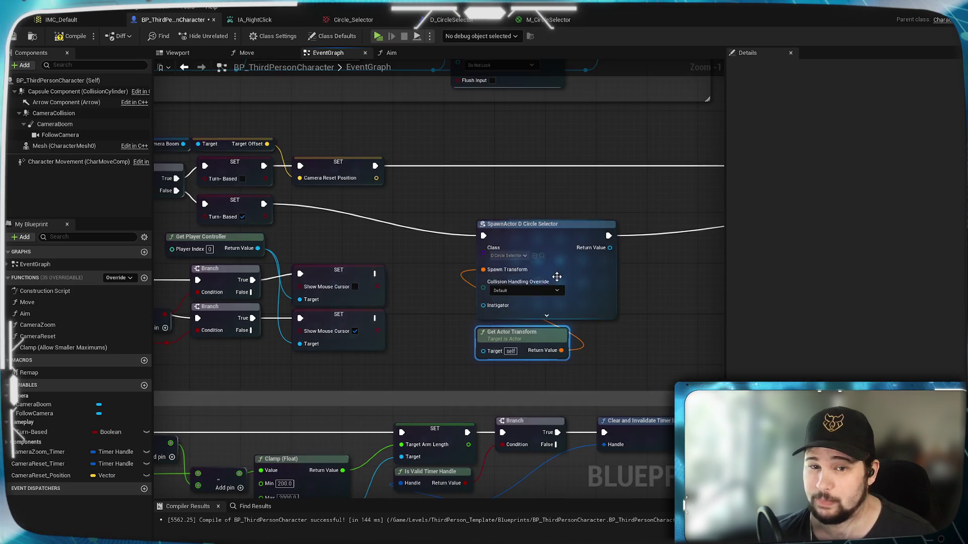
# Set collision handling to Always Spawn, Ignore Collisions
pyautogui.scroll(1, 529, 252)
pyautogui.click(524, 291)
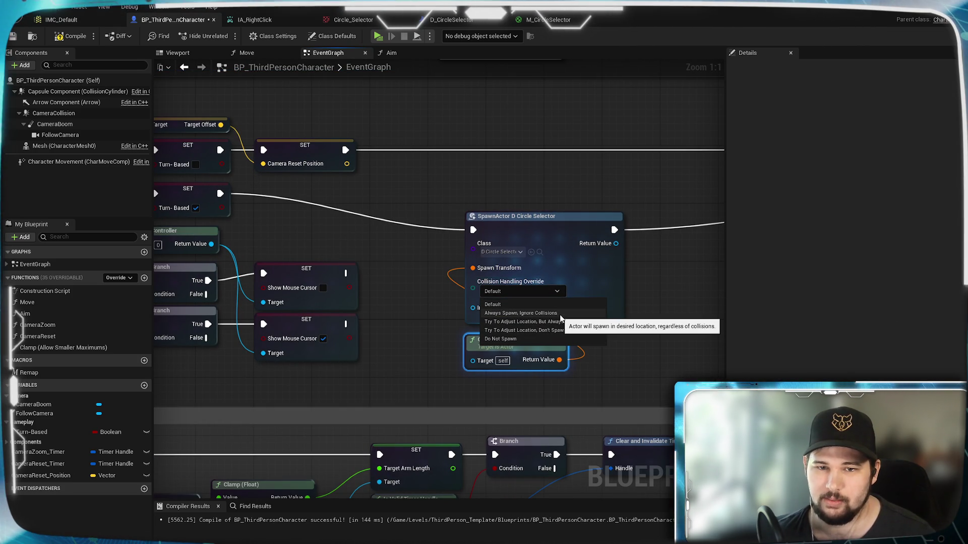
pyautogui.click(590, 314)
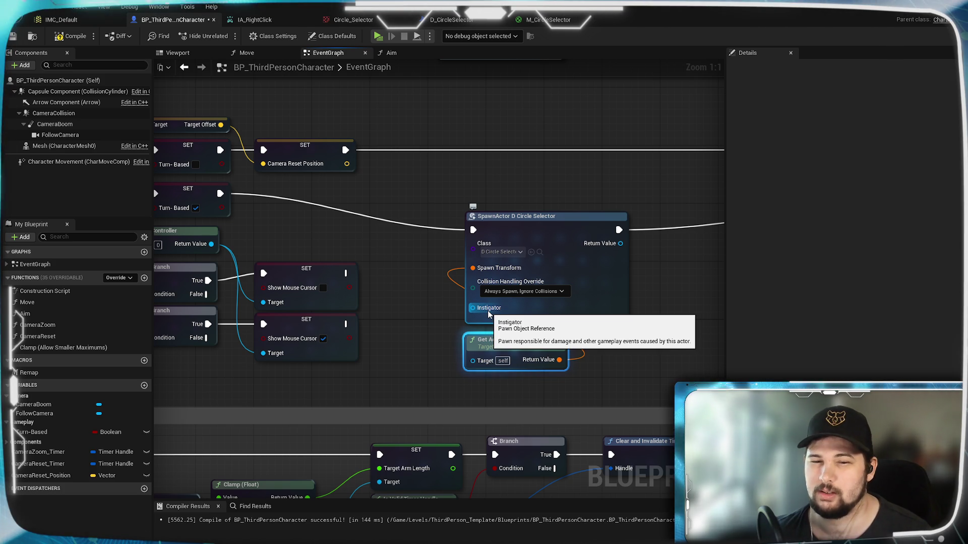
# Wire a Self reference into the SpawnActor node's Instigator input
pyautogui.moveTo(425, 335)
pyautogui.mouseDown()
pyautogui.moveTo(619, 290)
pyautogui.moveTo(594, 271)
pyautogui.moveTo(493, 285)
pyautogui.moveTo(612, 301)
pyautogui.mouseUp()
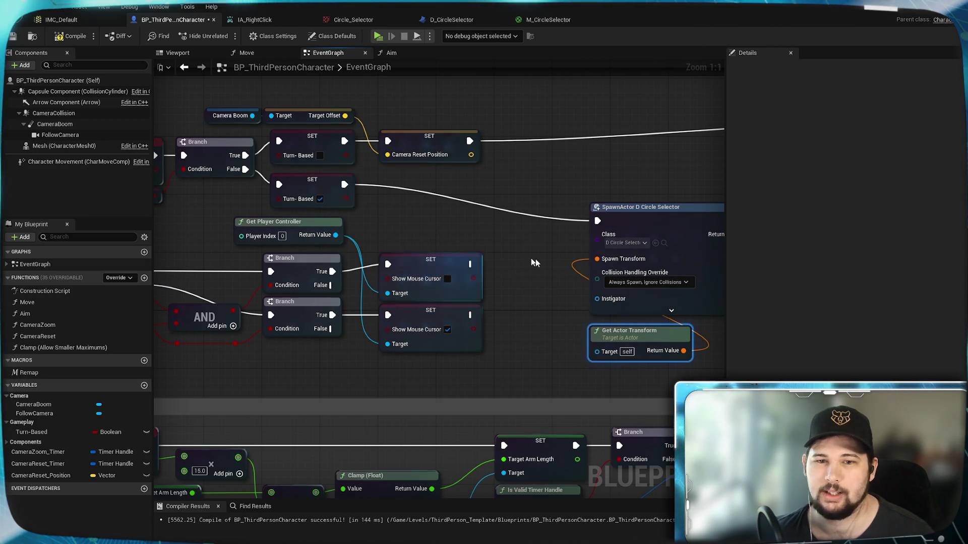
pyautogui.moveTo(471, 247); pyautogui.dragTo(479, 270)
pyautogui.rightClick(511, 276)
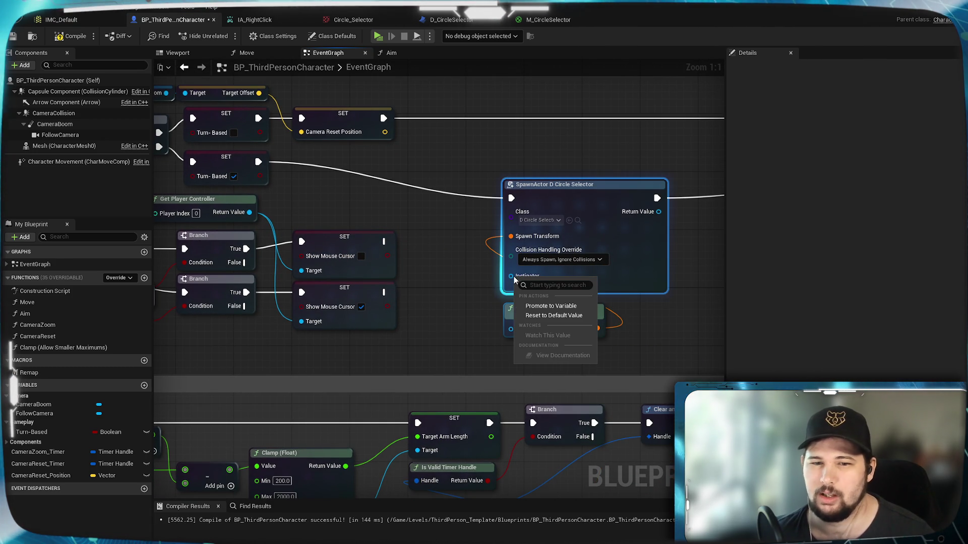
pyautogui.click(461, 298)
pyautogui.moveTo(511, 276); pyautogui.dragTo(458, 306)
pyautogui.write('self')
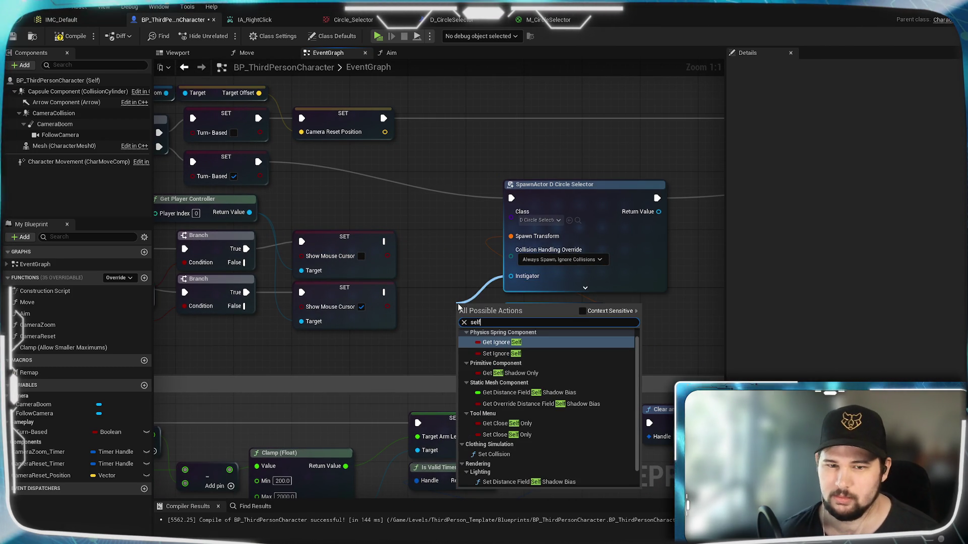
pyautogui.click(582, 311)
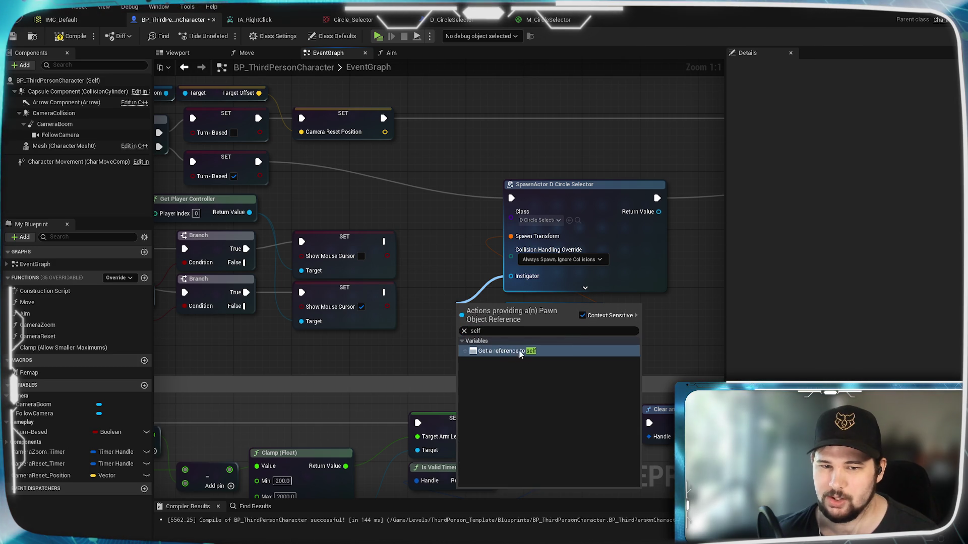
pyautogui.click(506, 345)
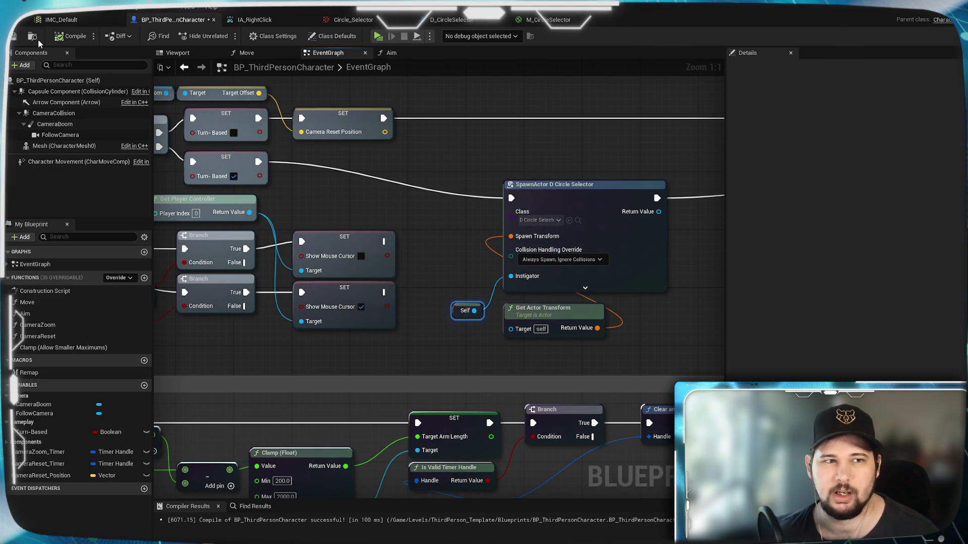
pyautogui.moveTo(425, 255)
pyautogui.mouseDown()
pyautogui.moveTo(274, 287)
pyautogui.moveTo(351, 301)
pyautogui.moveTo(321, 294)
pyautogui.moveTo(457, 284)
pyautogui.mouseUp()
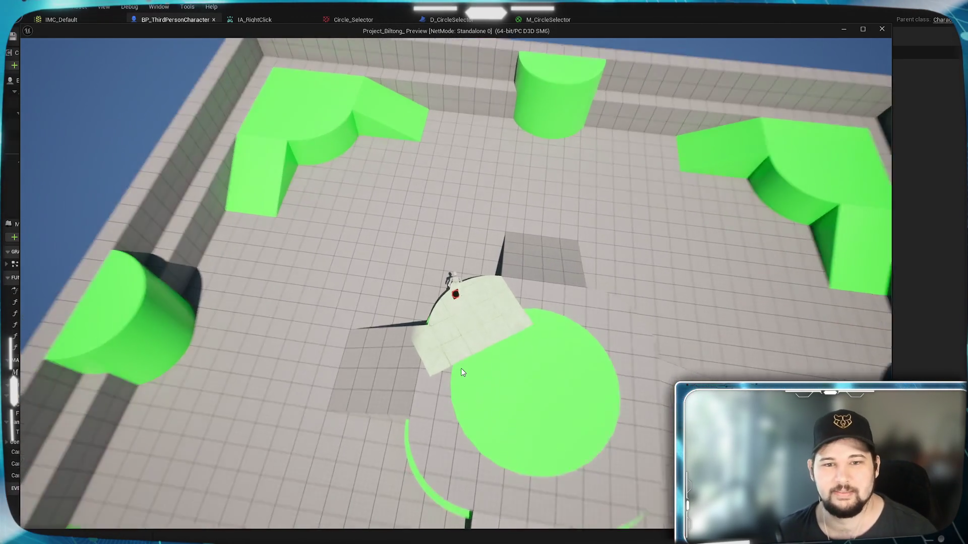
# Look around the play session at the red ring under the character, then stop playing
pyautogui.scroll(5, 460, 368)
pyautogui.moveTo(454, 377)
pyautogui.mouseDown()
pyautogui.moveTo(439, 232)
pyautogui.moveTo(423, 262)
pyautogui.moveTo(459, 232)
pyautogui.moveTo(436, 197)
pyautogui.moveTo(461, 227)
pyautogui.moveTo(438, 202)
pyautogui.moveTo(462, 374)
pyautogui.mouseUp()
pyautogui.press('Escape')
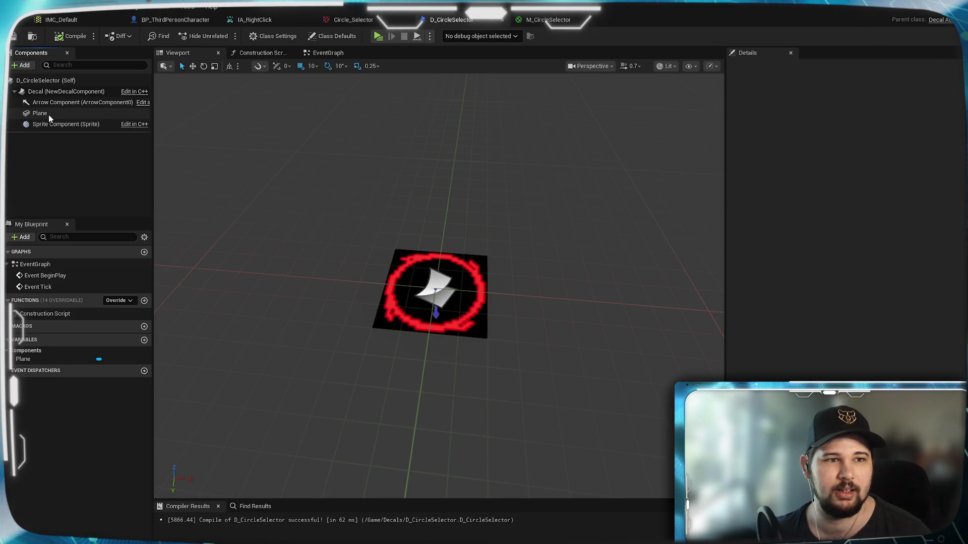
# Inspect the Plane, sprite and Decal components of D_CircleSelector
pyautogui.click(41, 113)
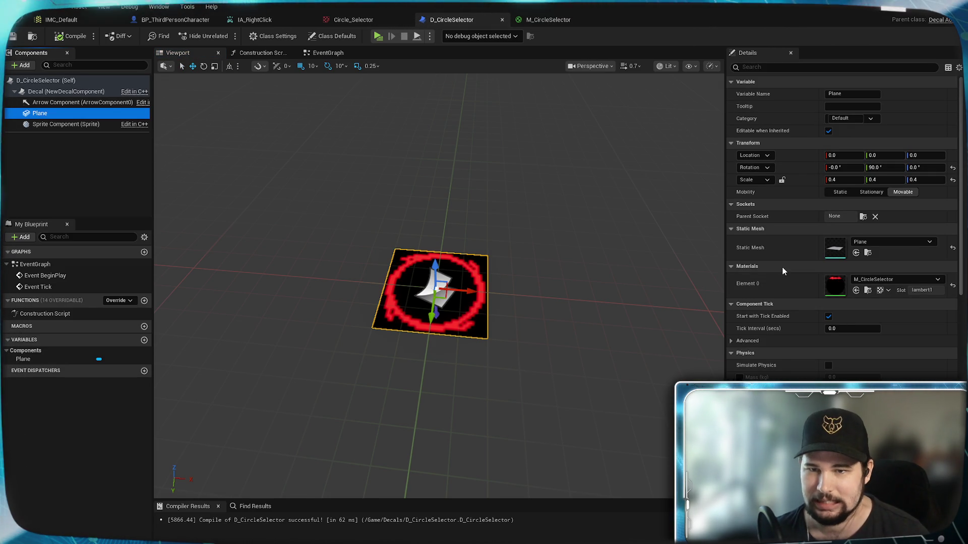
pyautogui.scroll(-3, 786, 281)
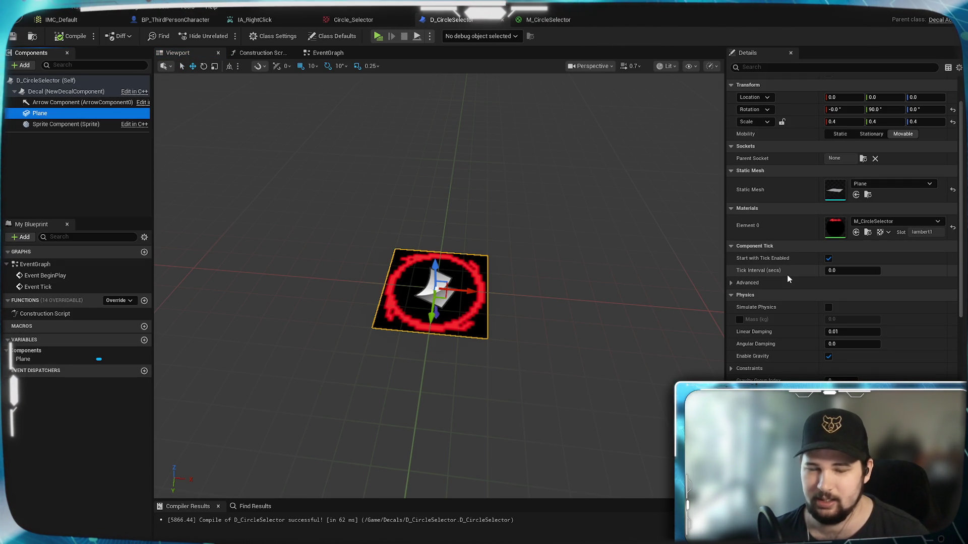
pyautogui.click(68, 125)
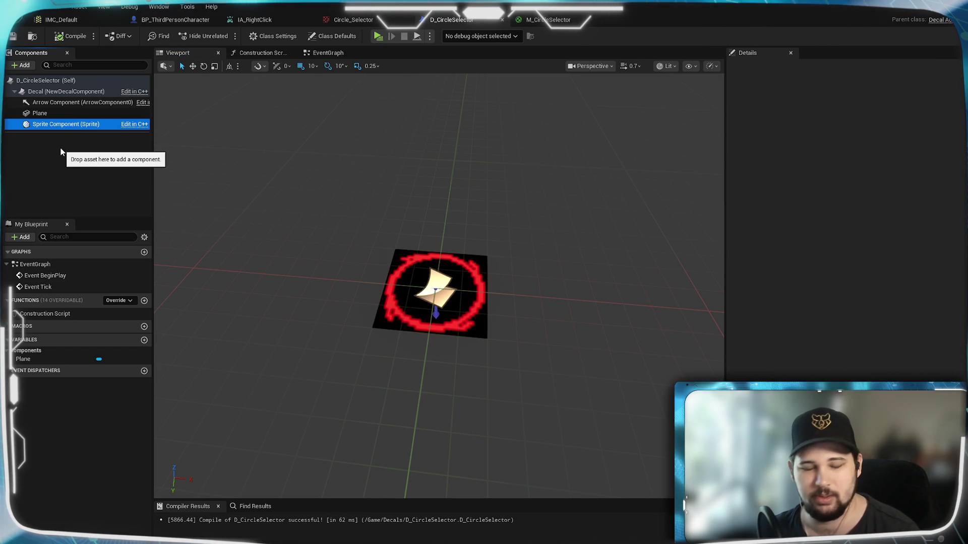
pyautogui.rightClick(52, 124)
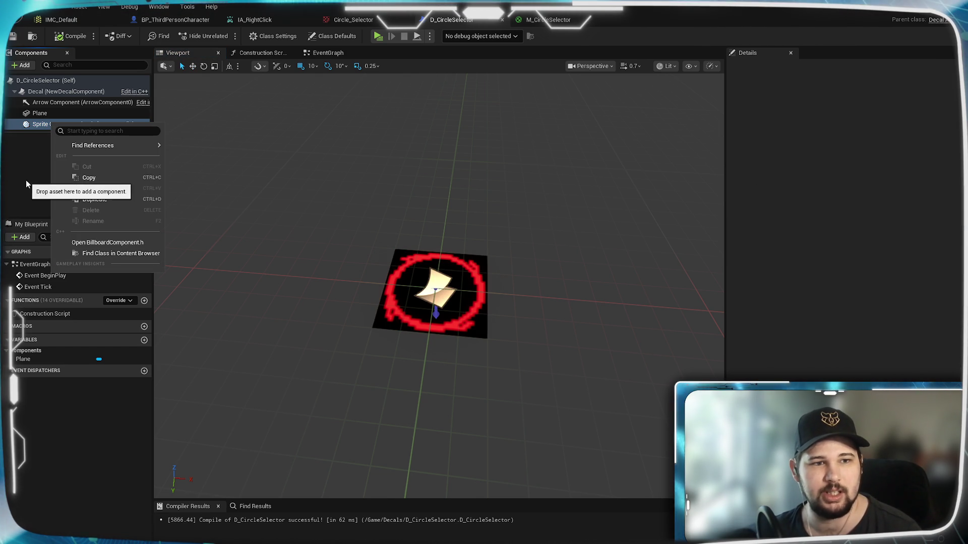
pyautogui.click(39, 125)
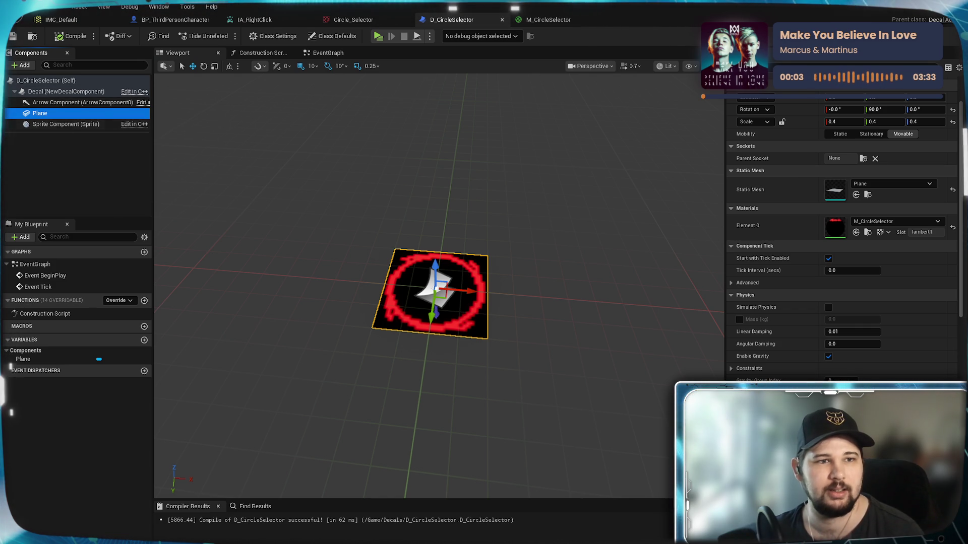
pyautogui.click(67, 91)
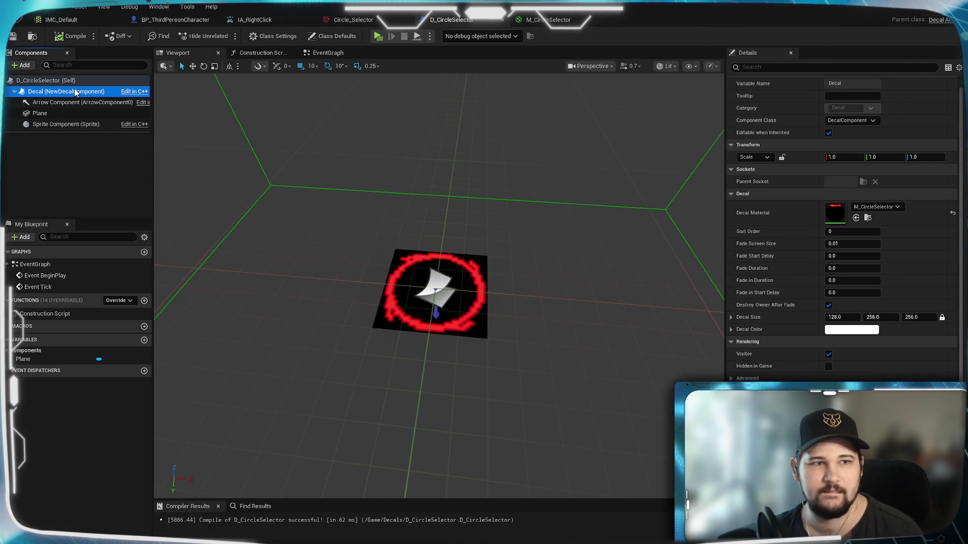
# Scroll through D_CircleSelector's Class Defaults and return to the top
pyautogui.click(45, 80)
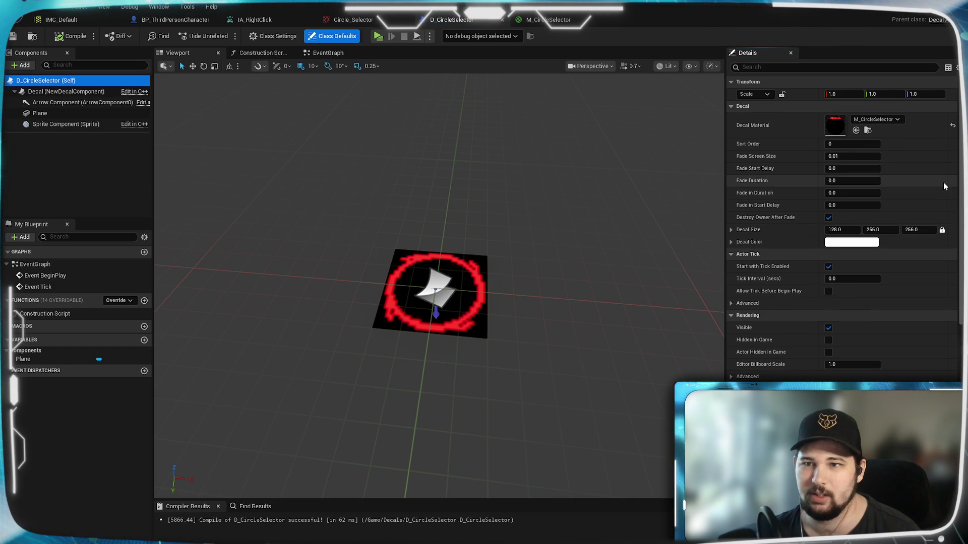
pyautogui.scroll(-3, 939, 162)
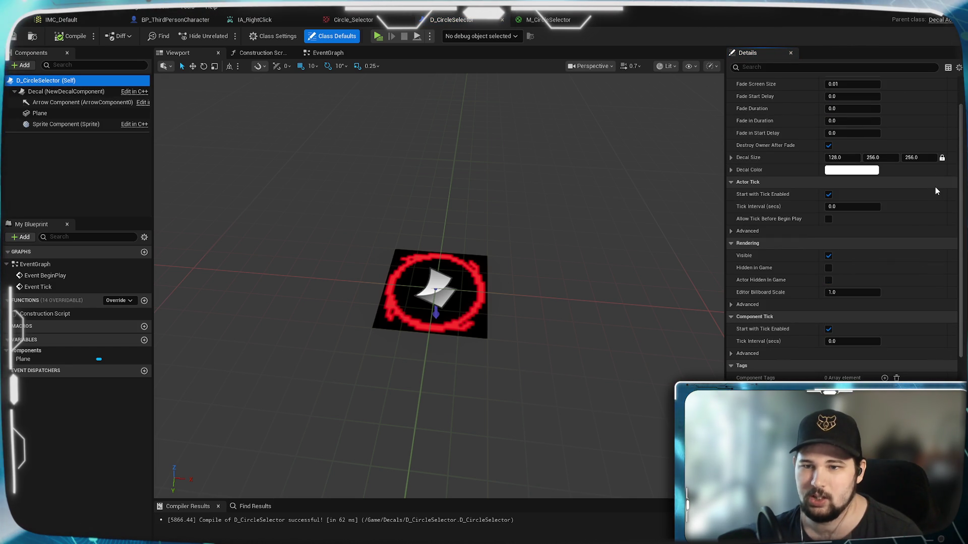
pyautogui.scroll(-1, 912, 227)
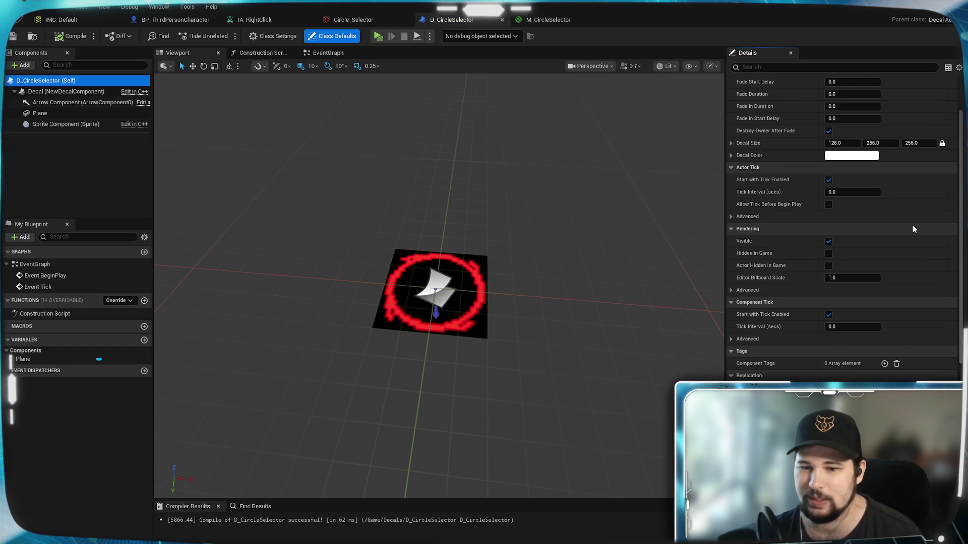
pyautogui.scroll(-5, 912, 228)
pyautogui.scroll(-2, 913, 226)
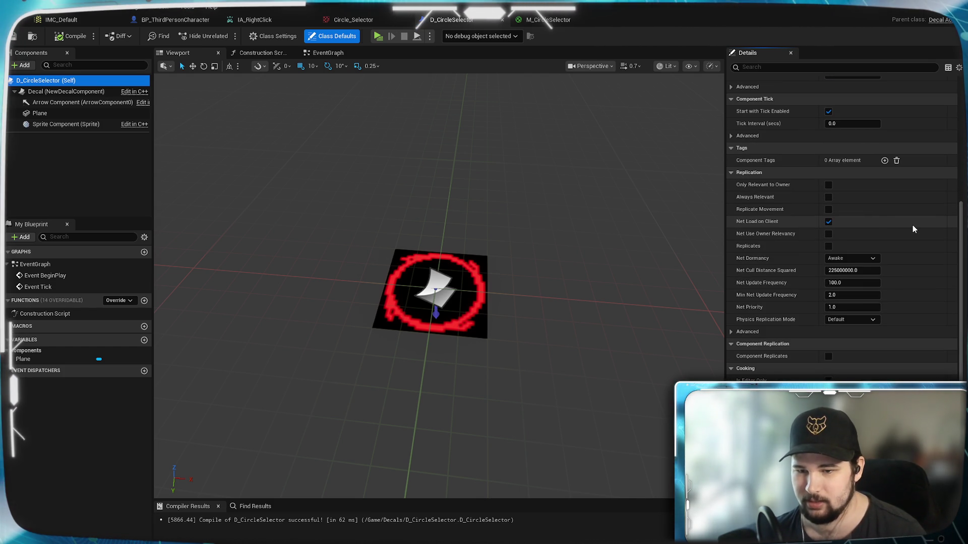
pyautogui.scroll(-2, 912, 226)
pyautogui.scroll(-3, 912, 225)
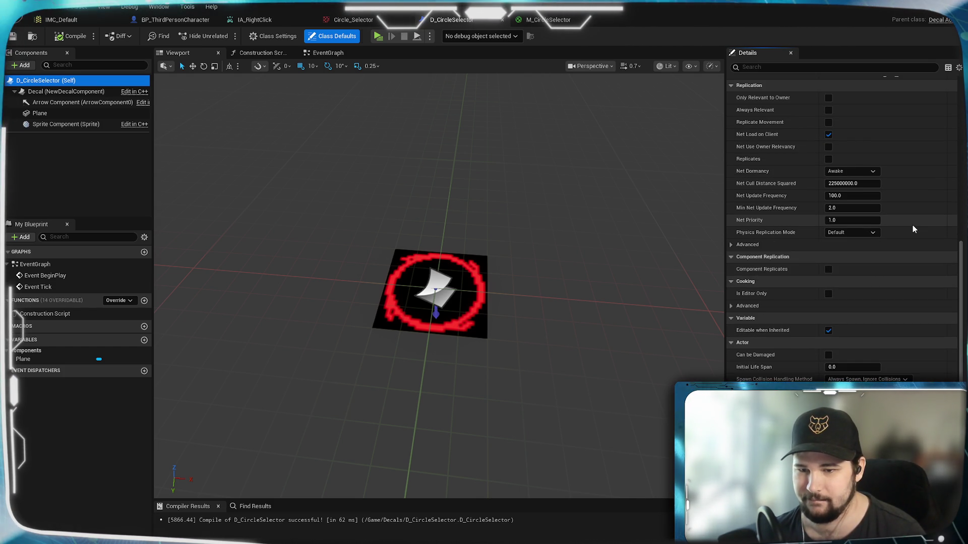
pyautogui.scroll(-4, 912, 227)
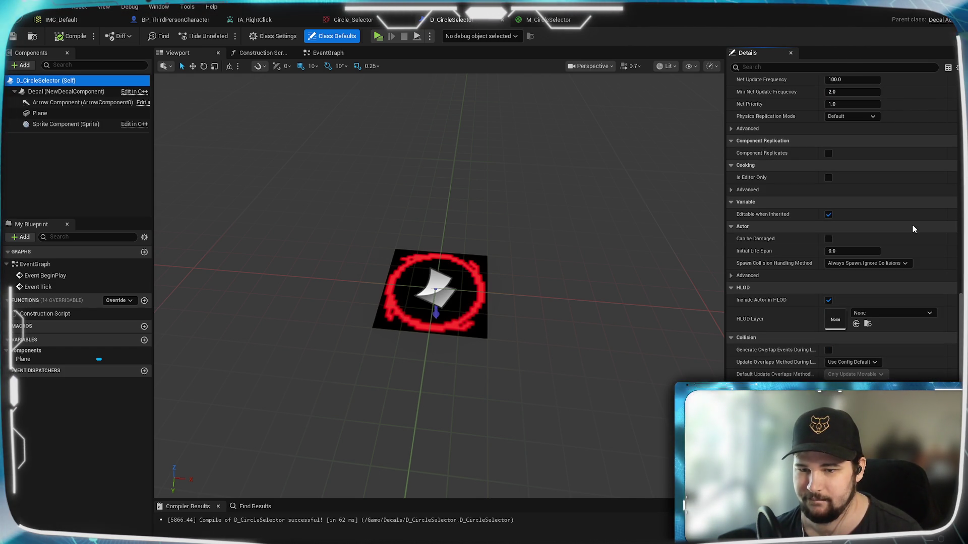
pyautogui.scroll(-3, 912, 225)
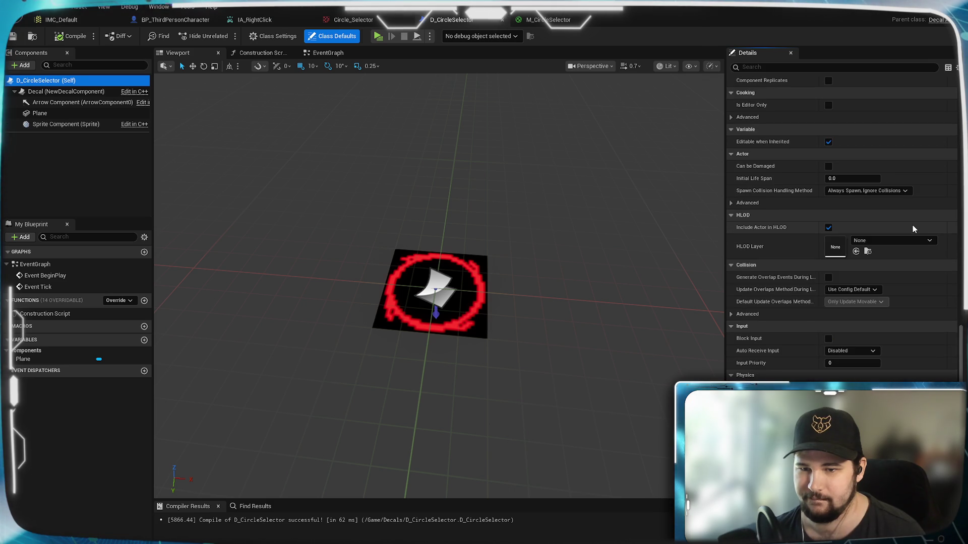
pyautogui.scroll(-3, 913, 225)
pyautogui.scroll(10, 913, 228)
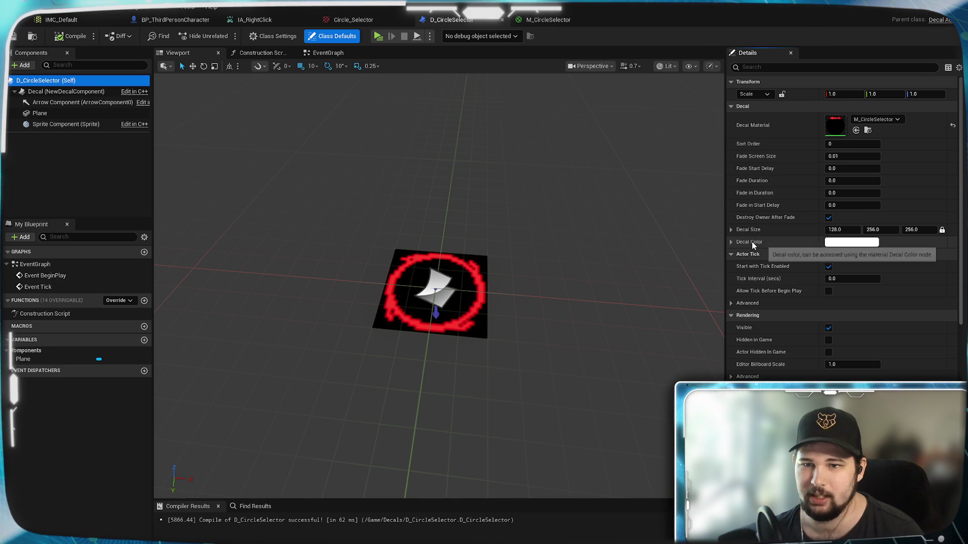
# Change M_CircleSelector's Material Domain to Deferred Decal and apply it
pyautogui.click(27, 114)
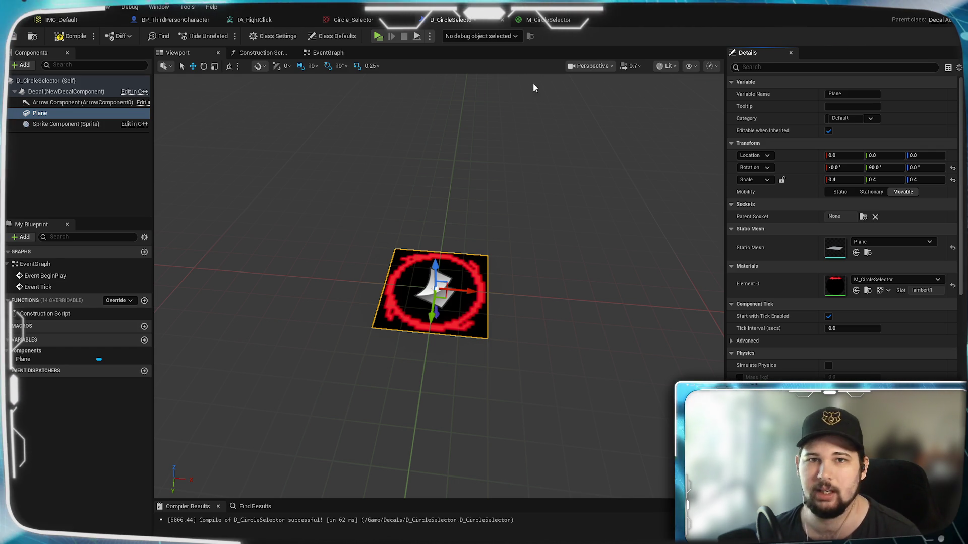
pyautogui.click(542, 19)
pyautogui.click(126, 379)
pyautogui.click(121, 397)
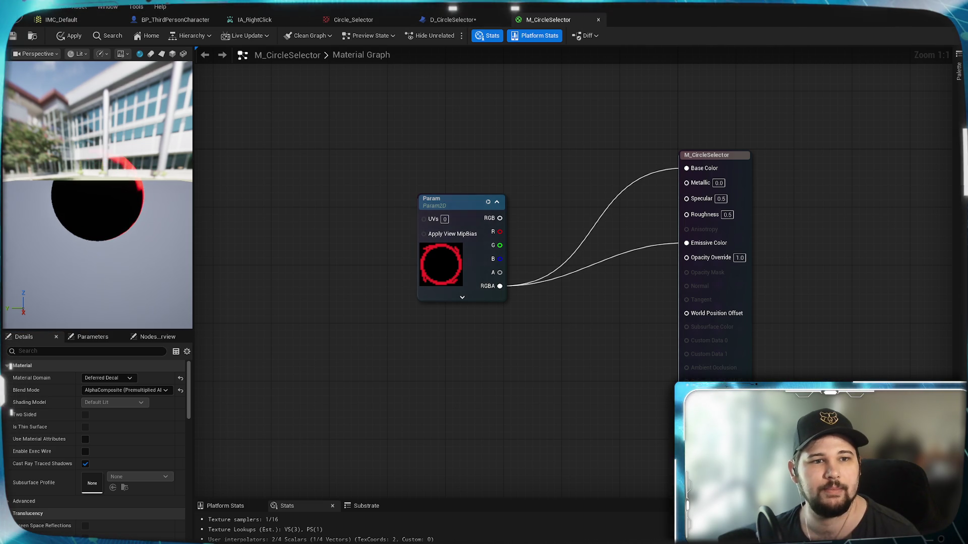
pyautogui.click(15, 35)
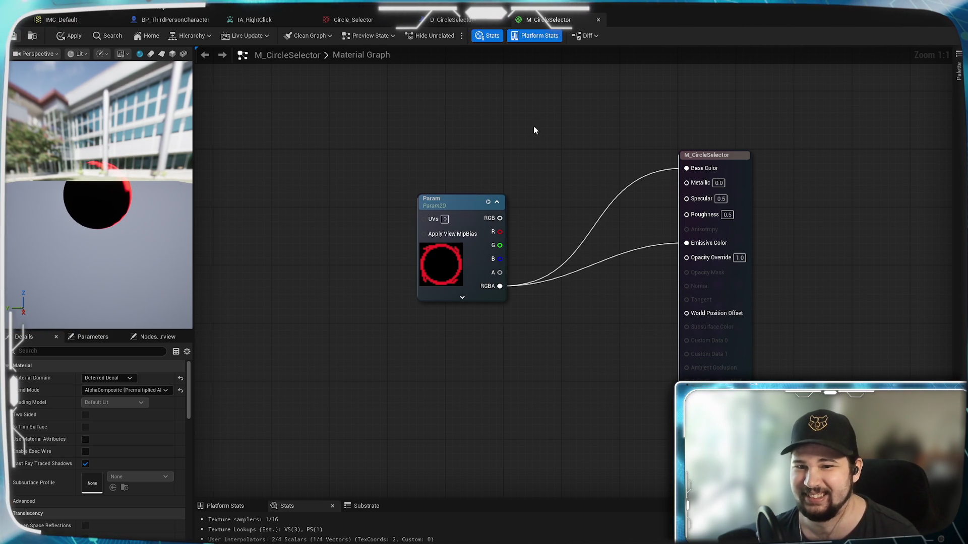
pyautogui.click(449, 20)
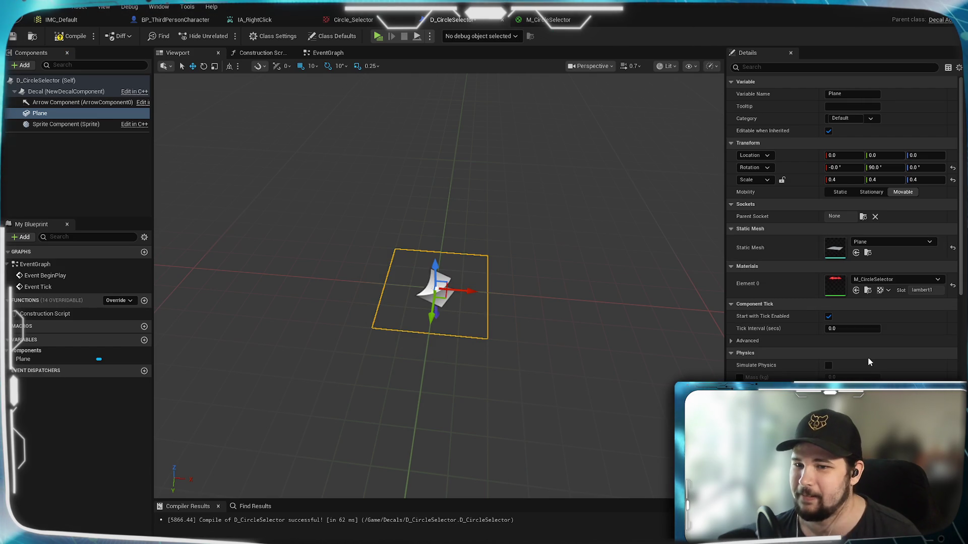
# Select the Decal component and frame it in the viewport
pyautogui.scroll(-2, 920, 358)
pyautogui.press('f')
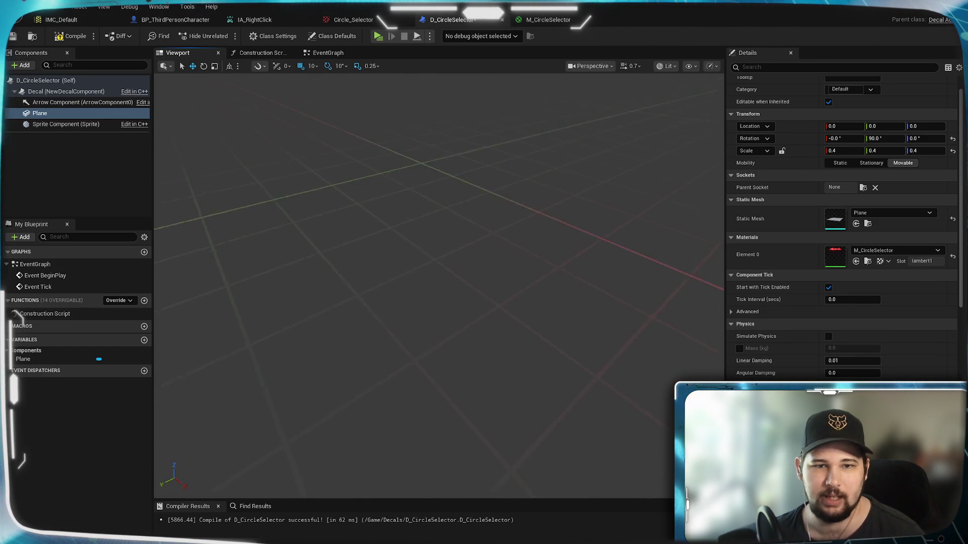
pyautogui.click(57, 94)
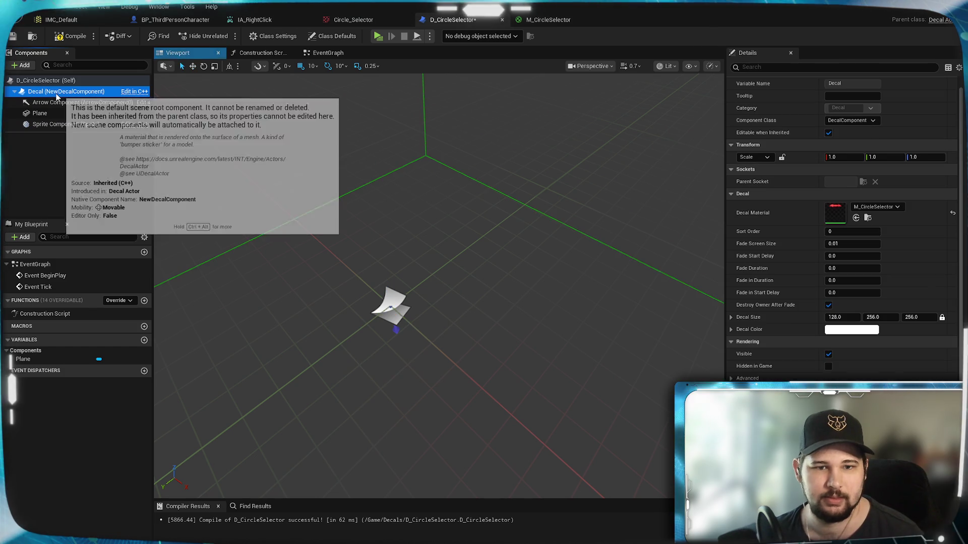
pyautogui.press('f')
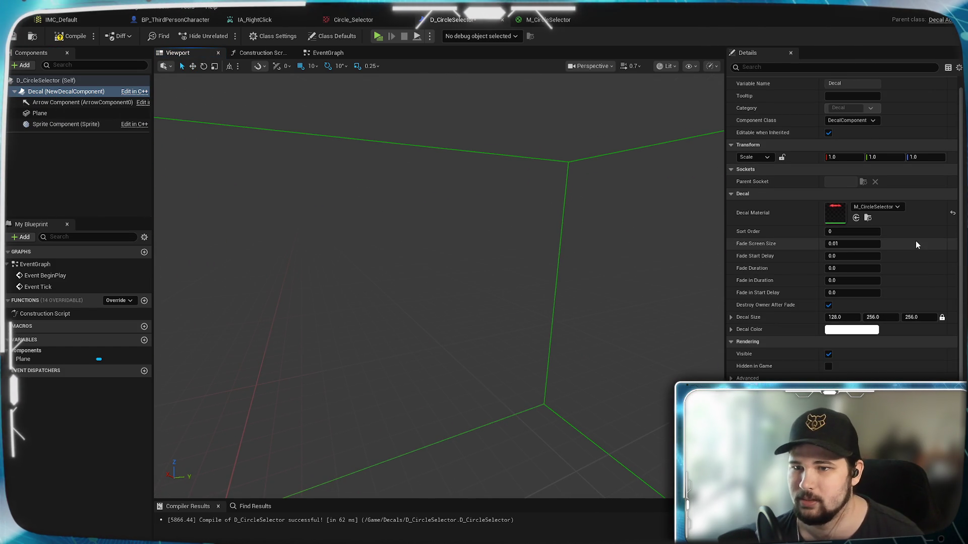
pyautogui.scroll(1, 915, 241)
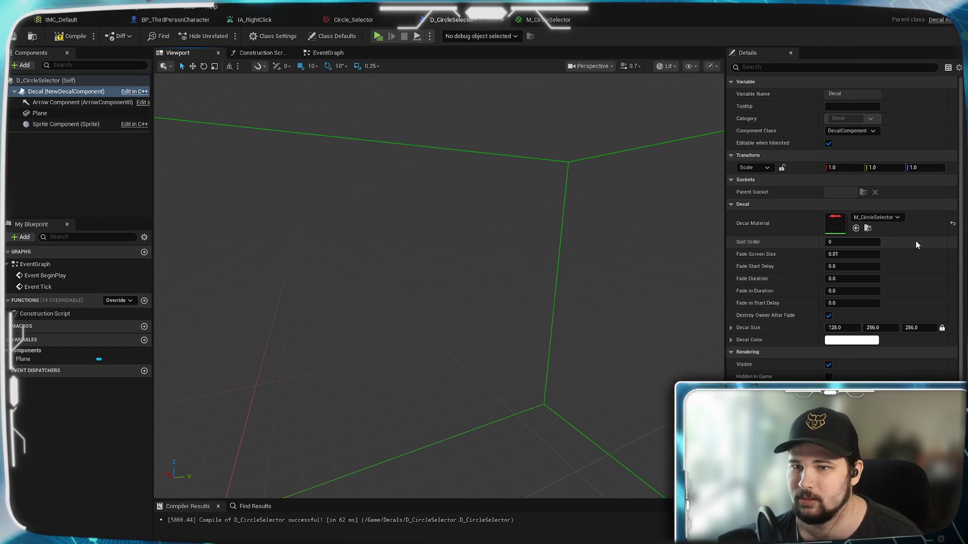
# Enter a Decal Size of X 32, Y 32, Z 0 and show the separate X, Y, Z fields
pyautogui.click(921, 330)
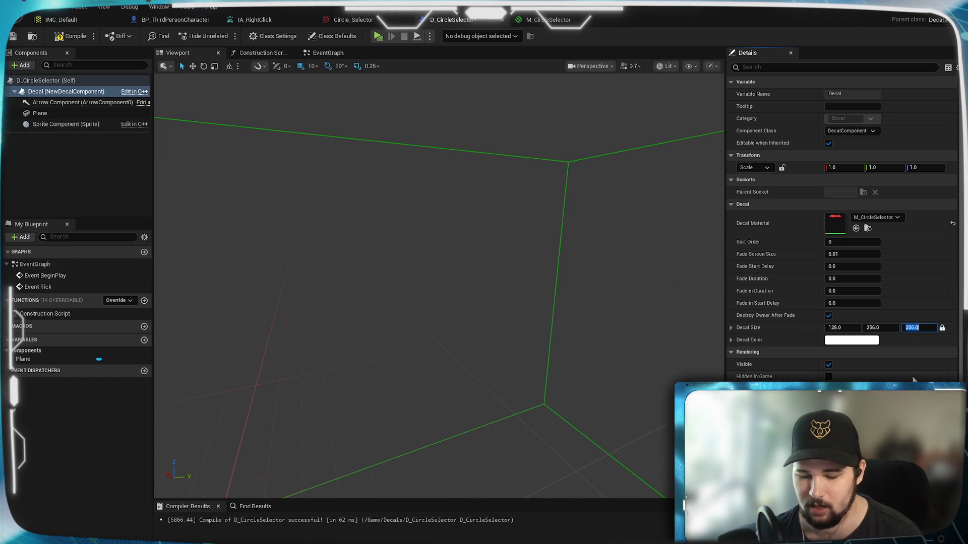
pyautogui.write('0')
pyautogui.press('Return')
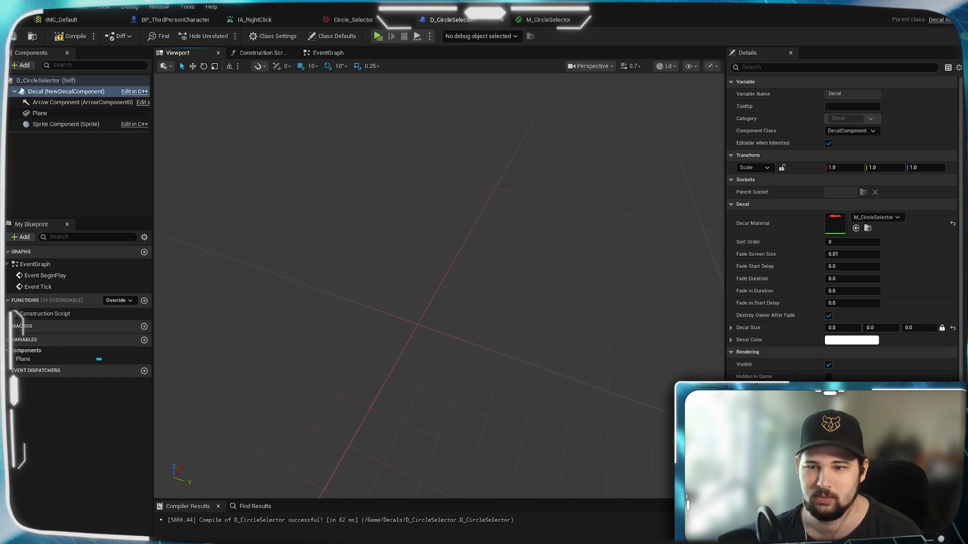
pyautogui.click(917, 328)
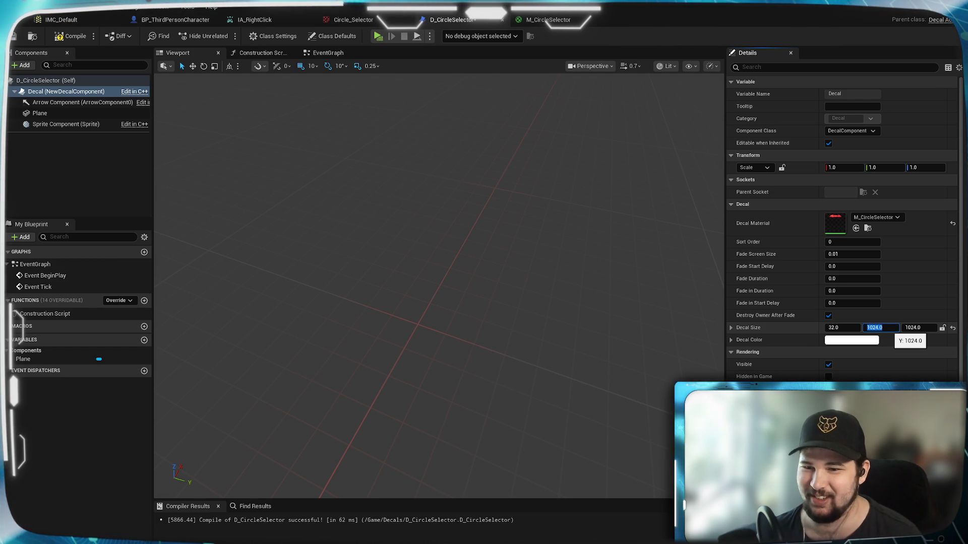
pyautogui.write('2')
pyautogui.press('Tab')
pyautogui.write('0')
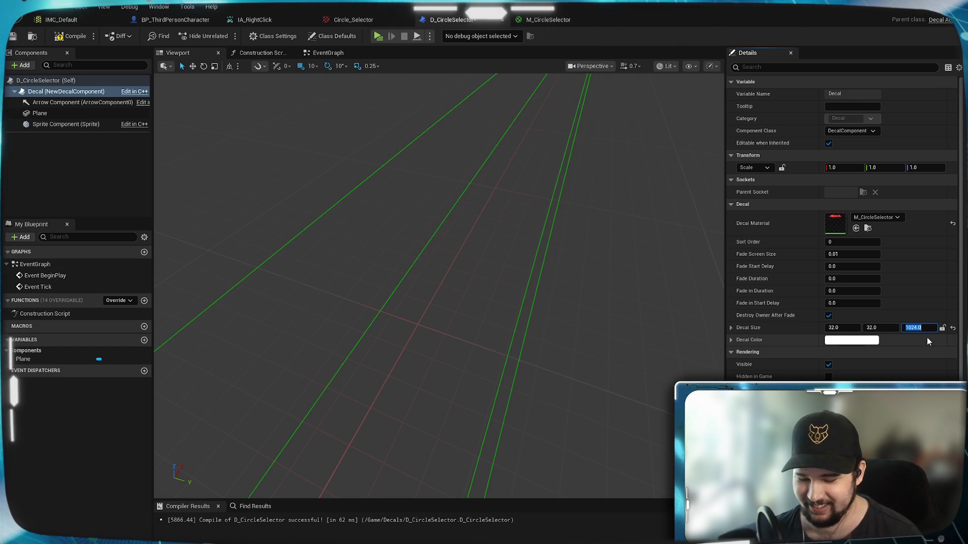
pyautogui.press('Return')
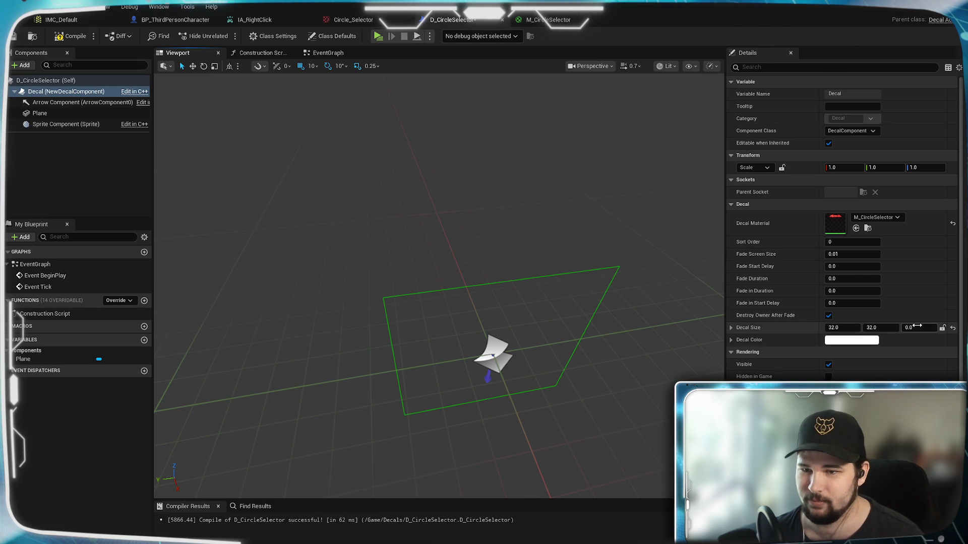
pyautogui.click(730, 328)
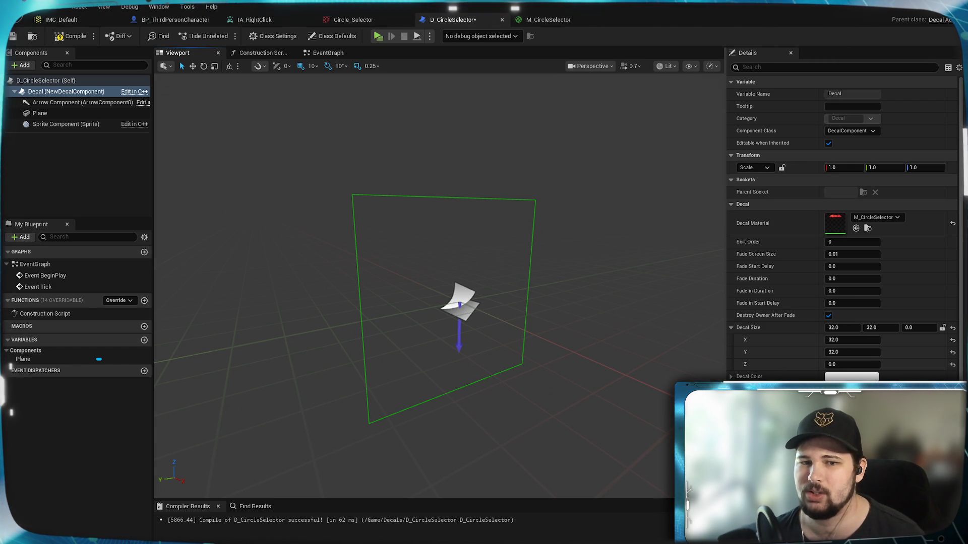
# Review the transform's scale type options without changing anything
pyautogui.click(730, 156)
pyautogui.click(730, 155)
pyautogui.click(765, 168)
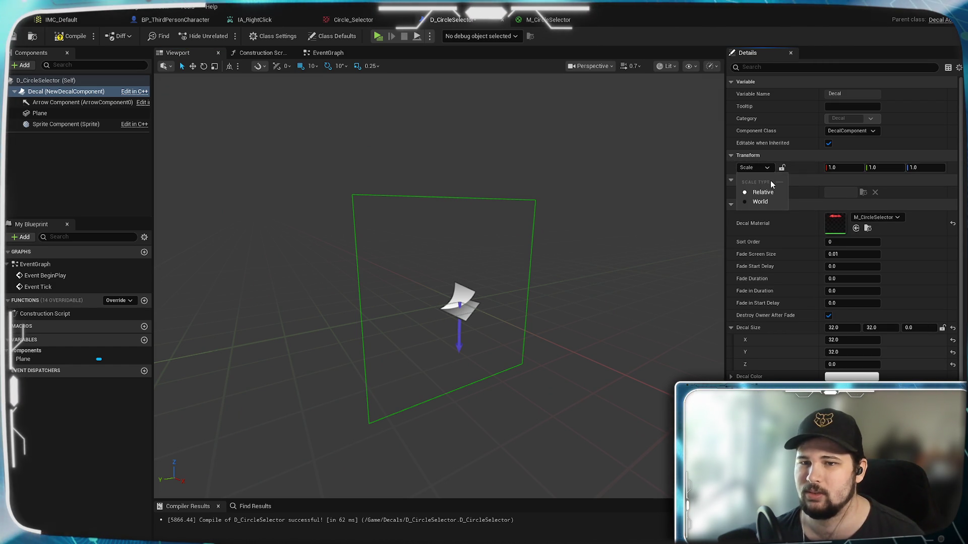
pyautogui.click(767, 170)
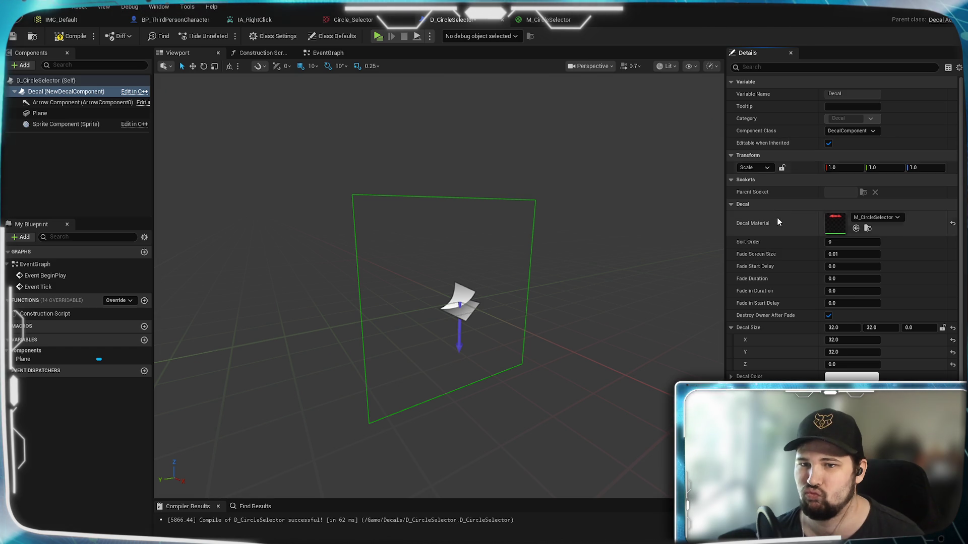
pyautogui.scroll(-3, 765, 318)
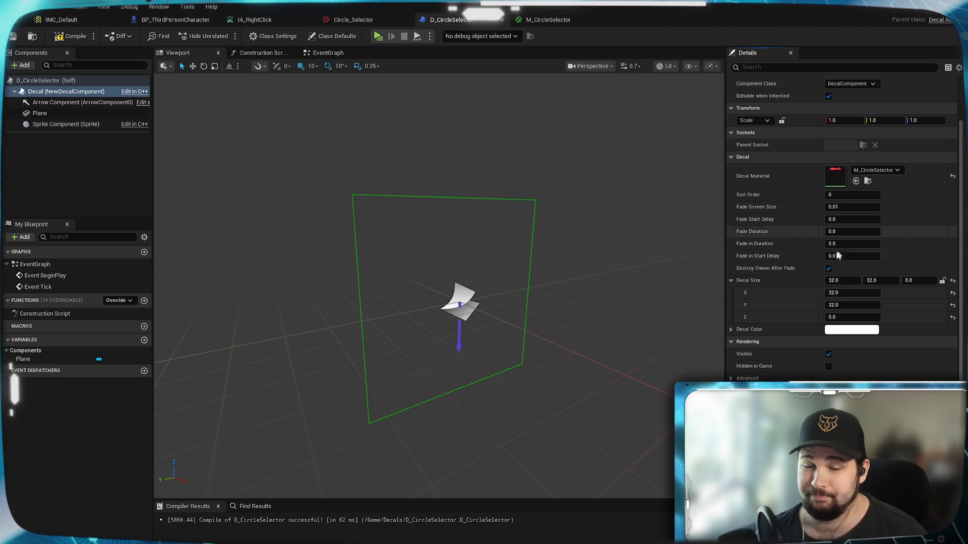
# Delete the Plane component and reselect the Decal component
pyautogui.click(40, 114)
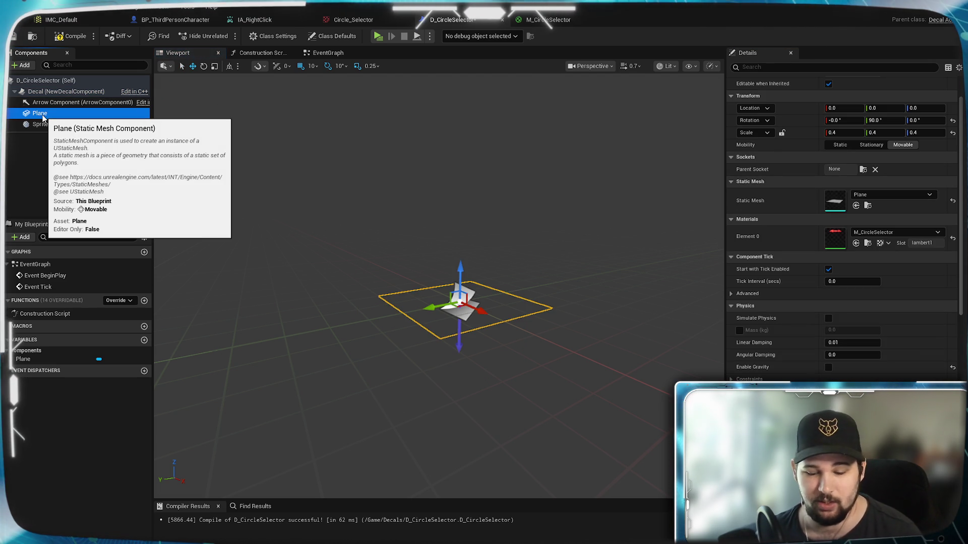
pyautogui.press('Delete')
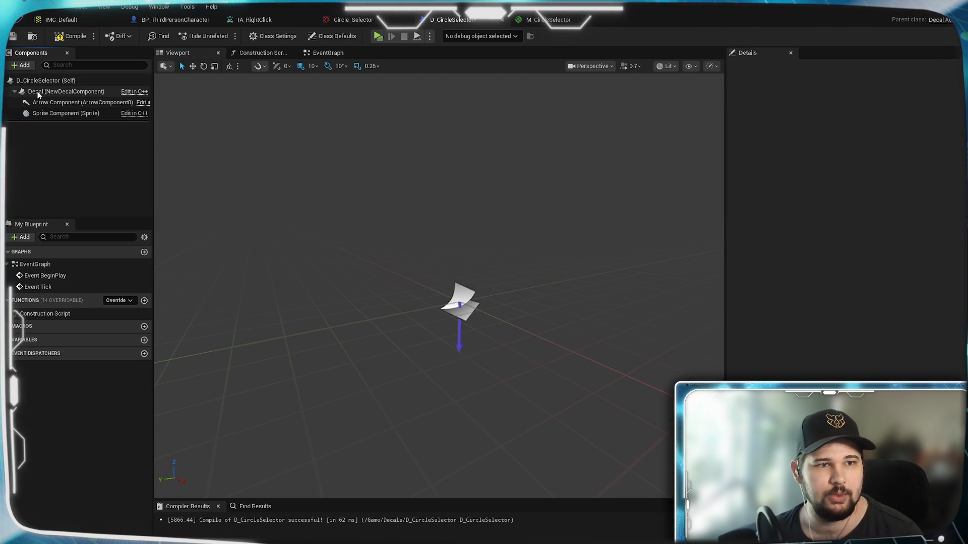
pyautogui.click(37, 92)
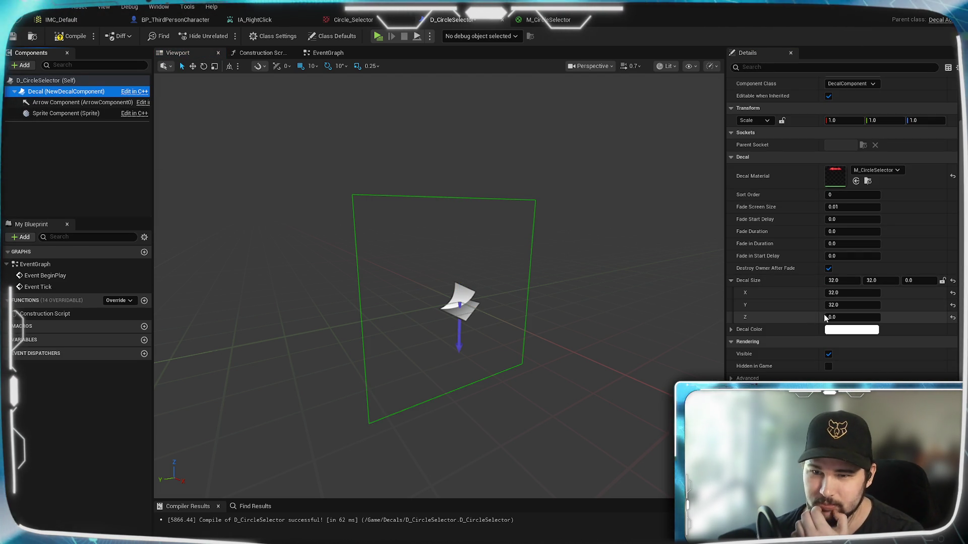
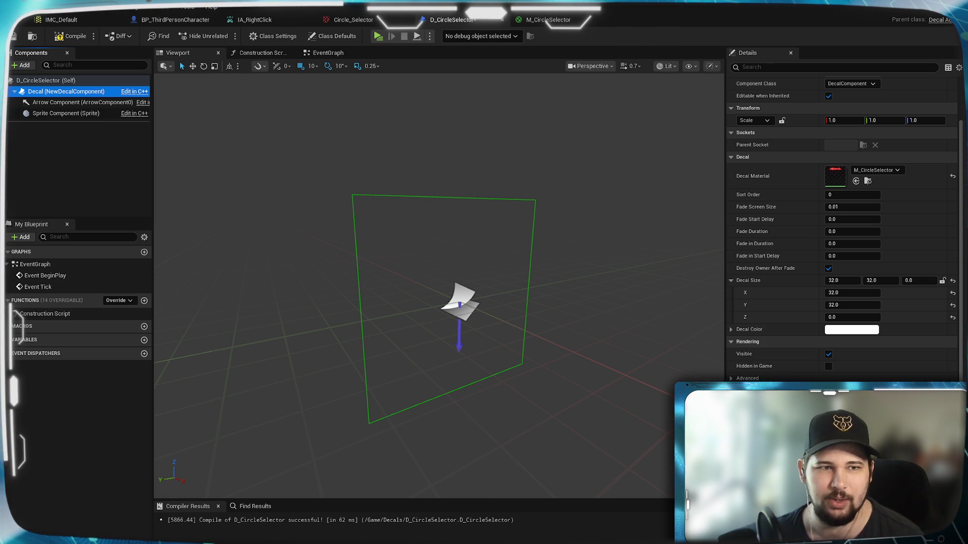
# Inspect the arrow component and the actor's class default settings
pyautogui.click(75, 104)
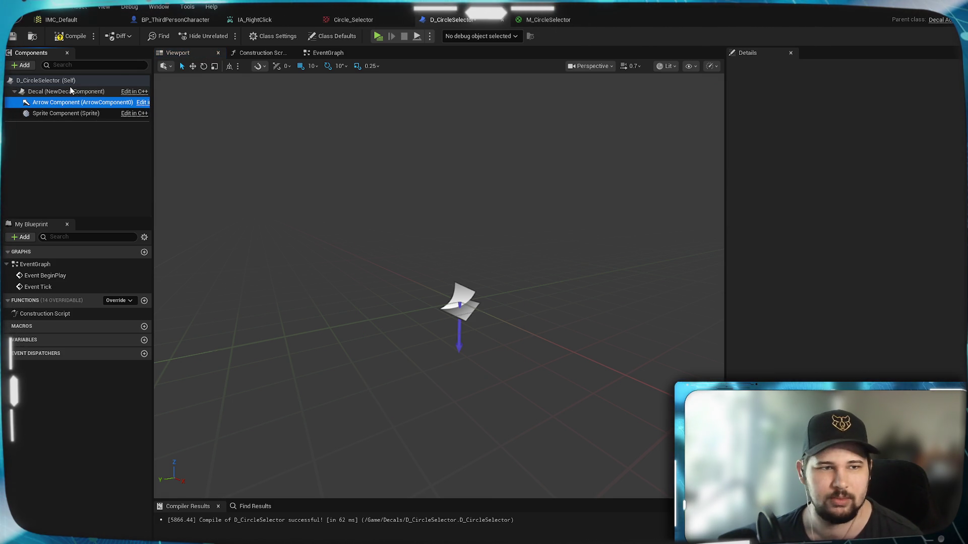
pyautogui.click(57, 95)
pyautogui.click(54, 79)
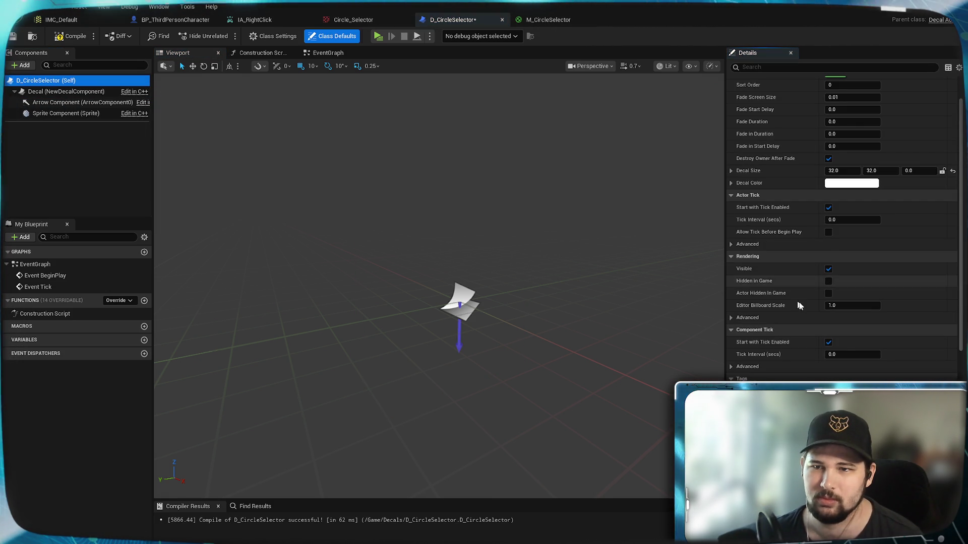
pyautogui.scroll(-4, 806, 309)
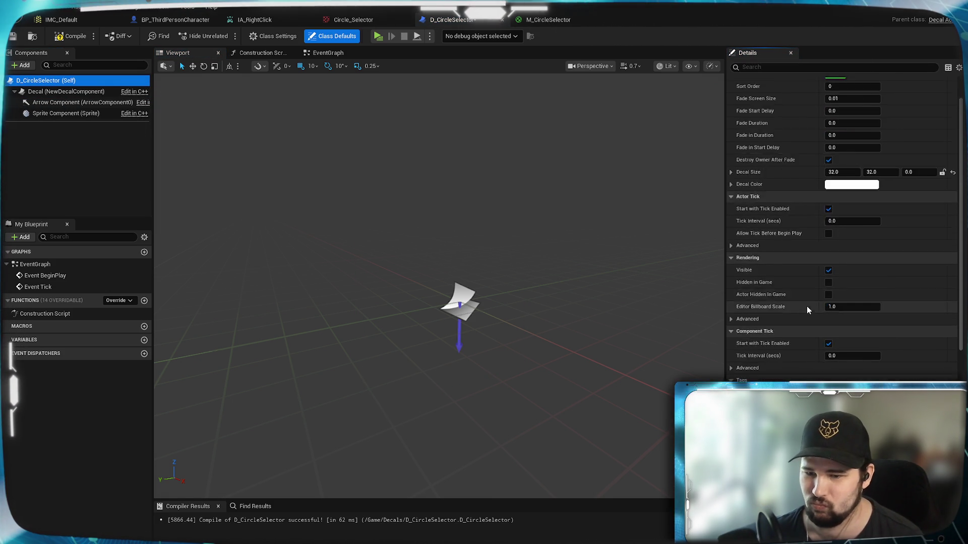
pyautogui.scroll(4, 807, 308)
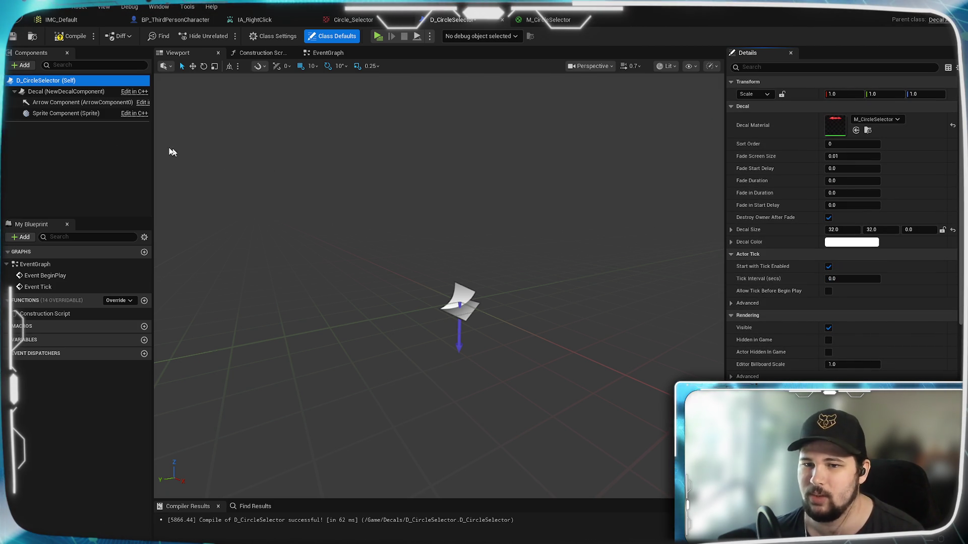
# Set the Decal component's Decal Size X to 0 and Z to 32
pyautogui.click(65, 91)
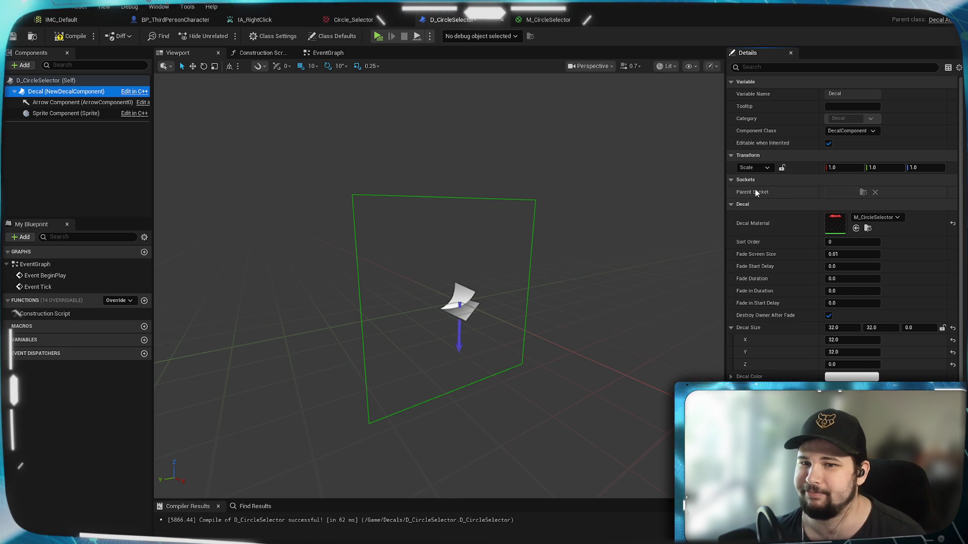
pyautogui.click(843, 329)
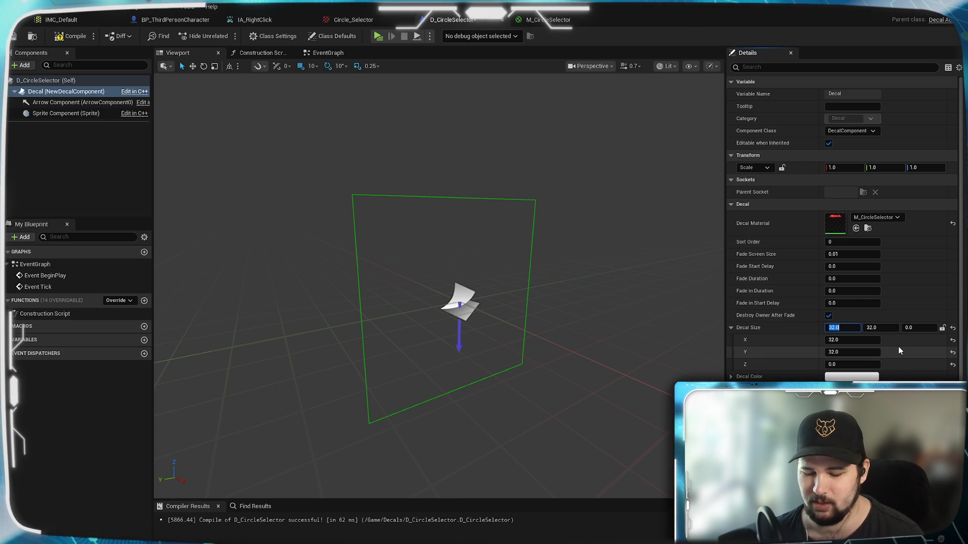
pyautogui.write('16')
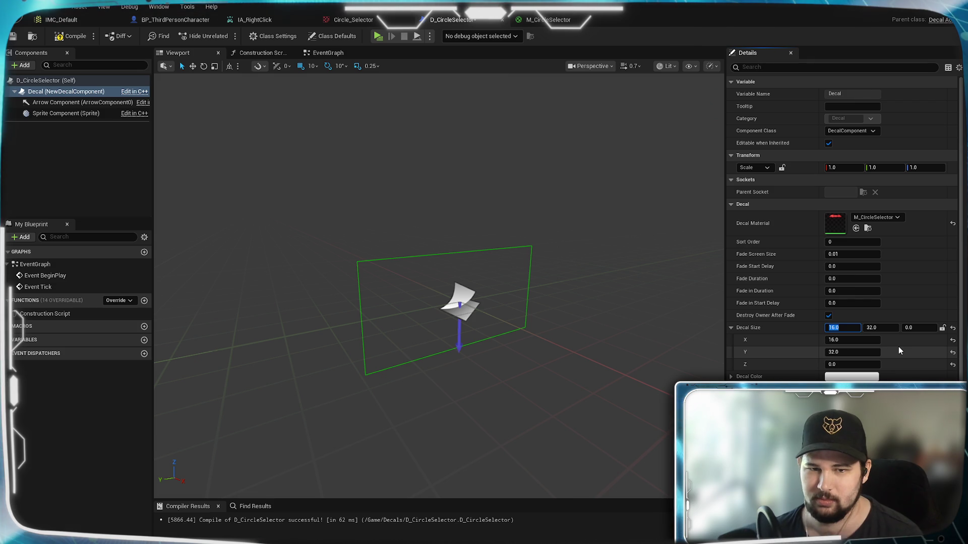
pyautogui.press('Return')
pyautogui.click(912, 327)
pyautogui.write('32')
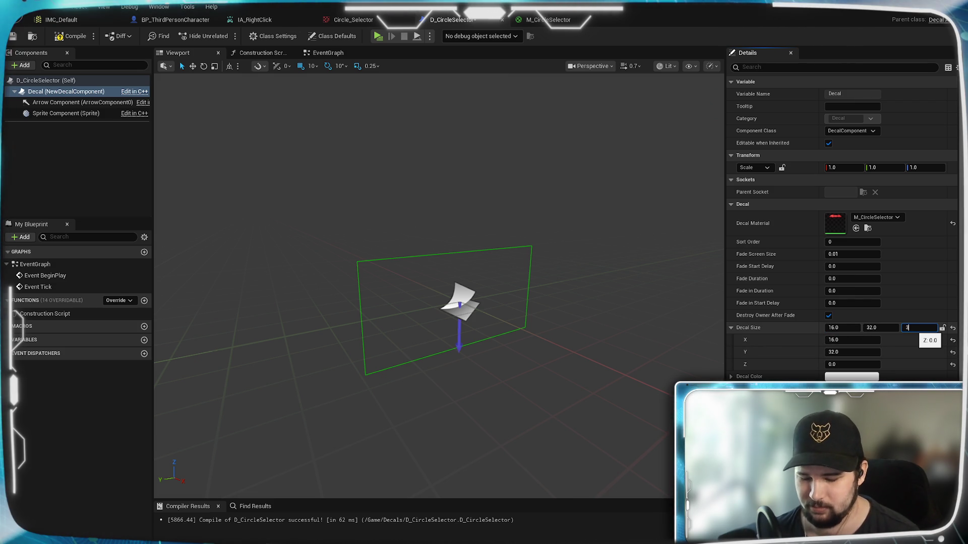
pyautogui.press('Return')
pyautogui.click(843, 328)
pyautogui.write('0')
pyautogui.press('Return')
# Orbit to check the decal's bounds, compile D_CircleSelector, and launch a standalone play test
pyautogui.moveTo(504, 252); pyautogui.dragTo(529, 176)
pyautogui.moveTo(439, 282)
pyautogui.mouseDown()
pyautogui.moveTo(453, 263)
pyautogui.moveTo(484, 272)
pyautogui.moveTo(464, 282)
pyautogui.moveTo(443, 322)
pyautogui.moveTo(428, 307)
pyautogui.mouseUp()
pyautogui.click(75, 36)
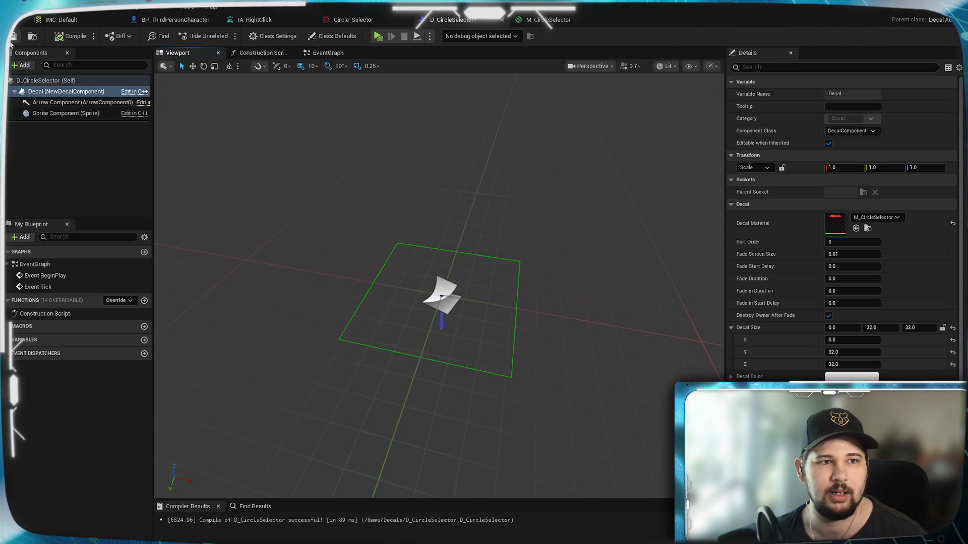
pyautogui.click(377, 38)
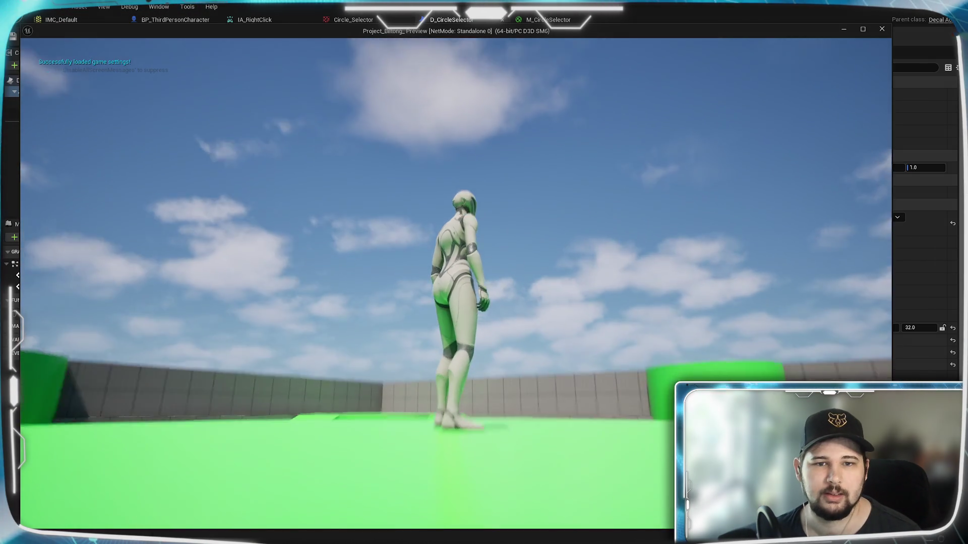
pyautogui.press('w')
pyautogui.scroll(-5, 422, 352)
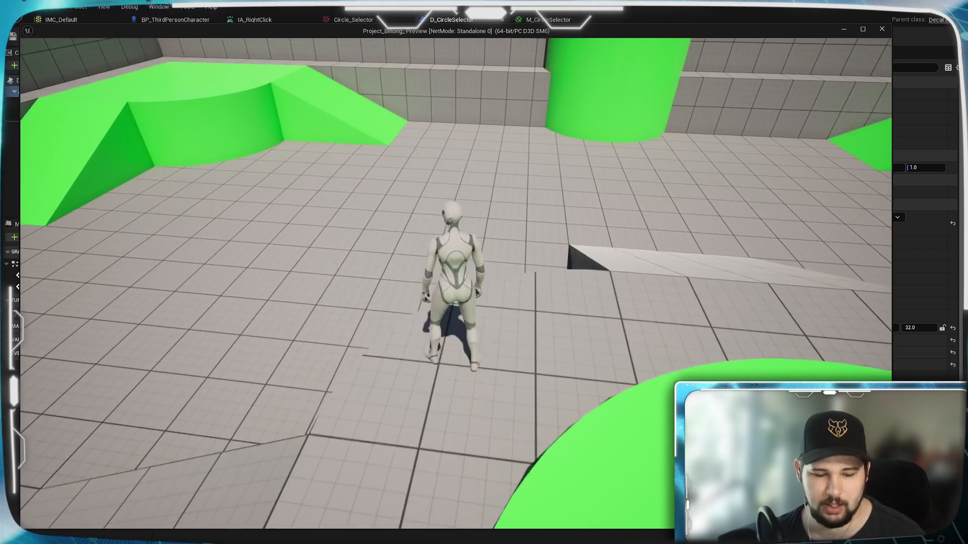
pyautogui.scroll(5, 421, 351)
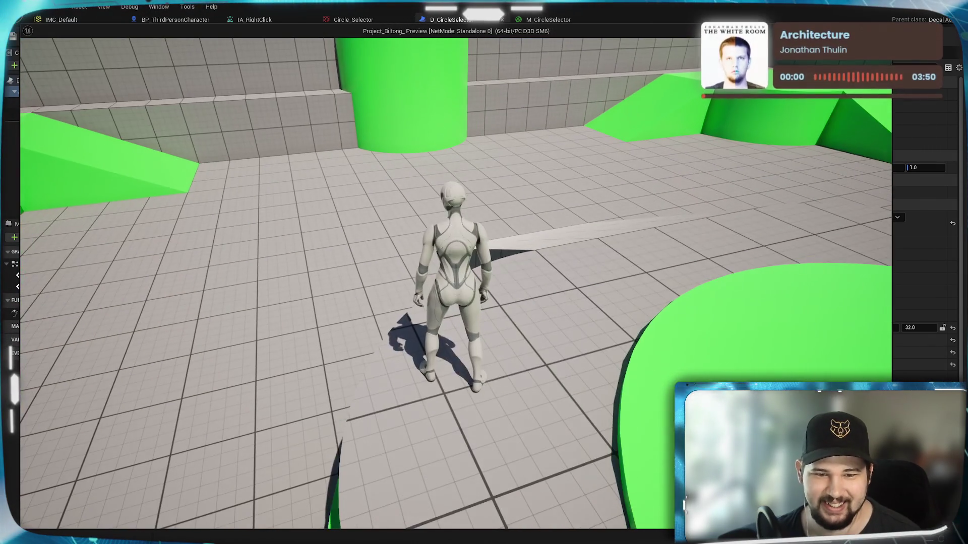
pyautogui.press('Escape')
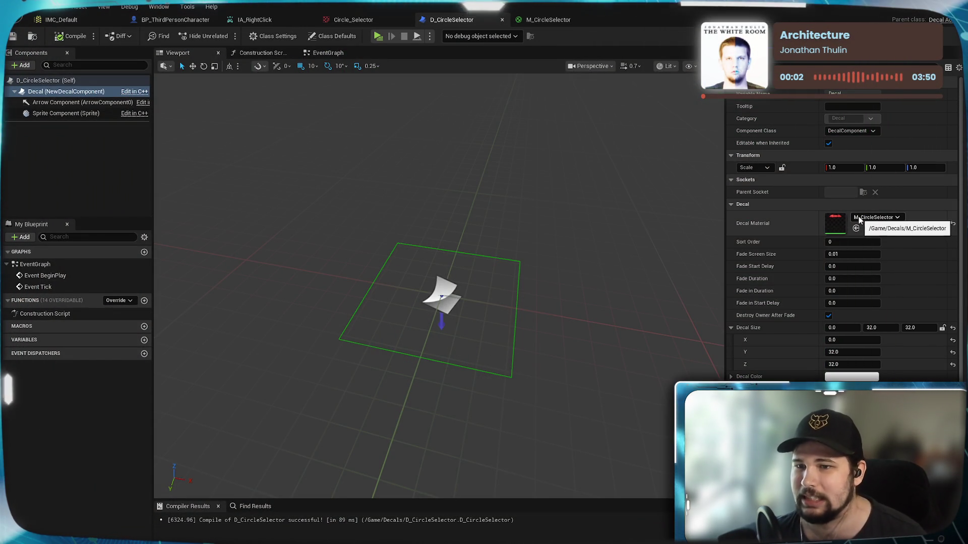
# In M_CircleSelector, connect the texture's A pin to Opacity Override
pyautogui.click(548, 19)
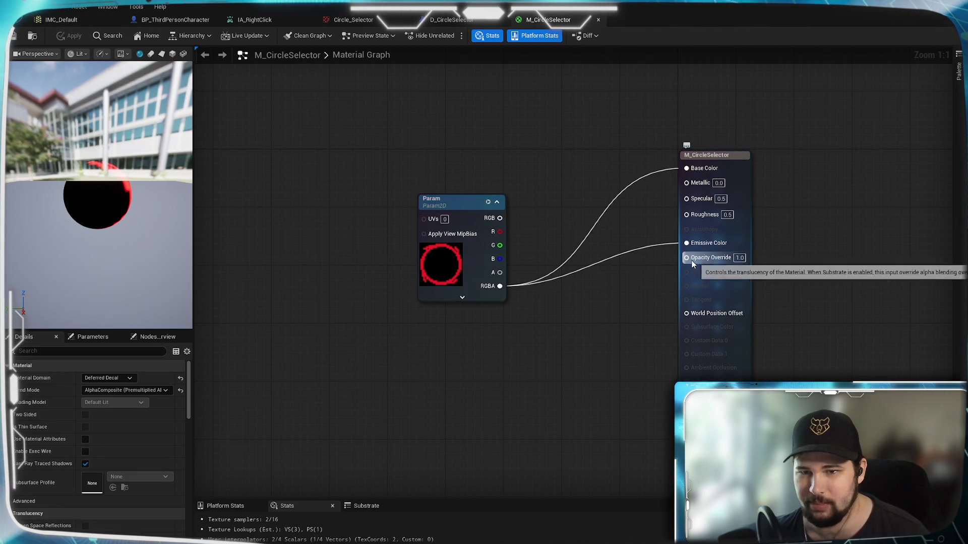
pyautogui.moveTo(499, 273)
pyautogui.mouseDown()
pyautogui.moveTo(686, 270)
pyautogui.moveTo(686, 257)
pyautogui.mouseUp()
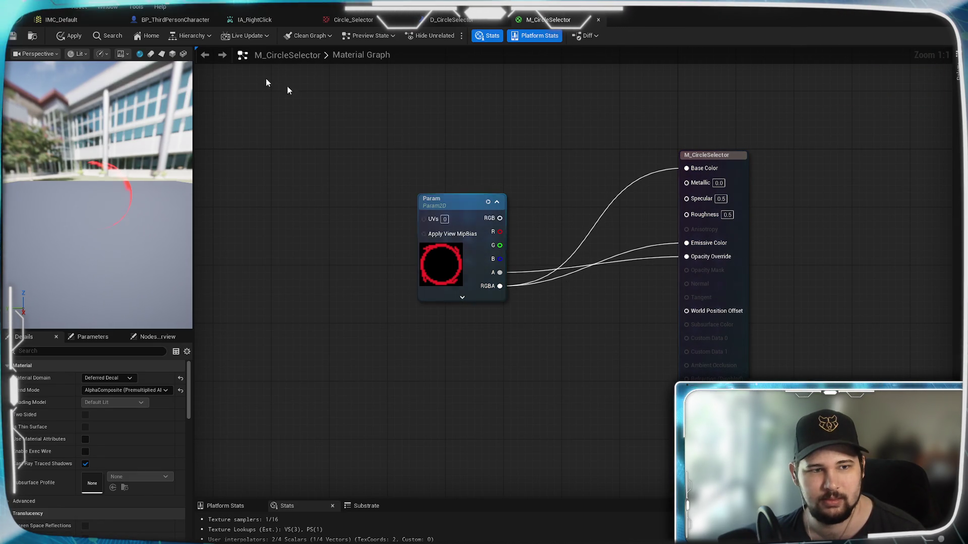
pyautogui.click(449, 20)
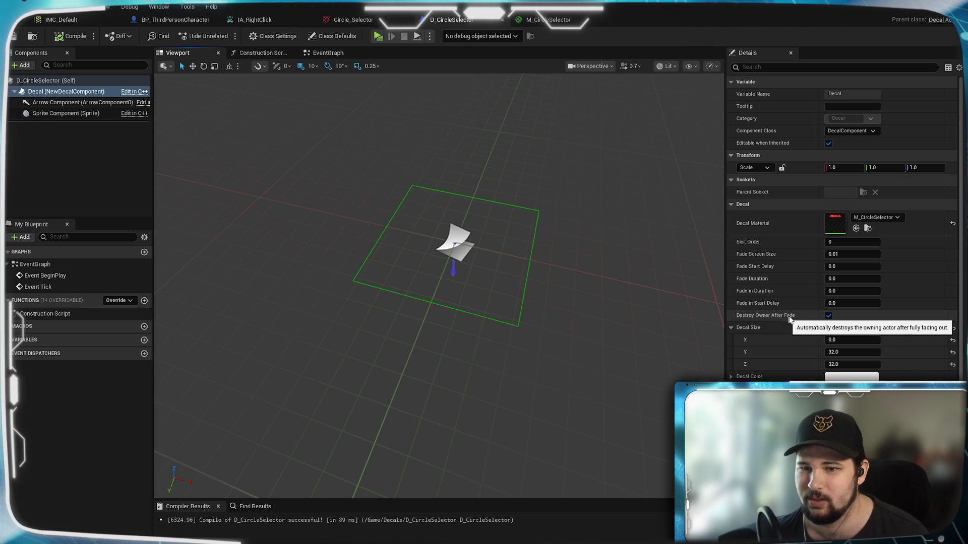
pyautogui.click(828, 315)
pyautogui.click(828, 316)
pyautogui.scroll(-2, 809, 343)
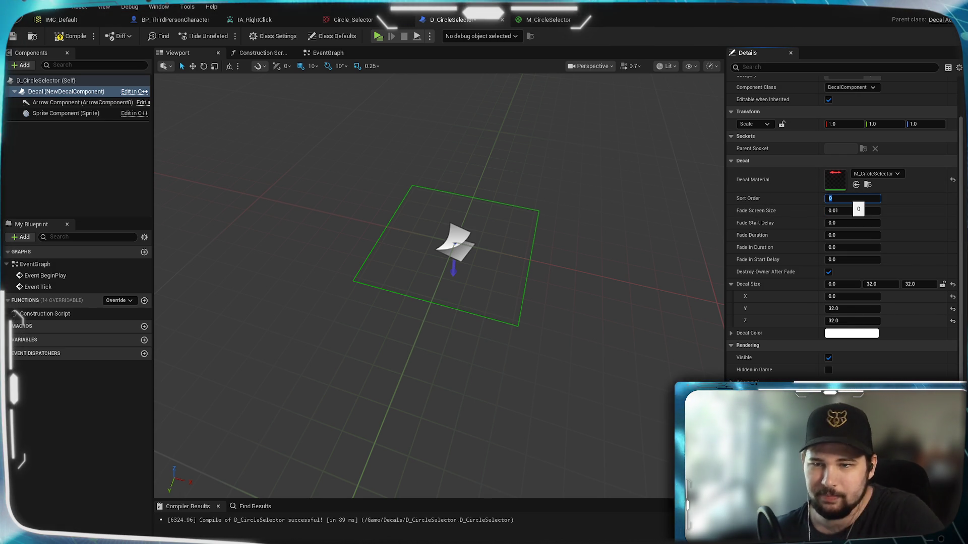
pyautogui.write('10')
pyautogui.press('Return')
pyautogui.scroll(3, 887, 186)
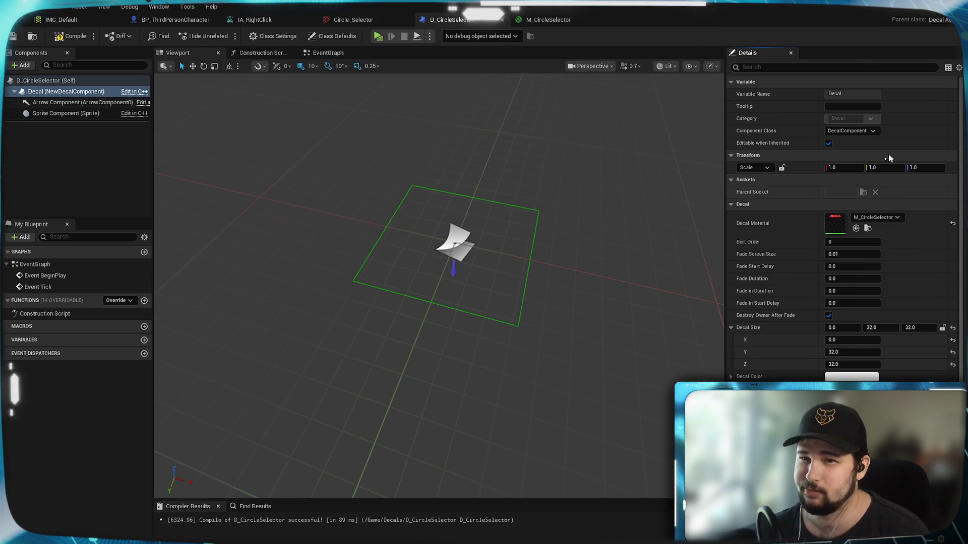
pyautogui.click(873, 132)
pyautogui.click(874, 133)
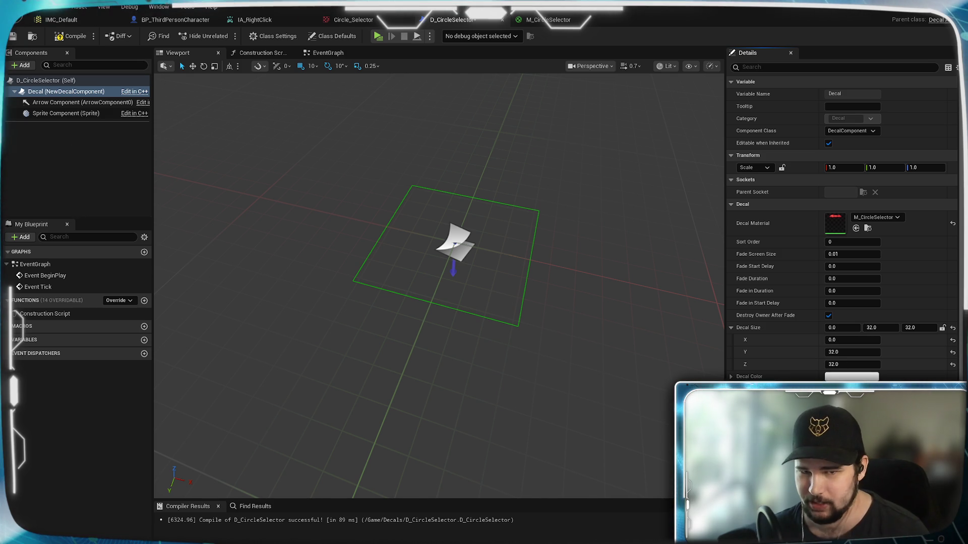
pyautogui.scroll(-2, 841, 227)
pyautogui.scroll(-1, 842, 227)
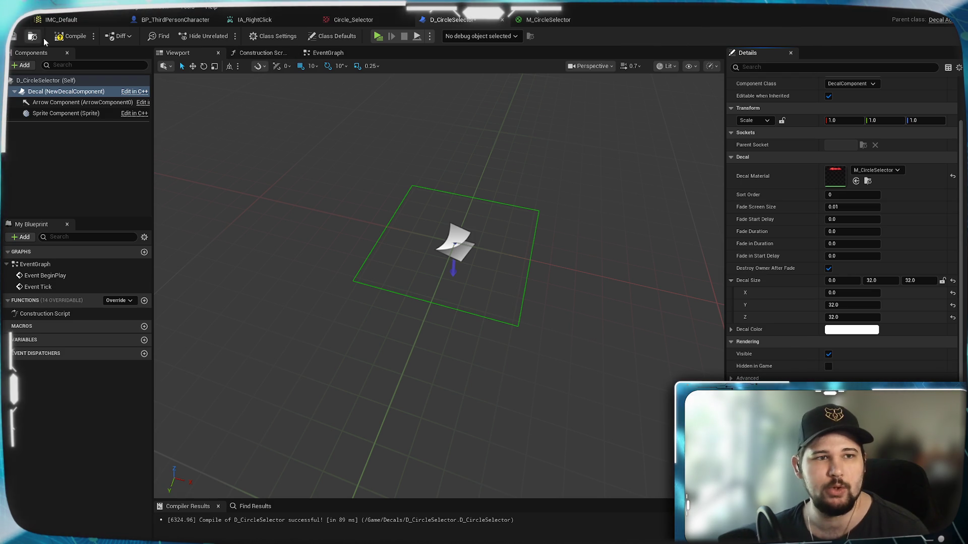
# Save the blueprint, wire texture RGB to Base Color and Emissive, remove the opacity link, and save the material
pyautogui.click(14, 35)
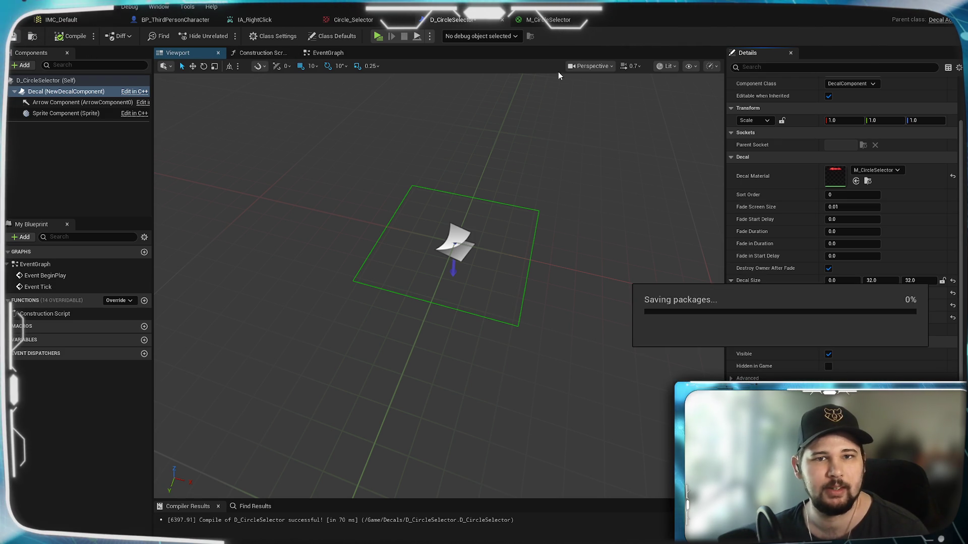
pyautogui.click(549, 20)
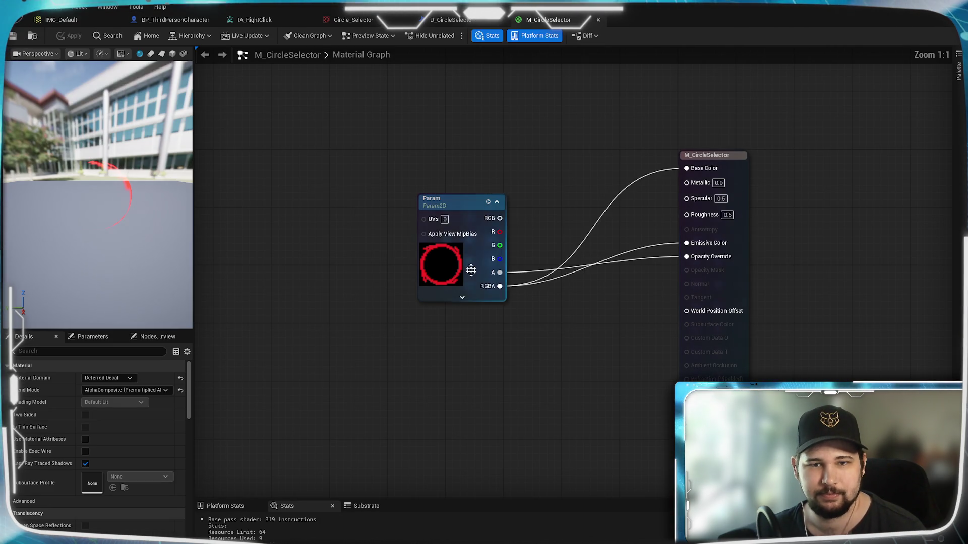
pyautogui.moveTo(499, 217)
pyautogui.mouseDown()
pyautogui.moveTo(684, 183)
pyautogui.moveTo(686, 169)
pyautogui.mouseUp()
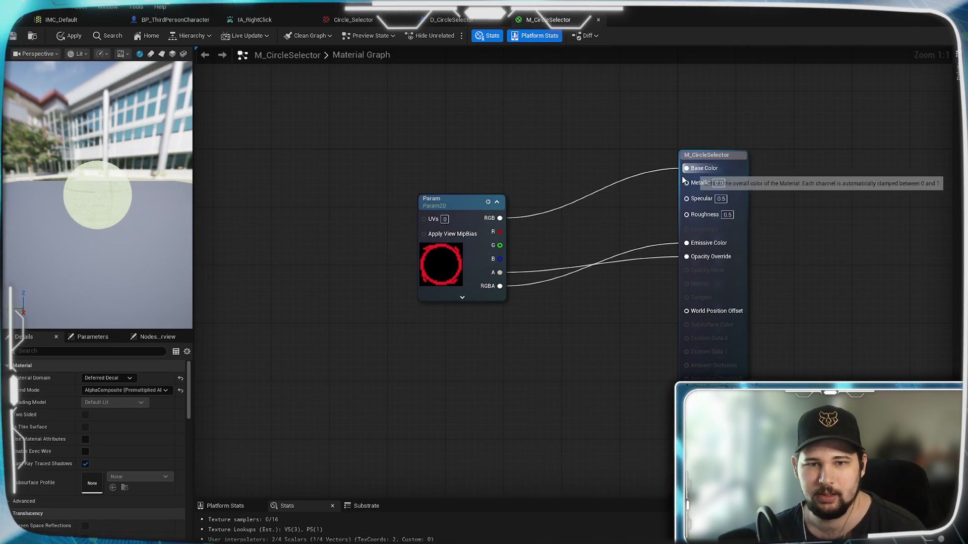
pyautogui.moveTo(499, 217)
pyautogui.mouseDown()
pyautogui.moveTo(613, 271)
pyautogui.moveTo(681, 256)
pyautogui.moveTo(686, 243)
pyautogui.mouseUp()
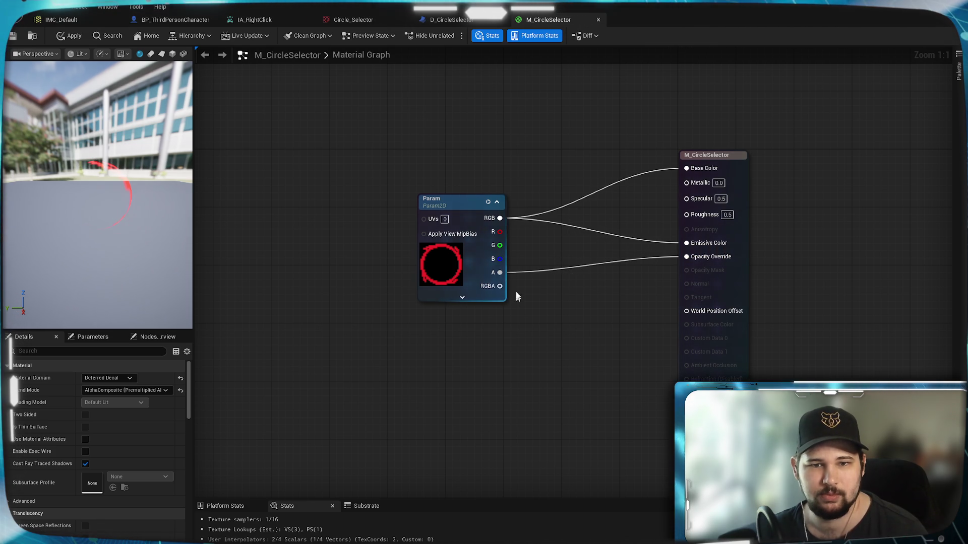
pyautogui.keyDown('alt'); pyautogui.click(567, 271); pyautogui.keyUp('alt')
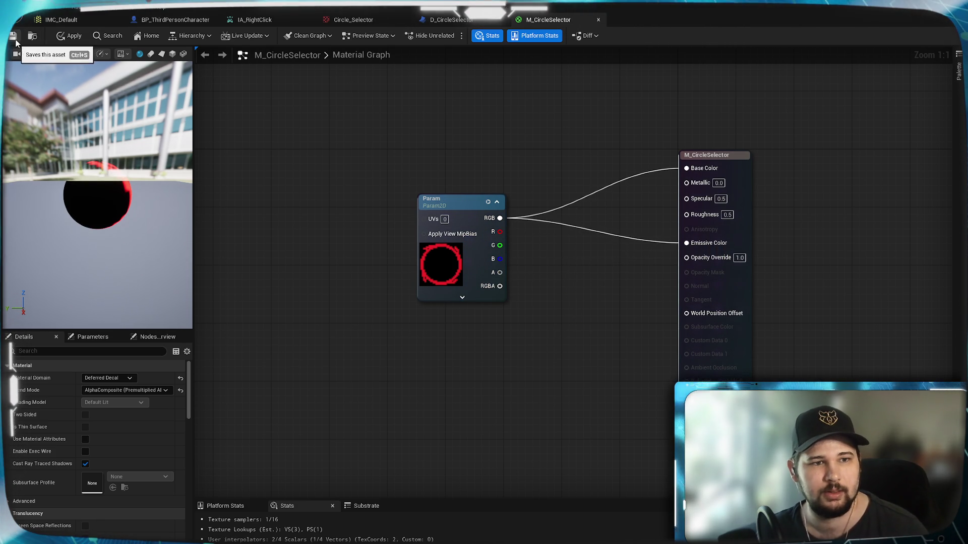
pyautogui.hotkey('ctrl', 's')
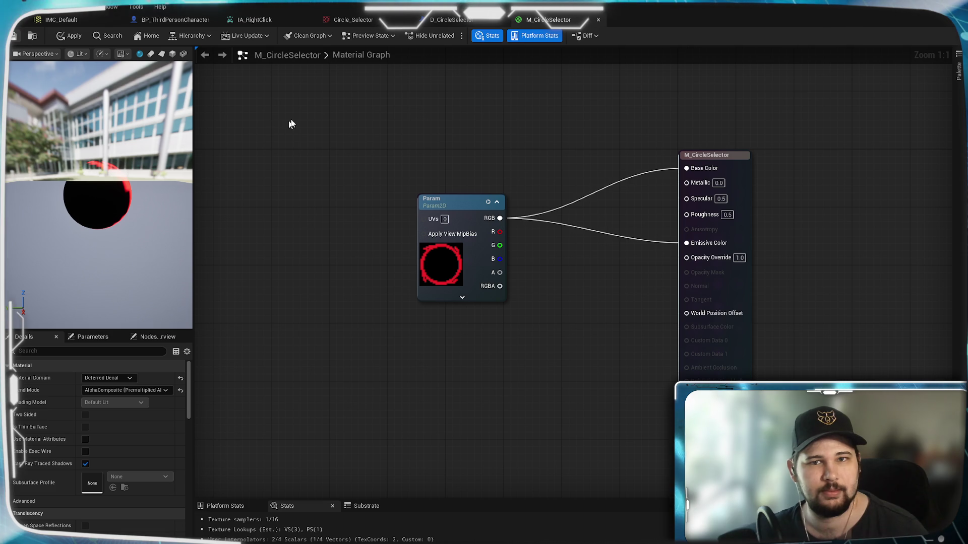
pyautogui.click(452, 20)
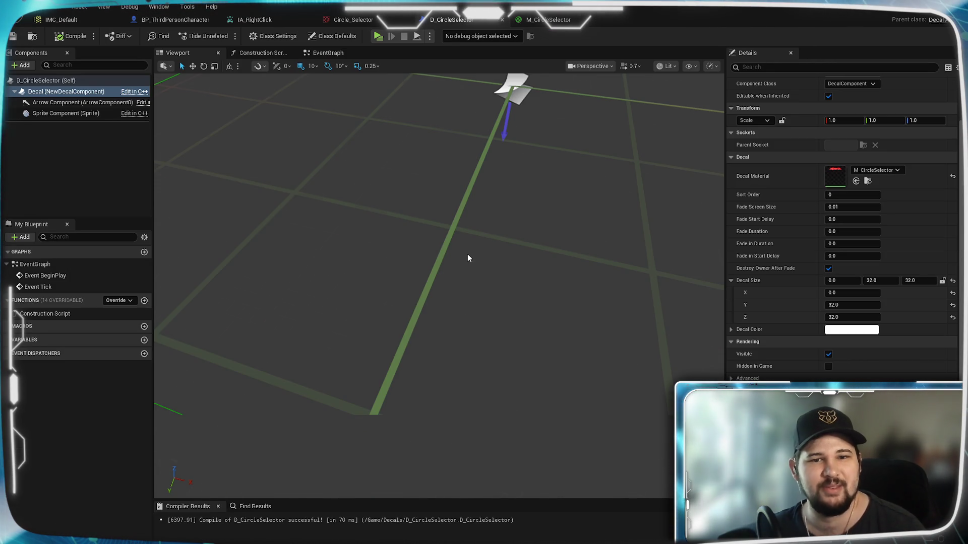
# Frame the decal and select the Decal component to show M_CircleSelector and size 0 × 32 × 32
pyautogui.scroll(5, 464, 252)
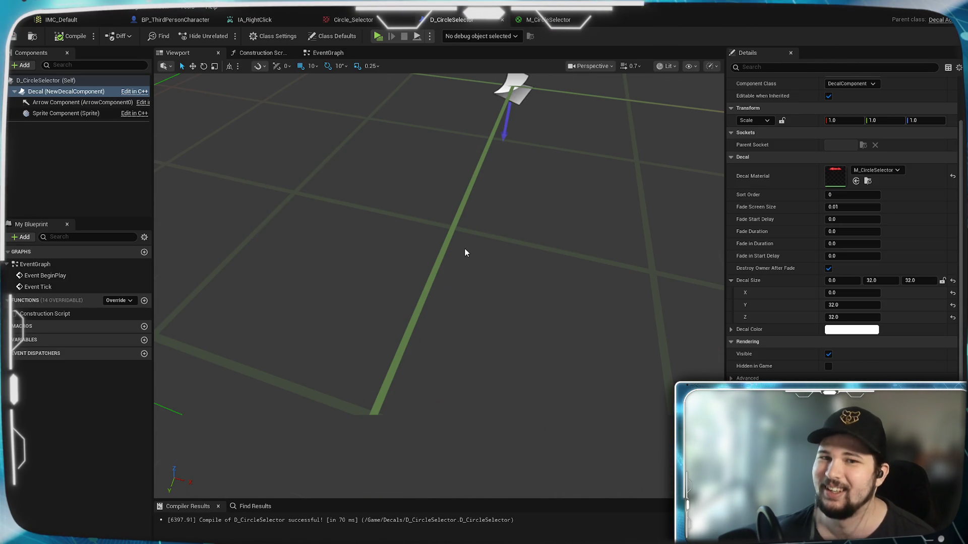
pyautogui.press('f')
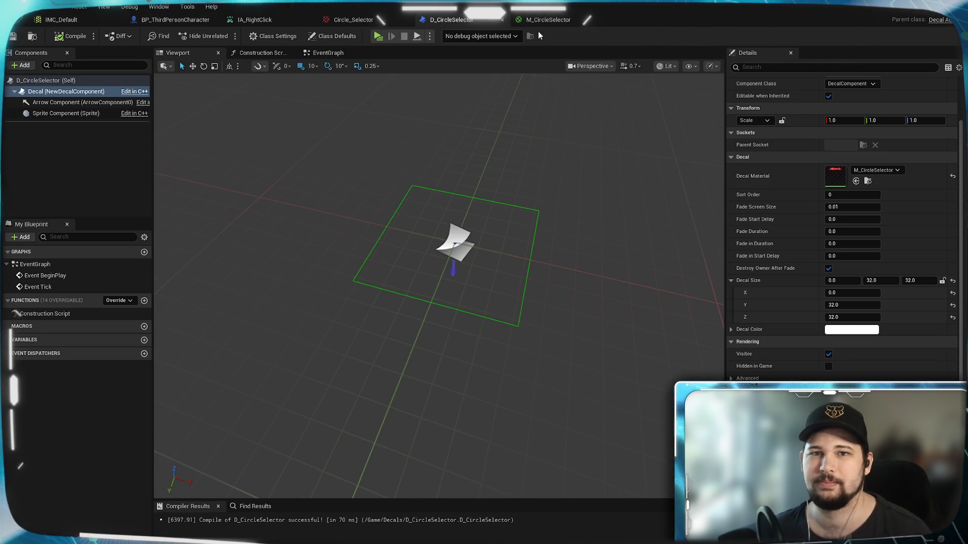
pyautogui.click(55, 113)
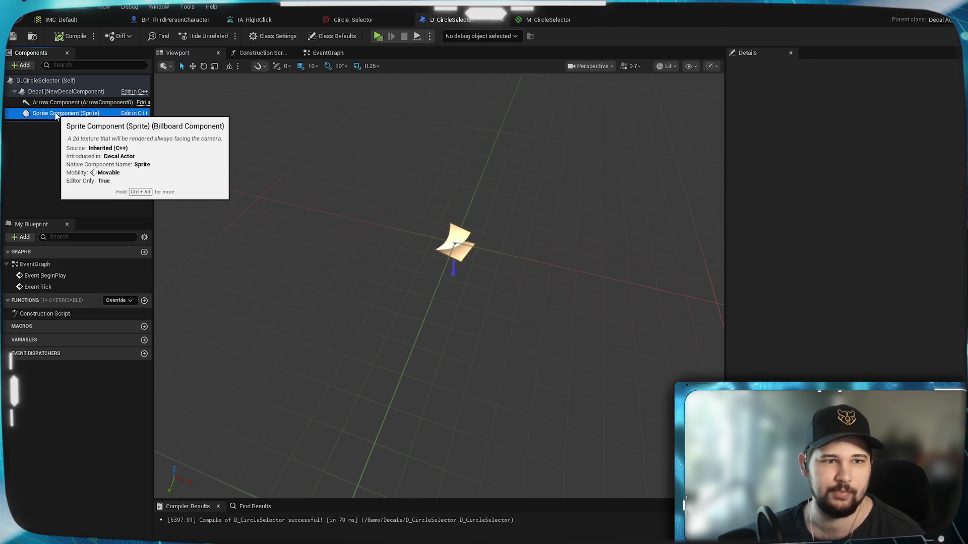
pyautogui.rightClick(55, 114)
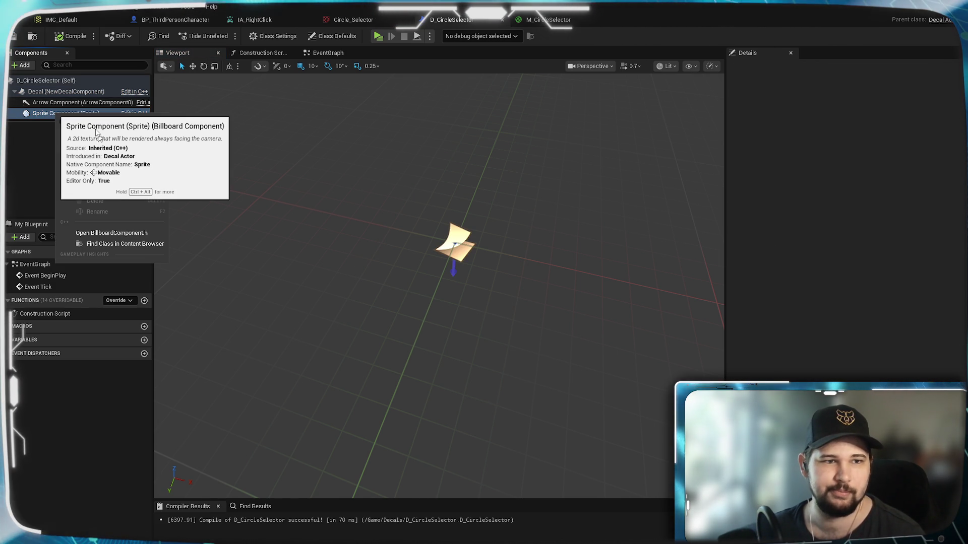
pyautogui.click(29, 155)
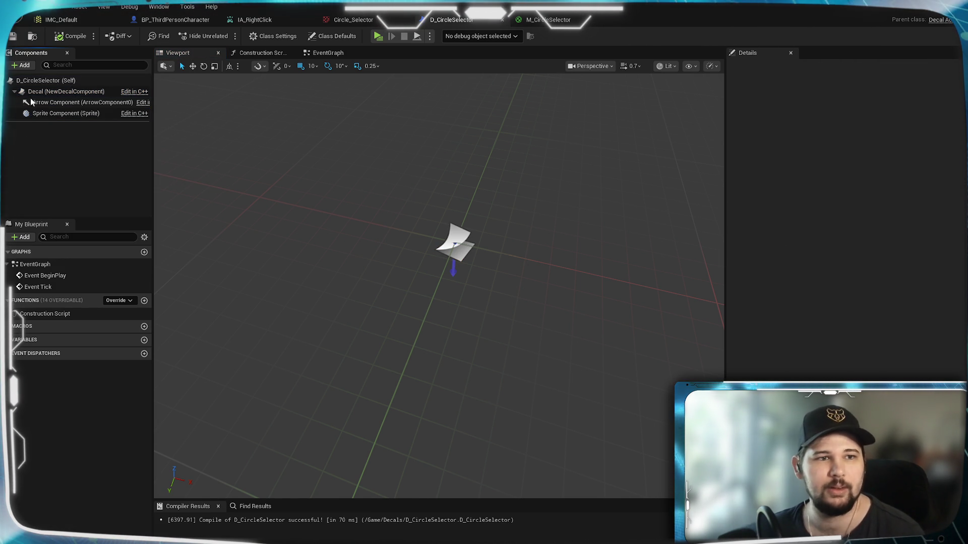
pyautogui.click(37, 92)
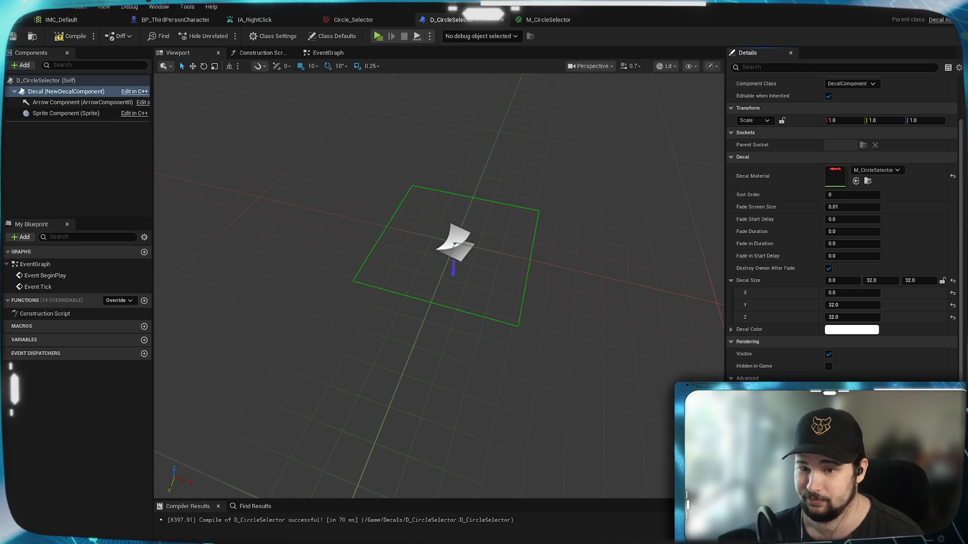
pyautogui.scroll(2, 732, 379)
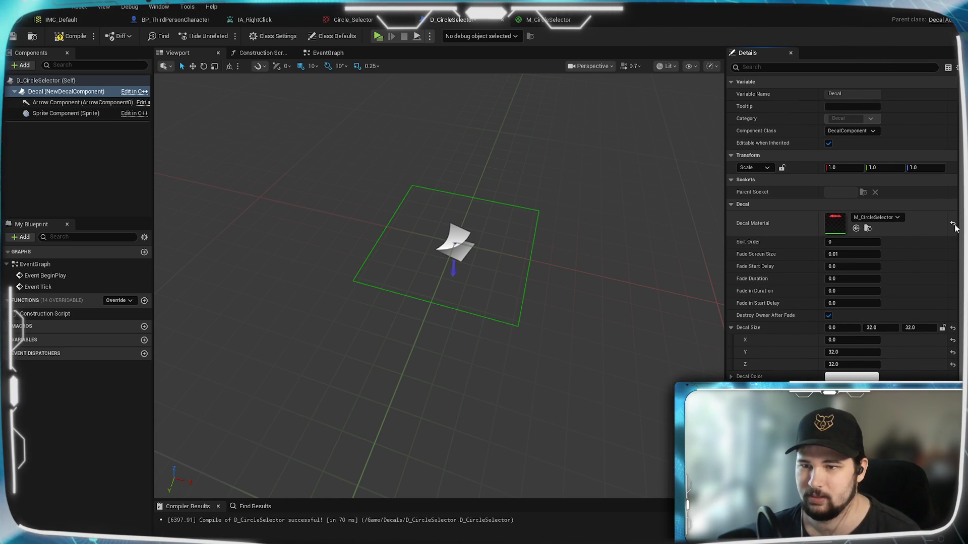
# Frame the decal and try DefaultDeferredDecalMaterial with a decal X size of 30
pyautogui.moveTo(543, 267); pyautogui.dragTo(542, 268)
pyautogui.press('f')
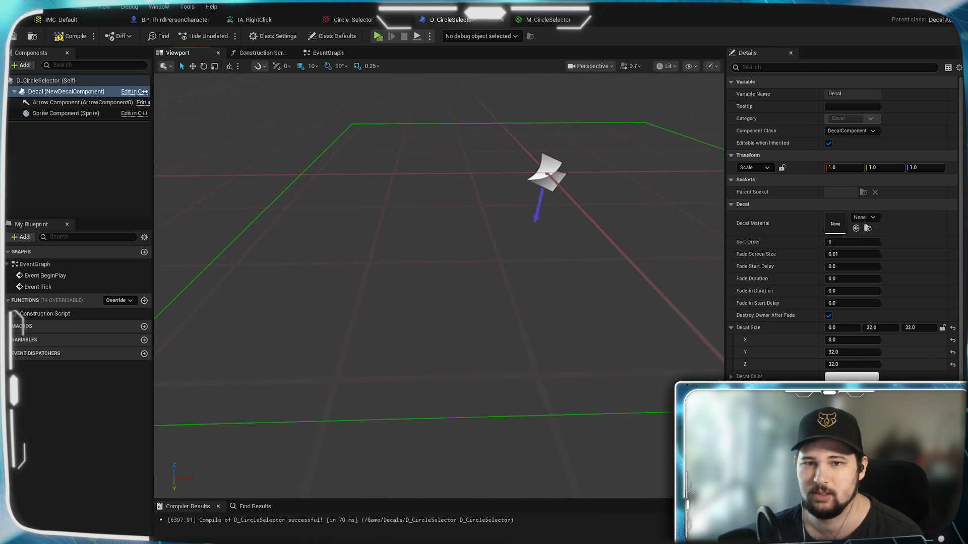
pyautogui.click(670, 67)
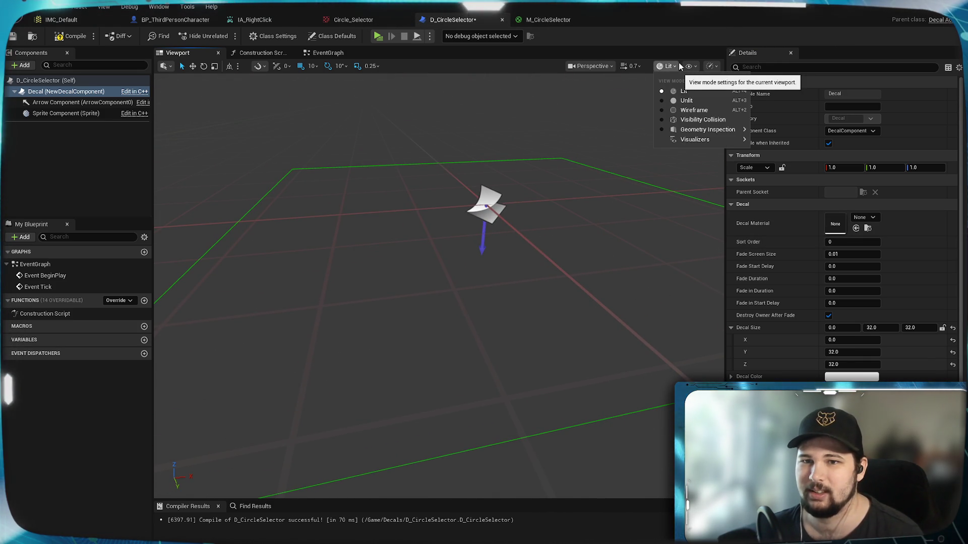
pyautogui.click(679, 63)
pyautogui.click(872, 217)
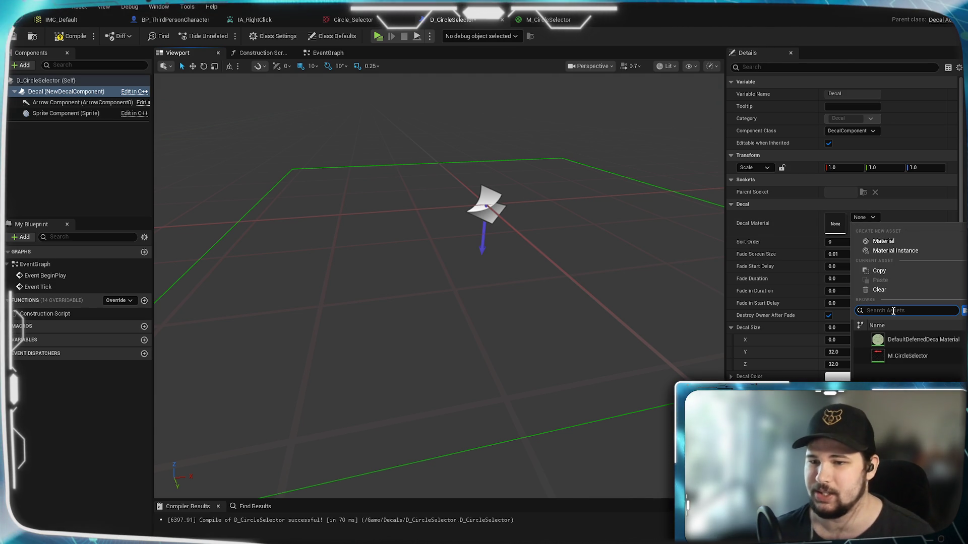
pyautogui.click(900, 339)
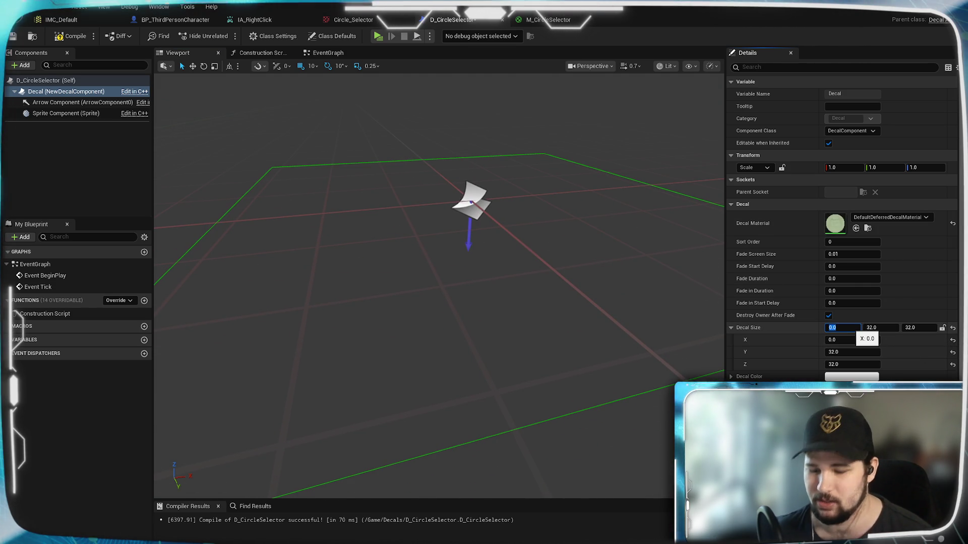
pyautogui.click(842, 327)
pyautogui.write('1')
pyautogui.press('Return')
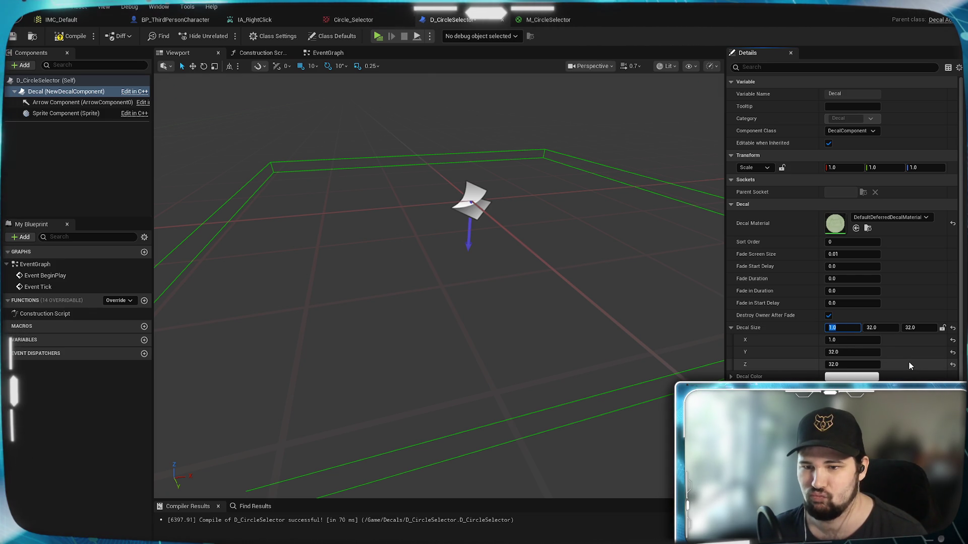
pyautogui.write('30')
pyautogui.press('Return')
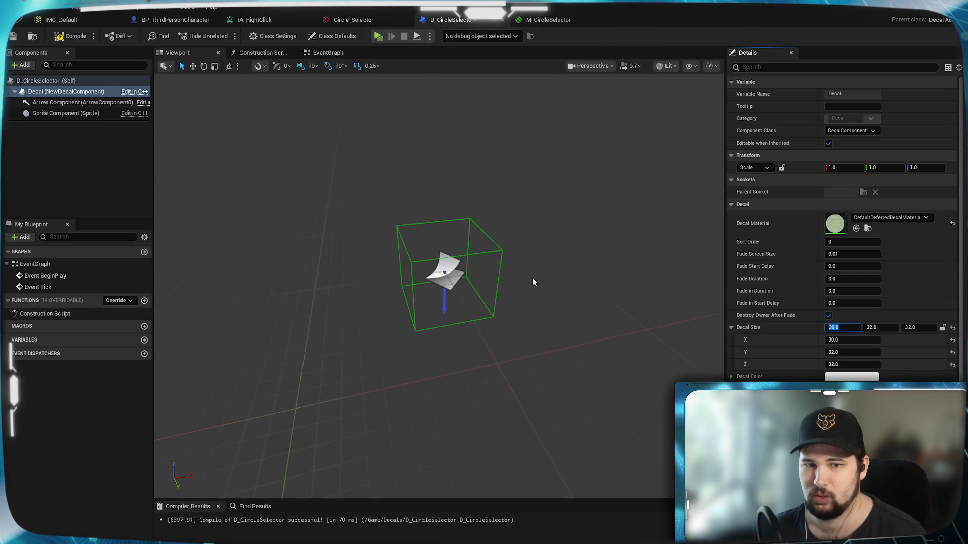
# Set the decal X size back to 1.0, assign M_CircleSelector as material, and compile
pyautogui.scroll(2, 532, 278)
pyautogui.moveTo(532, 277); pyautogui.dragTo(502, 292)
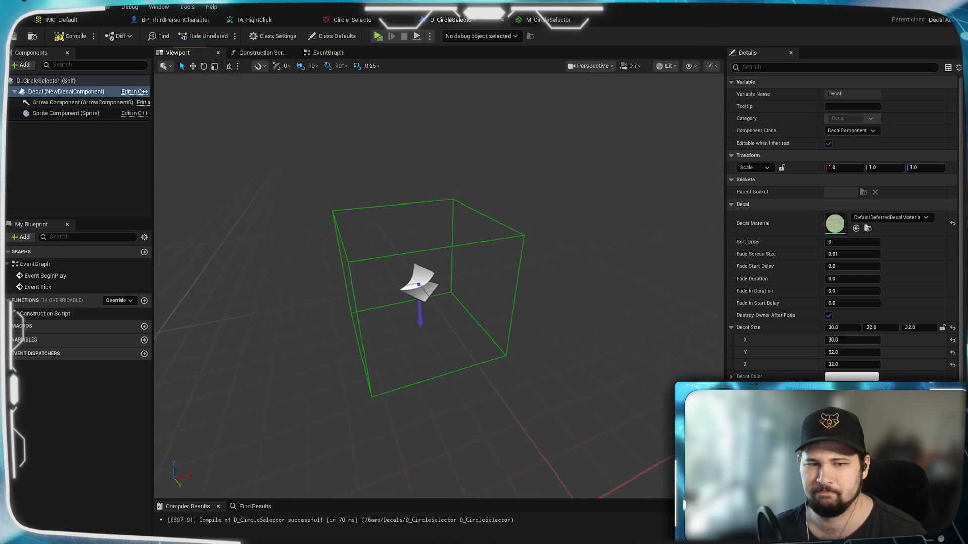
pyautogui.click(839, 327)
pyautogui.write('1')
pyautogui.press('Return')
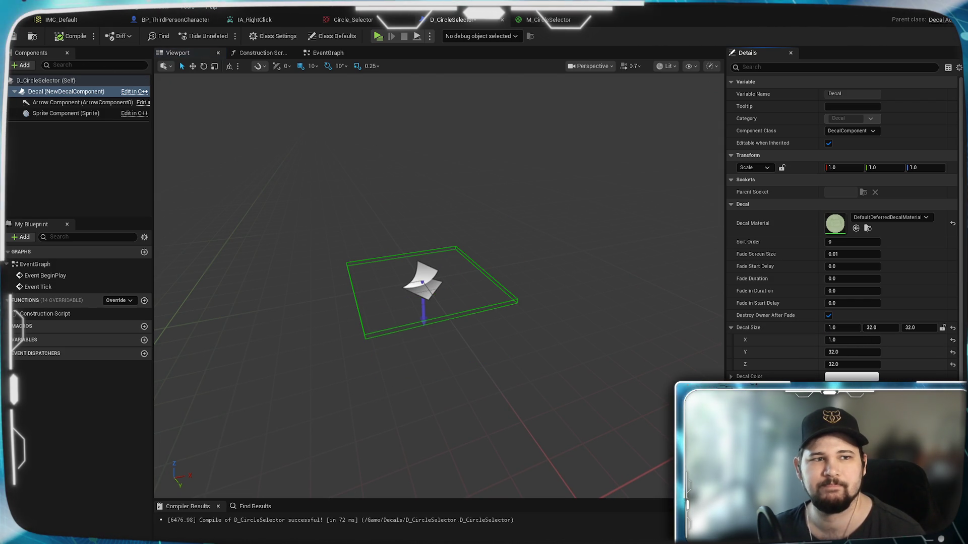
pyautogui.click(857, 219)
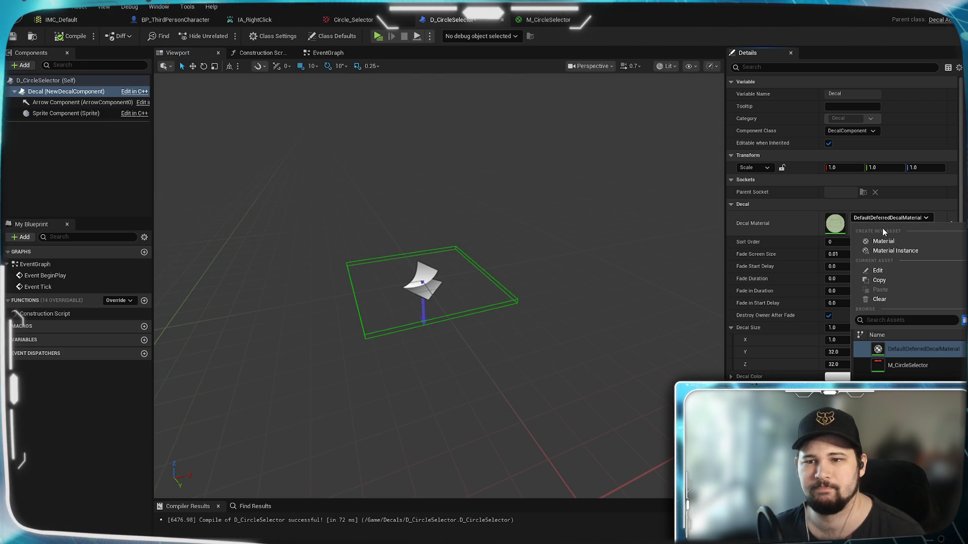
pyautogui.click(907, 365)
pyautogui.click(74, 36)
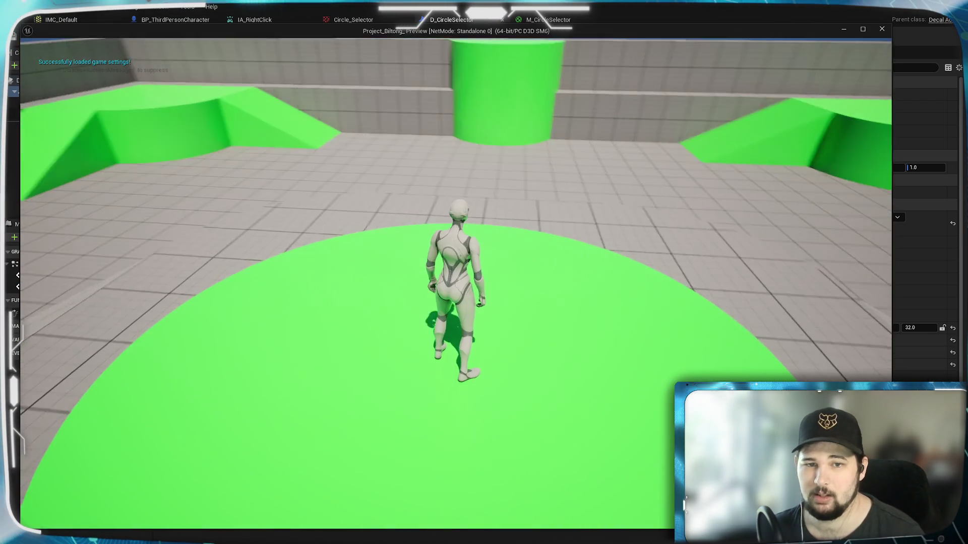
# Zoom and orbit the game camera around the character to inspect the decal
pyautogui.scroll(-5, 432, 332)
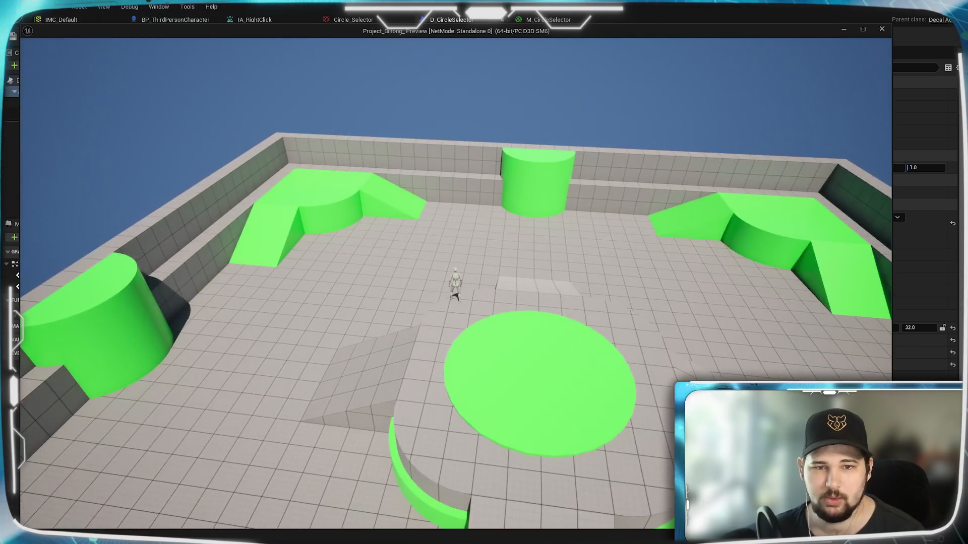
pyautogui.scroll(5, 431, 337)
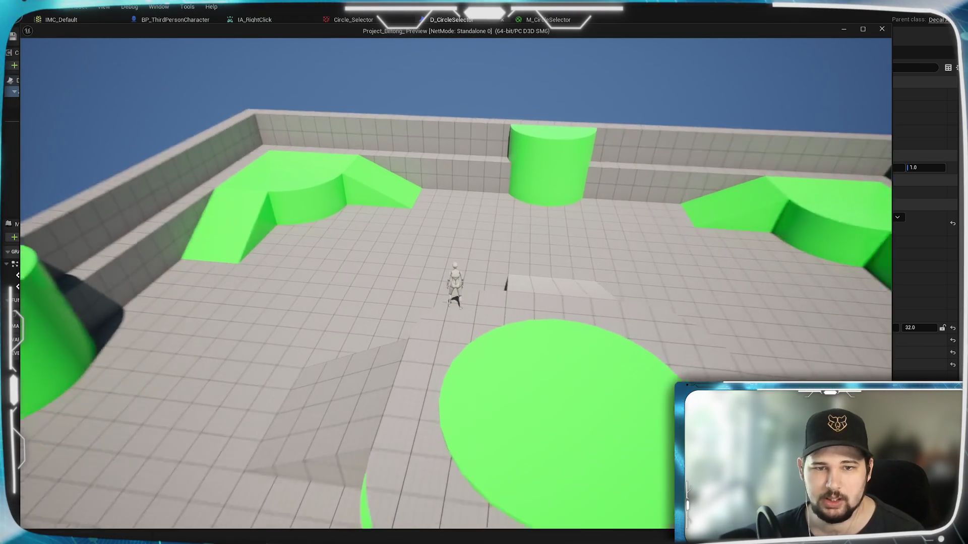
pyautogui.scroll(4, 453, 282)
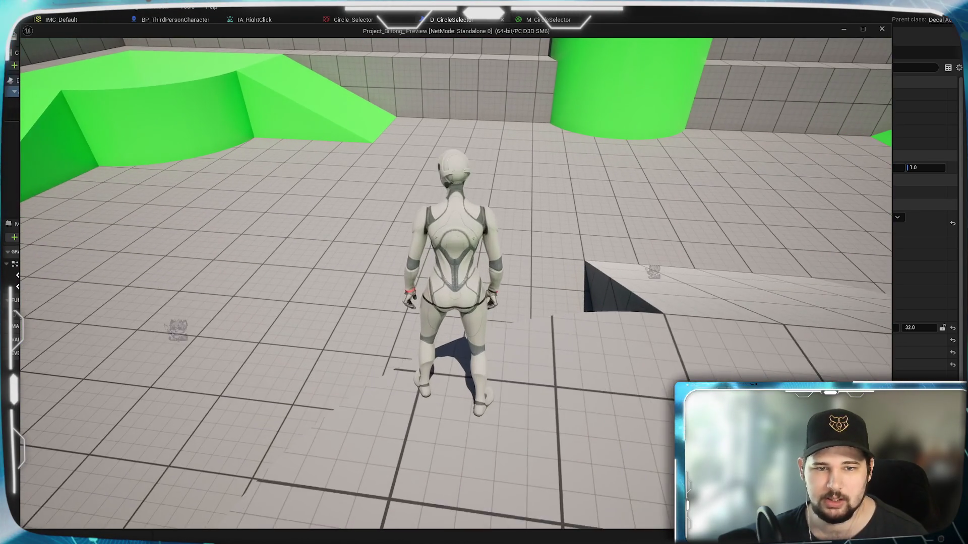
pyautogui.moveTo(224, 315); pyautogui.dragTo(504, 232)
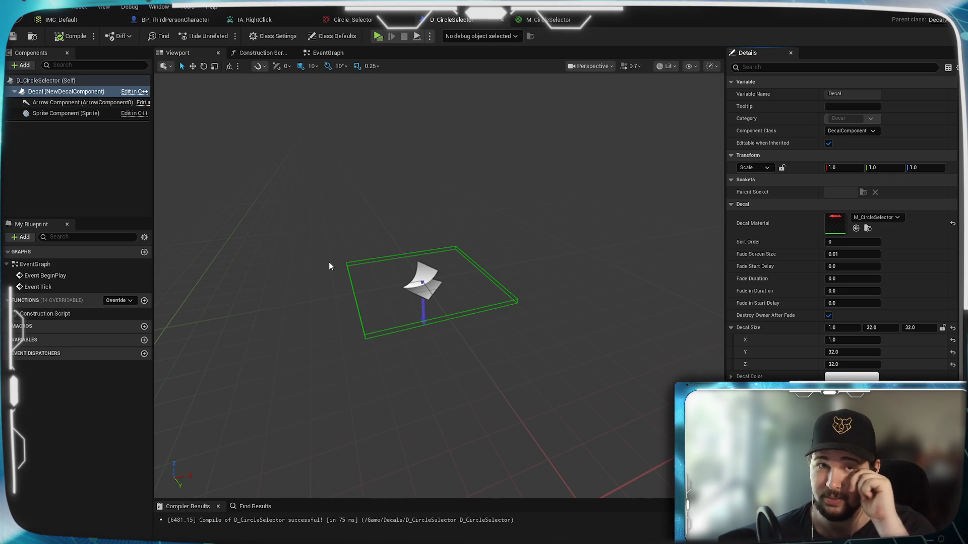
# Stop the preview and view BP_ThirdPersonCharacter's EventGraph with the SpawnActor D Circle Selector node
pyautogui.moveTo(483, 346); pyautogui.dragTo(482, 345)
pyautogui.click(543, 22)
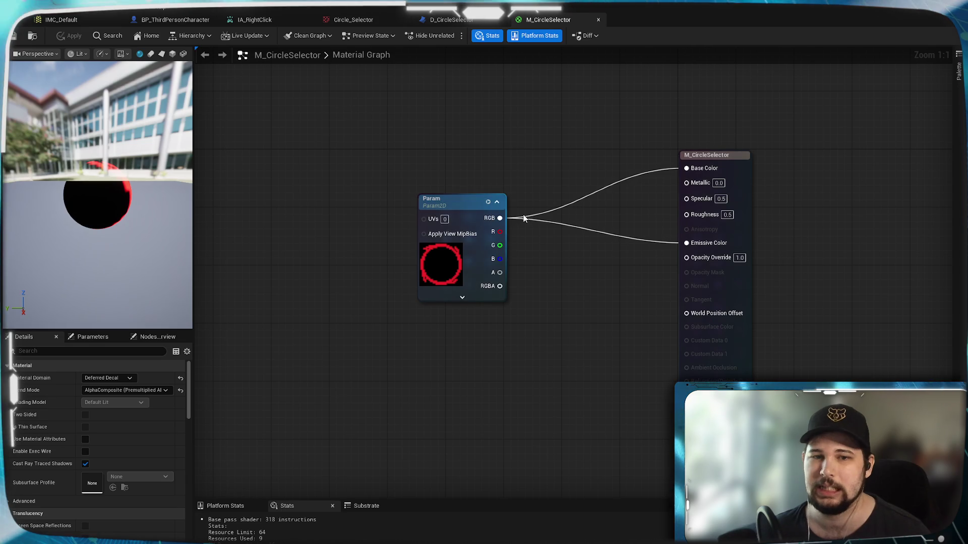
pyautogui.click(175, 20)
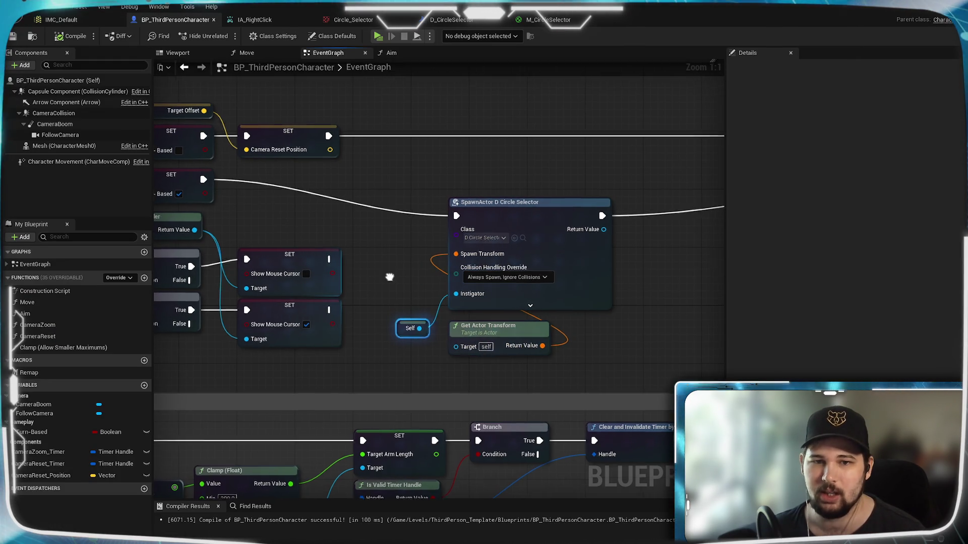
# Align the SpawnActor D Circle Selector node with its exec wire and bring Get Actor Transform into view
pyautogui.moveTo(389, 277); pyautogui.dragTo(434, 330)
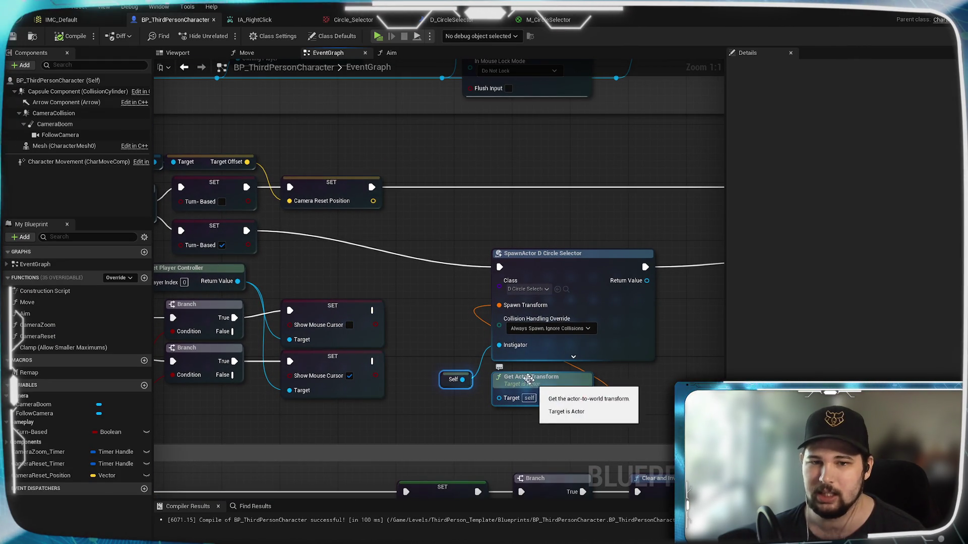
pyautogui.moveTo(518, 385); pyautogui.dragTo(503, 357)
pyautogui.moveTo(578, 240); pyautogui.dragTo(574, 204)
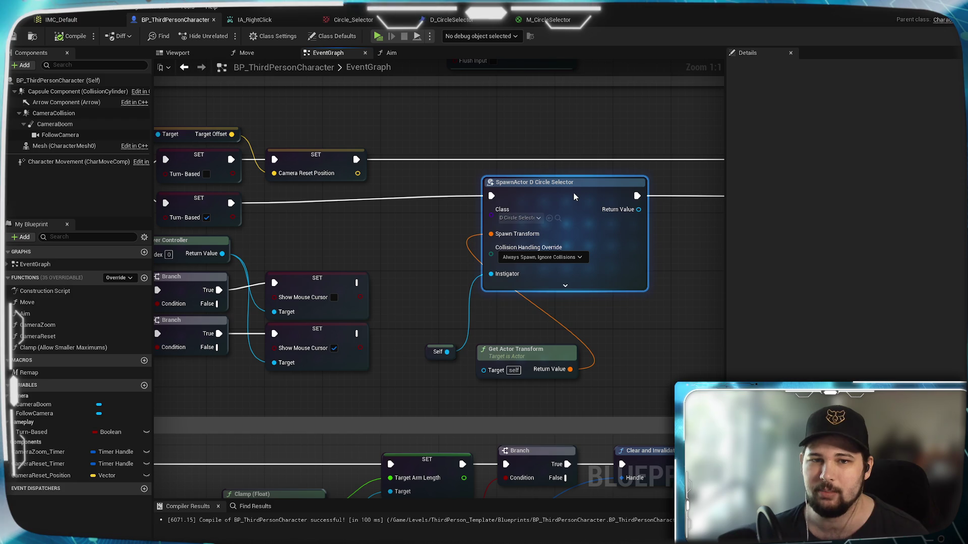
pyautogui.moveTo(424, 331); pyautogui.dragTo(417, 277)
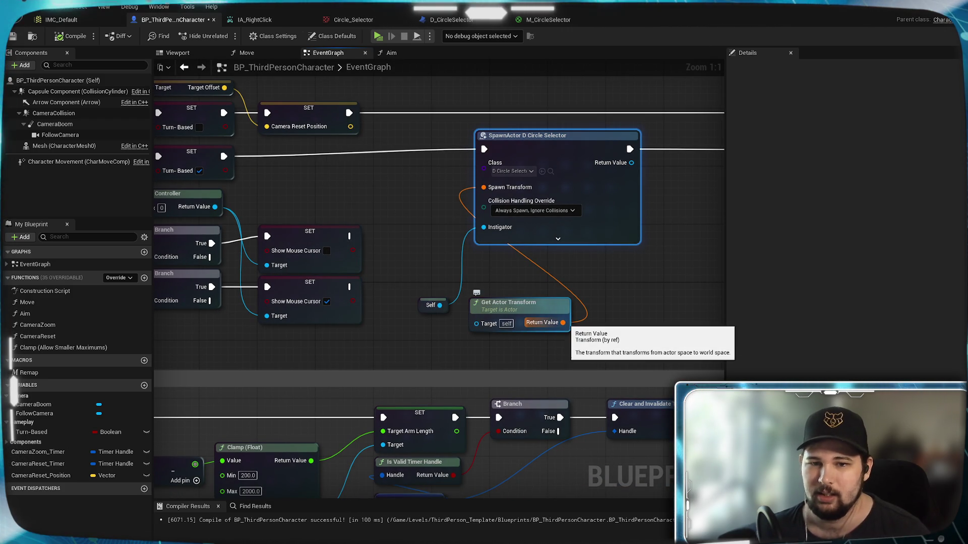
pyautogui.rightClick(554, 330)
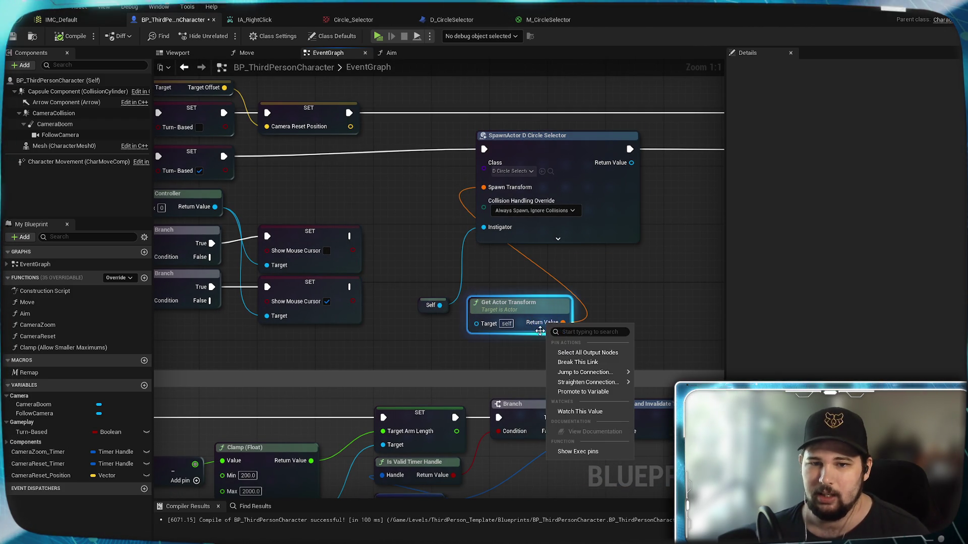
pyautogui.rightClick(554, 329)
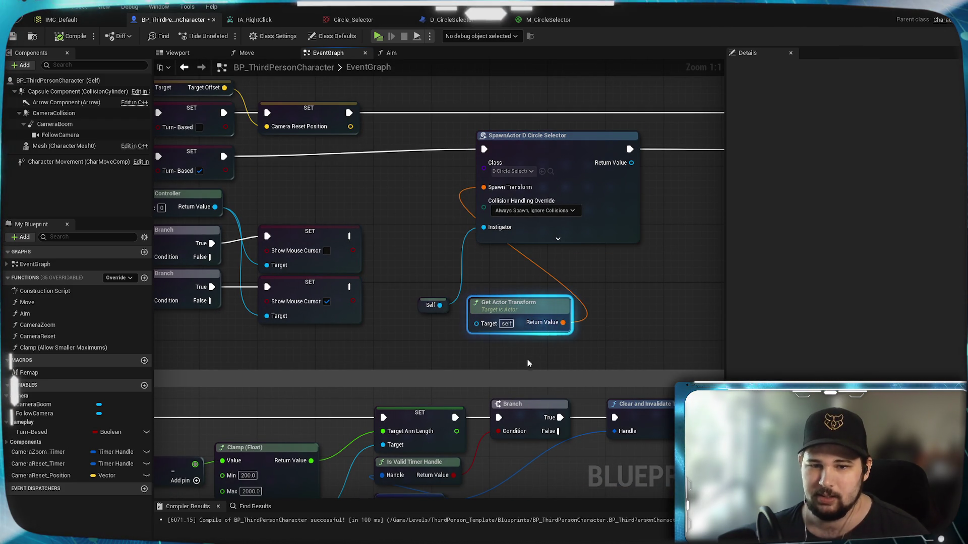
pyautogui.rightClick(555, 327)
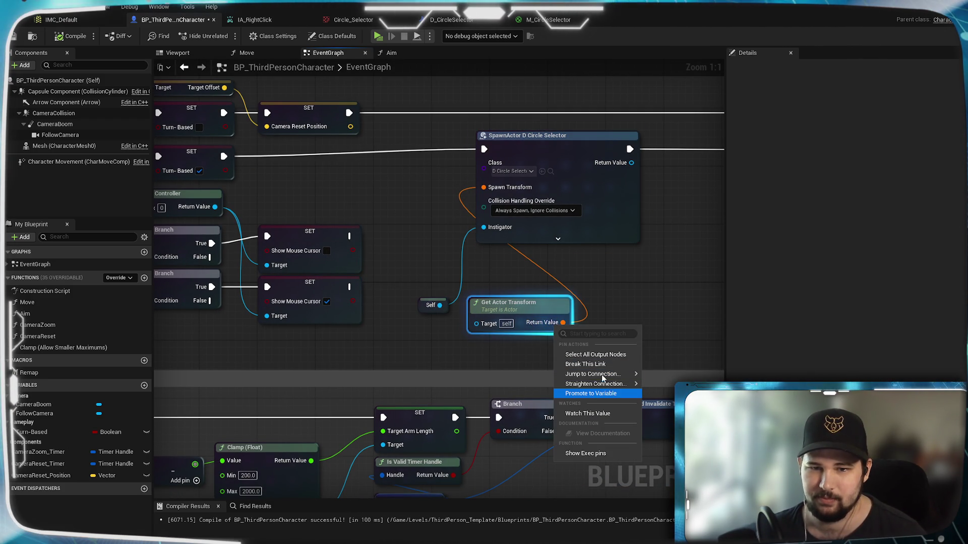
pyautogui.click(577, 455)
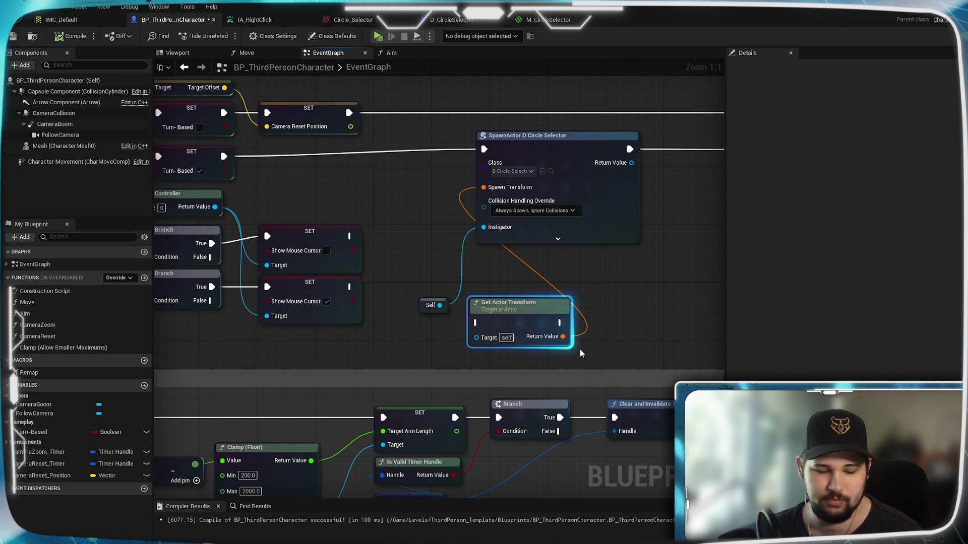
pyautogui.hotkey('ctrl', 'z')
# Break the link from Get Actor Transform's Return Value to Spawn Transform
pyautogui.moveTo(559, 323); pyautogui.dragTo(600, 317)
pyautogui.click(582, 287)
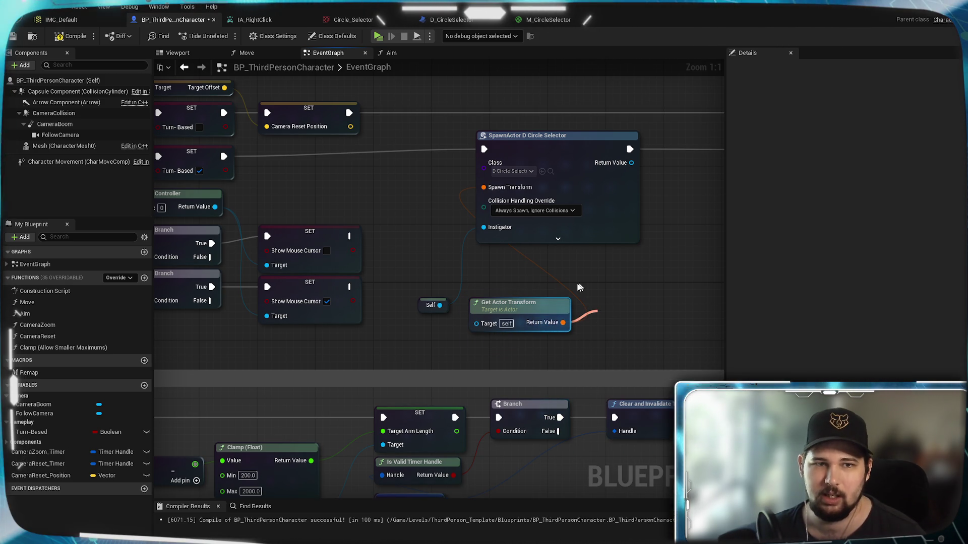
pyautogui.moveTo(306, 131)
pyautogui.mouseDown()
pyautogui.moveTo(450, 210)
pyautogui.moveTo(176, 168)
pyautogui.mouseUp()
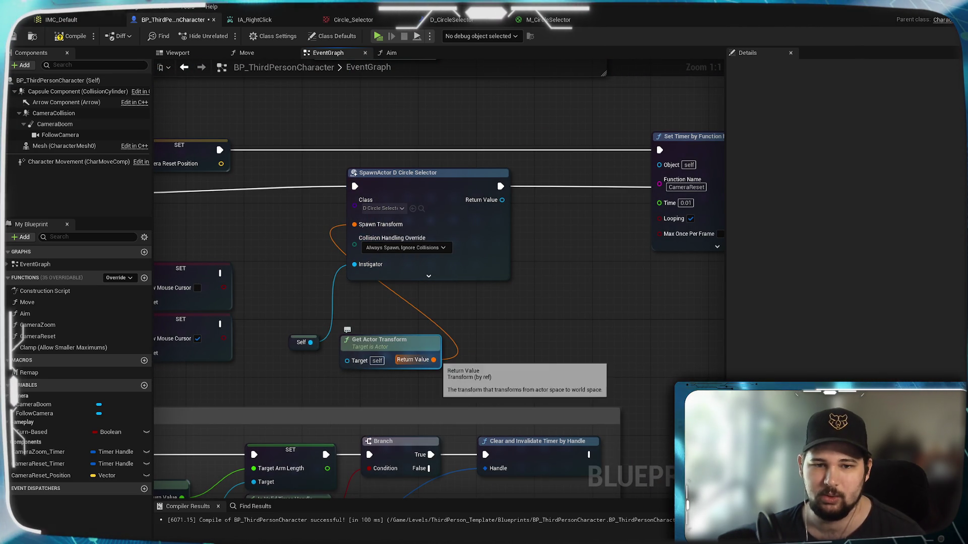
pyautogui.moveTo(437, 360); pyautogui.dragTo(426, 363)
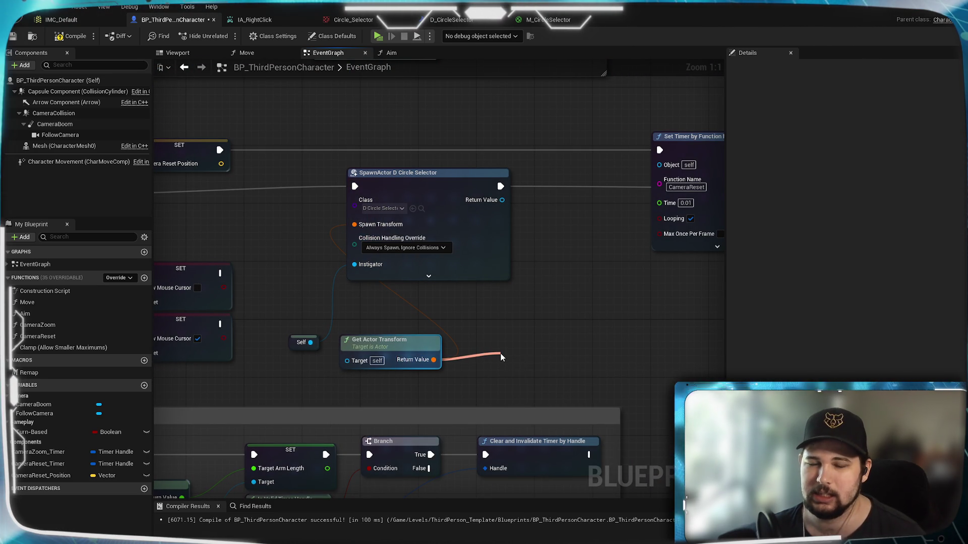
pyautogui.moveTo(501, 358); pyautogui.dragTo(501, 357)
pyautogui.scroll(-3, 574, 446)
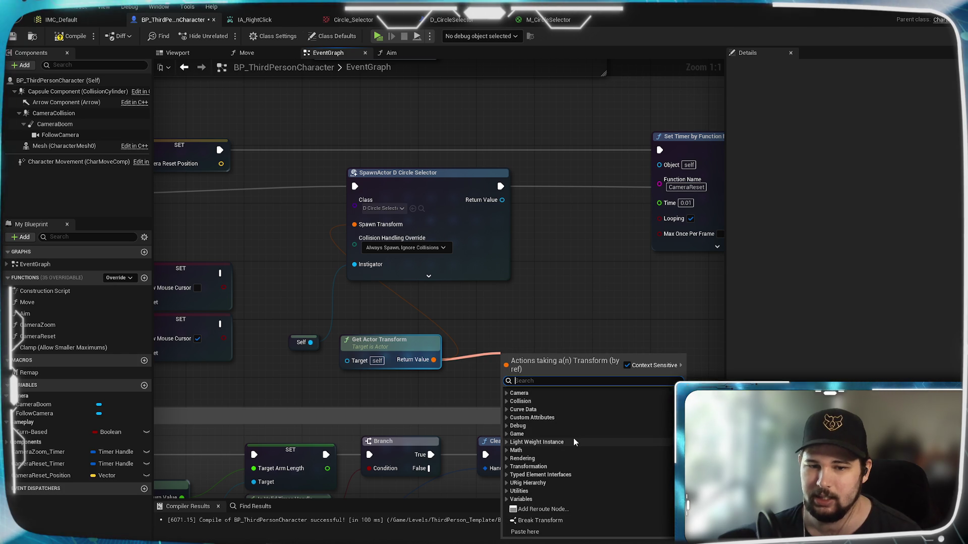
pyautogui.press('Escape')
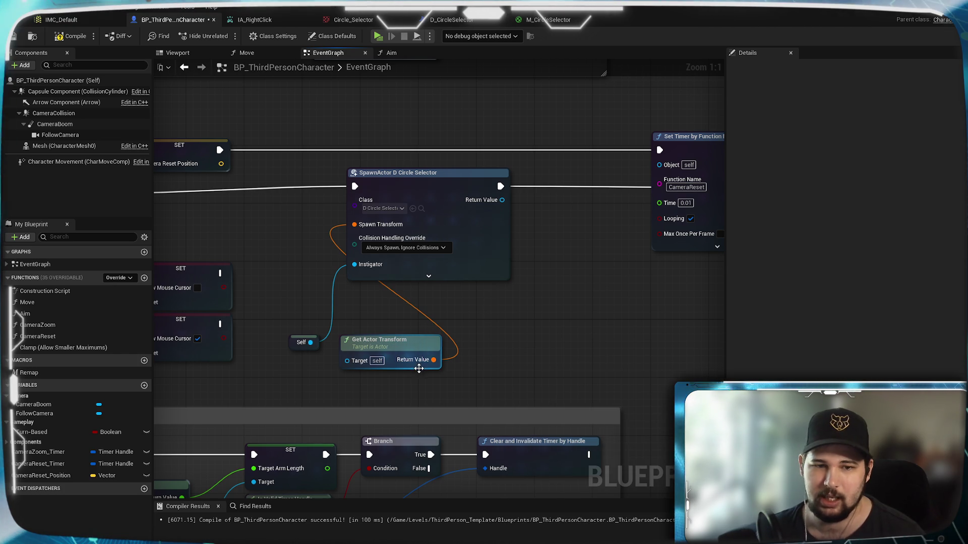
pyautogui.rightClick(433, 361)
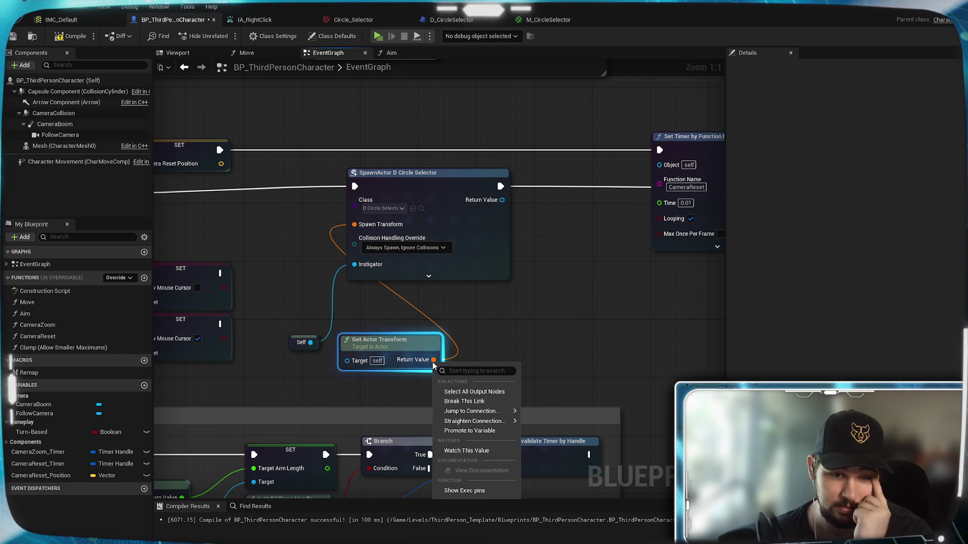
pyautogui.click(480, 313)
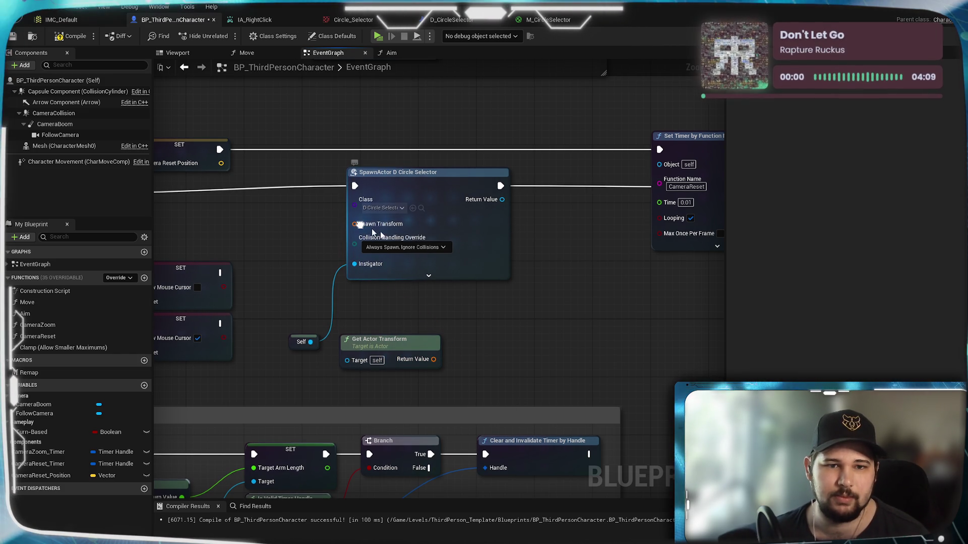
# Split the spawn node's Spawn Transform pin into Location, Rotation and Scale
pyautogui.rightClick(356, 225)
pyautogui.click(403, 264)
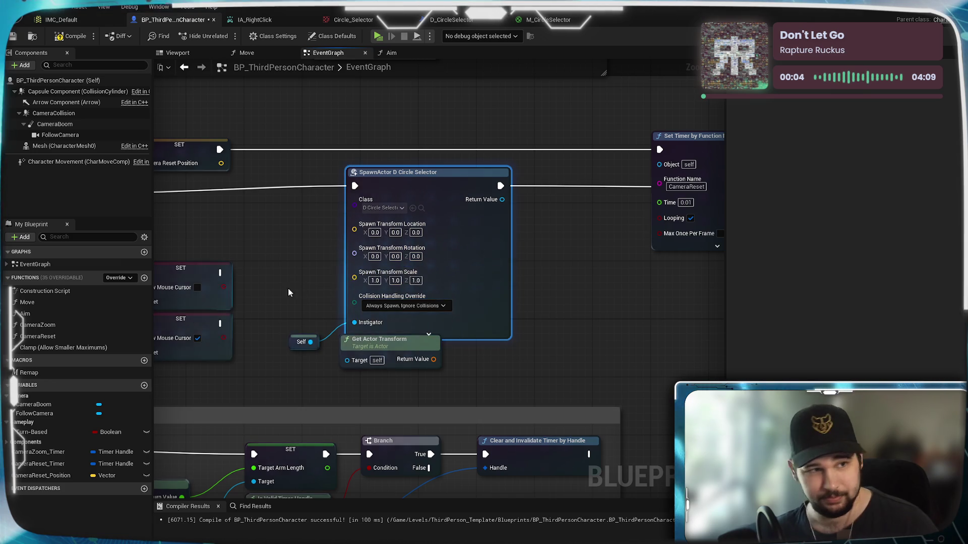
pyautogui.moveTo(287, 288); pyautogui.dragTo(459, 312)
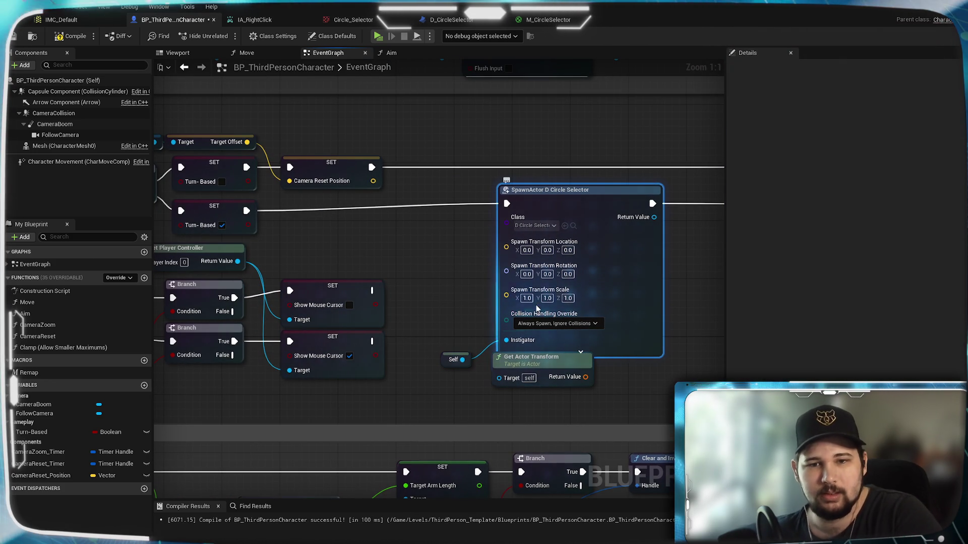
pyautogui.moveTo(521, 364); pyautogui.dragTo(528, 385)
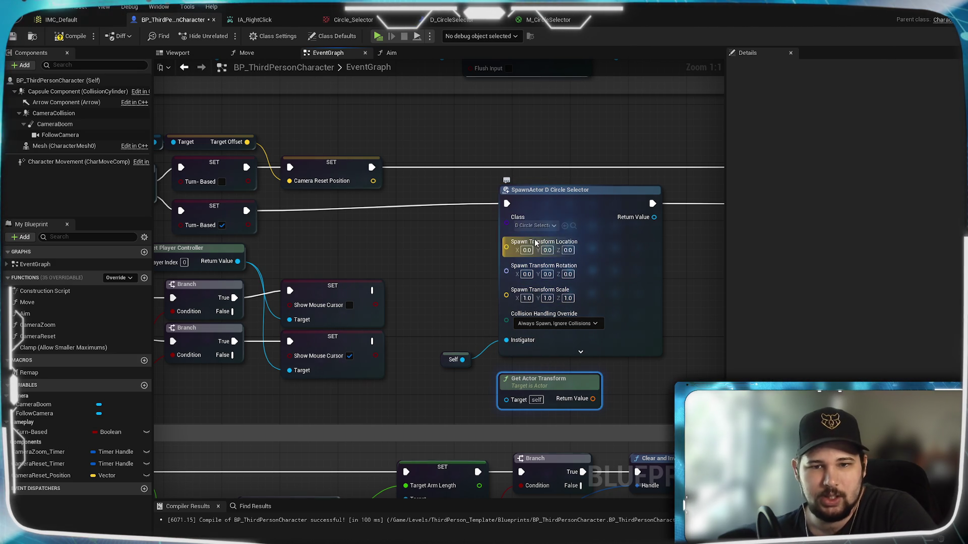
pyautogui.moveTo(564, 386); pyautogui.dragTo(432, 394)
# Add a Get Actor Location node and split its output into X, Y, Z
pyautogui.rightClick(535, 389)
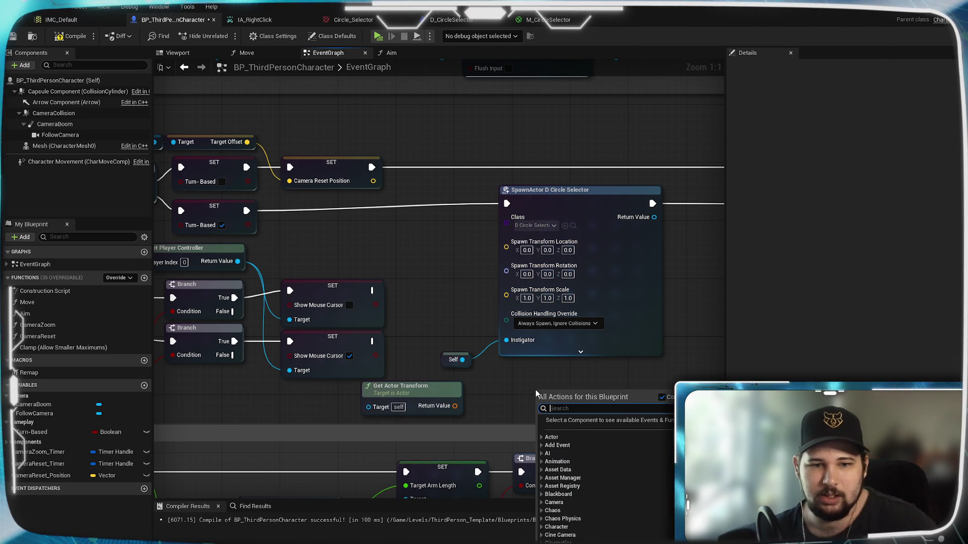
pyautogui.write('get actor ')
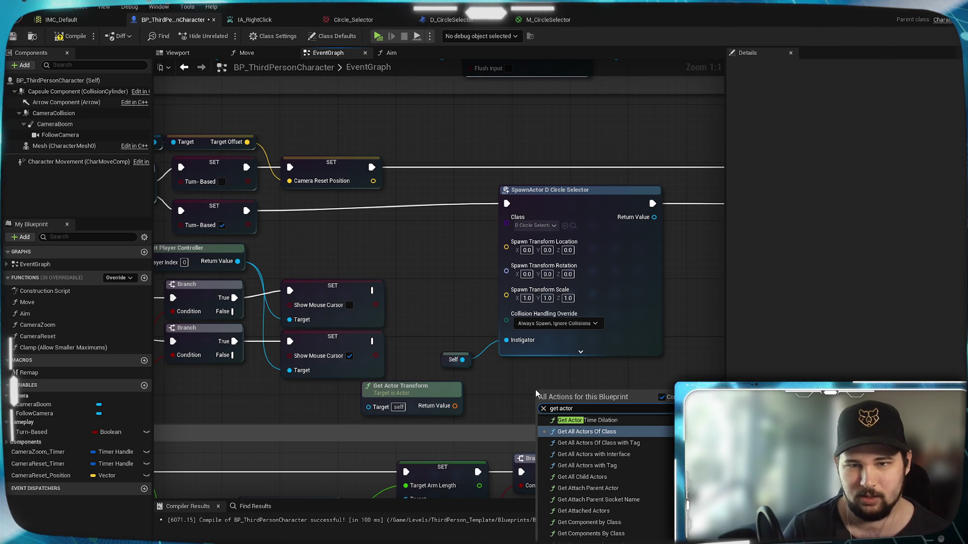
pyautogui.write('locat')
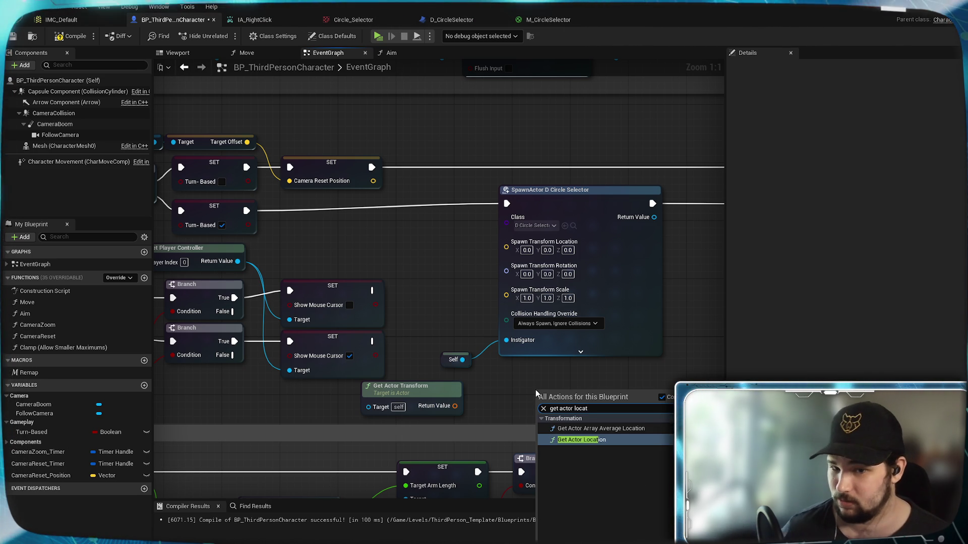
pyautogui.click(594, 441)
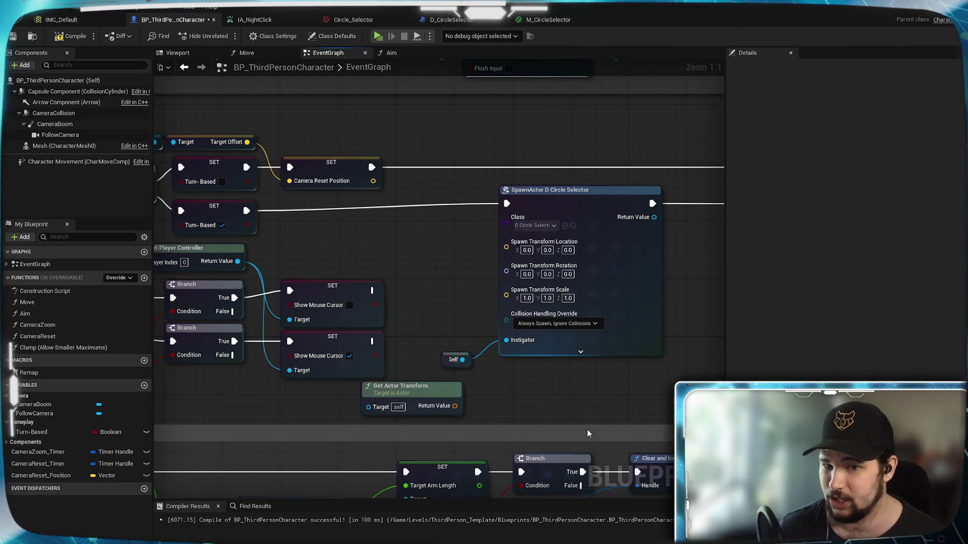
pyautogui.moveTo(616, 414); pyautogui.dragTo(578, 398)
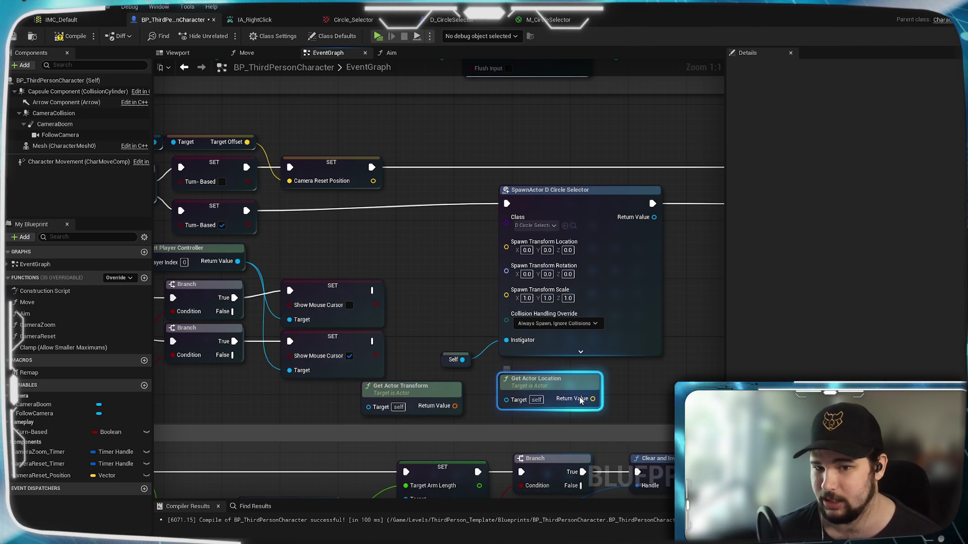
pyautogui.rightClick(578, 398)
pyautogui.click(602, 433)
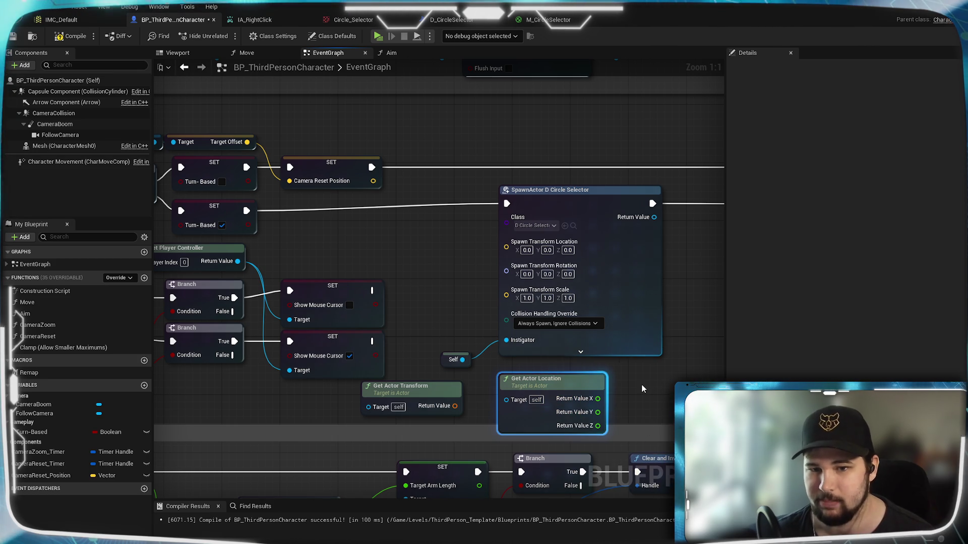
pyautogui.moveTo(655, 378); pyautogui.dragTo(636, 352)
pyautogui.moveTo(529, 356); pyautogui.dragTo(522, 348)
# Delete the Get Actor Transform node and add a Make Vector node
pyautogui.click(381, 359)
pyautogui.press('Delete')
pyautogui.moveTo(448, 336); pyautogui.dragTo(445, 309)
pyautogui.moveTo(620, 363); pyautogui.dragTo(611, 315)
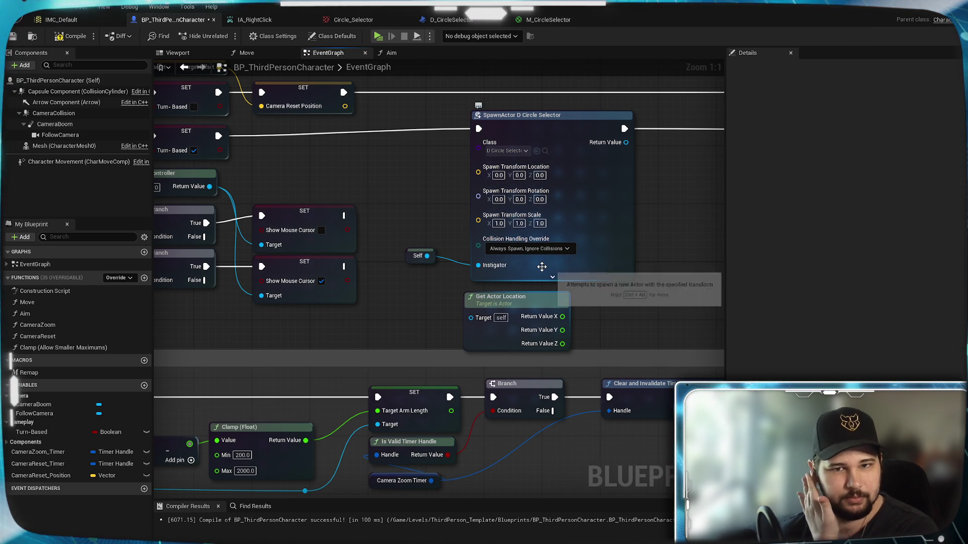
pyautogui.moveTo(633, 314); pyautogui.dragTo(539, 294)
pyautogui.rightClick(540, 294)
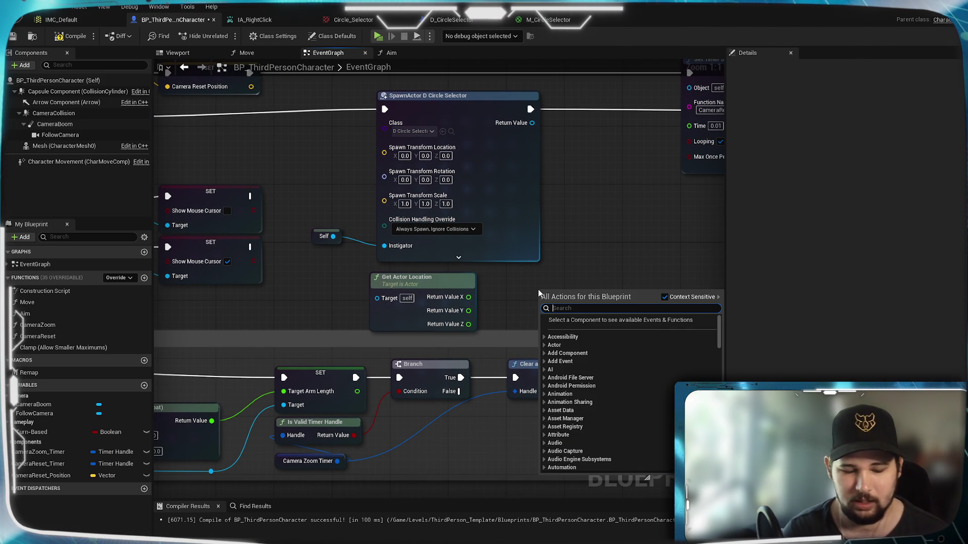
pyautogui.write('make vect')
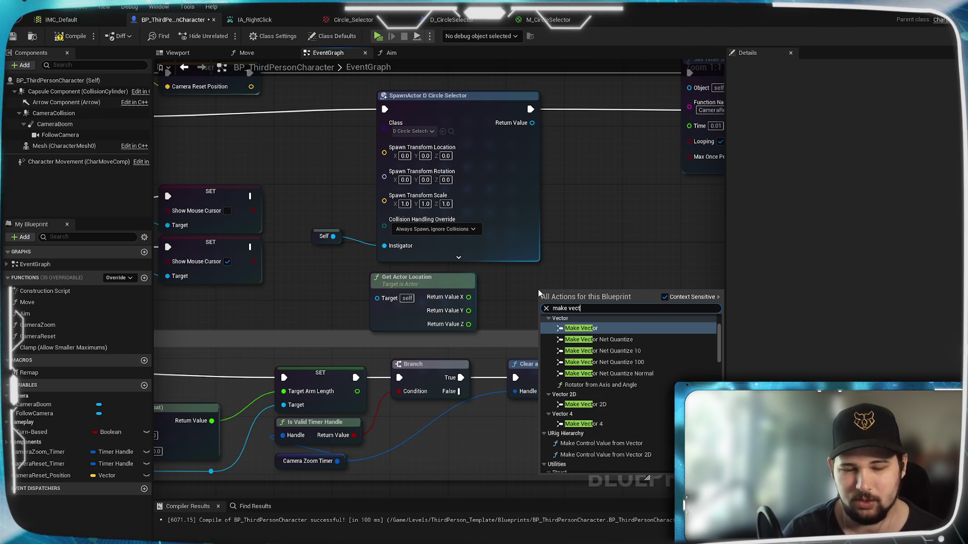
pyautogui.click(605, 329)
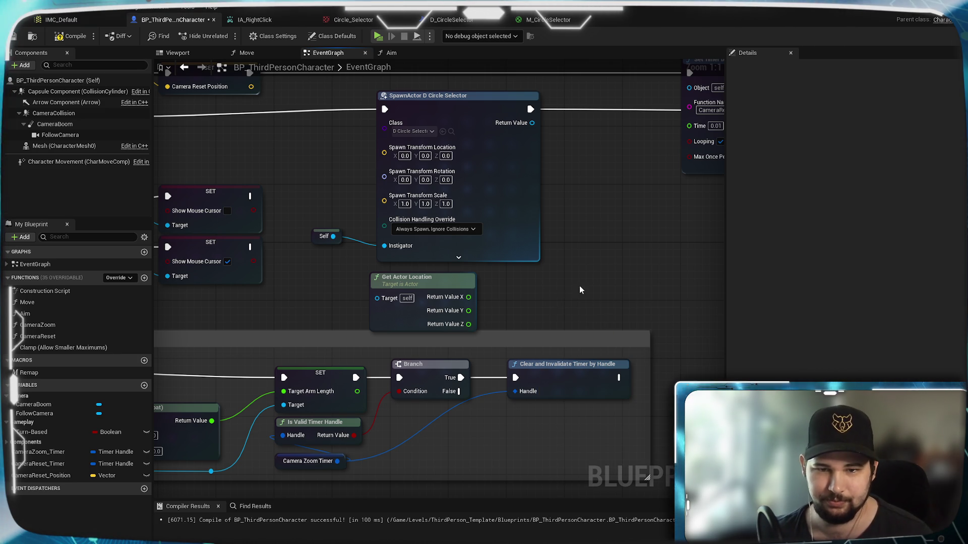
pyautogui.moveTo(571, 288); pyautogui.dragTo(593, 266)
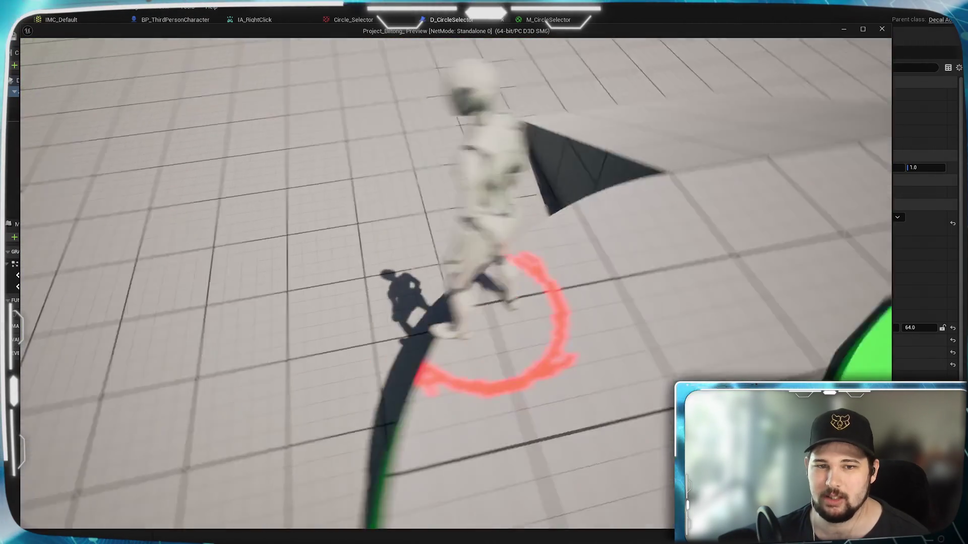
# End the circle decal play test and return to the D_CircleSelector blueprint
pyautogui.press('Escape')
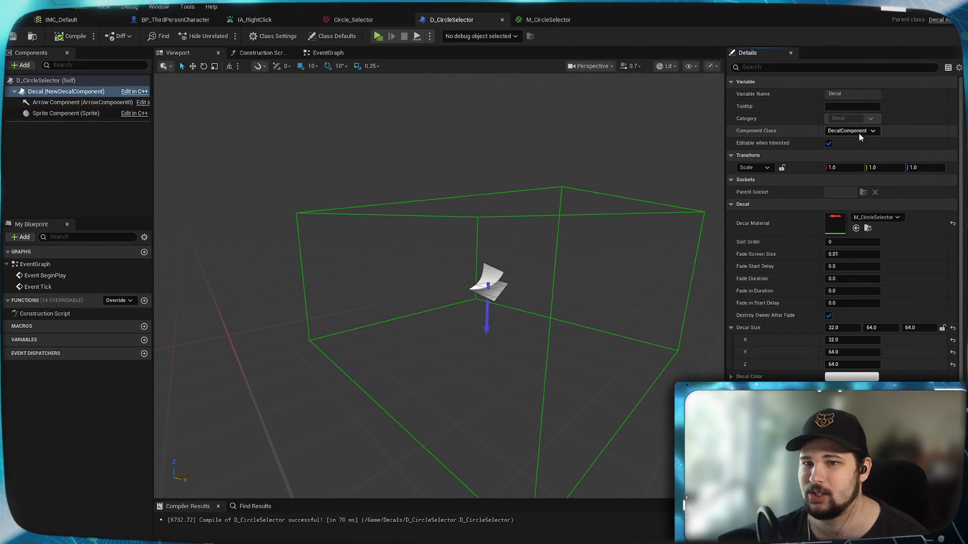
pyautogui.scroll(-2, 758, 361)
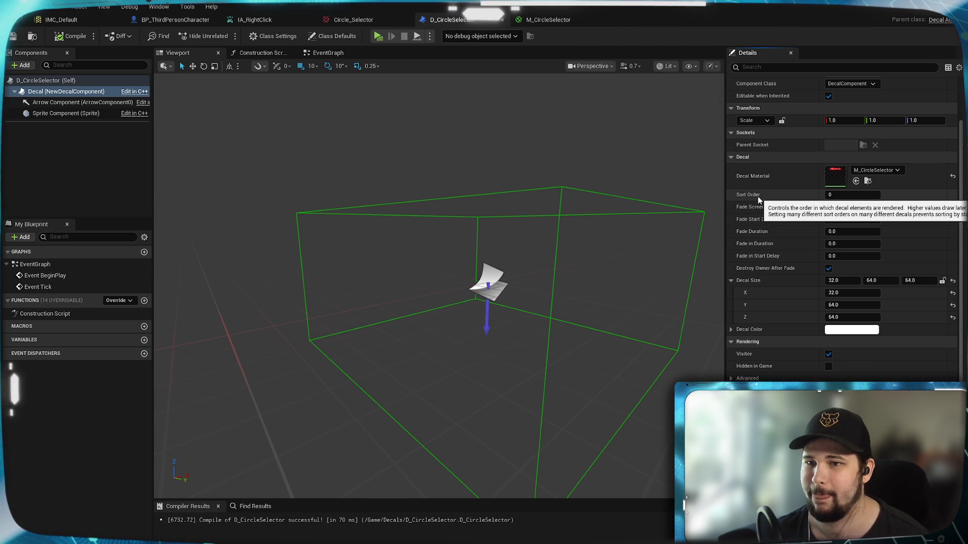
pyautogui.scroll(2, 830, 110)
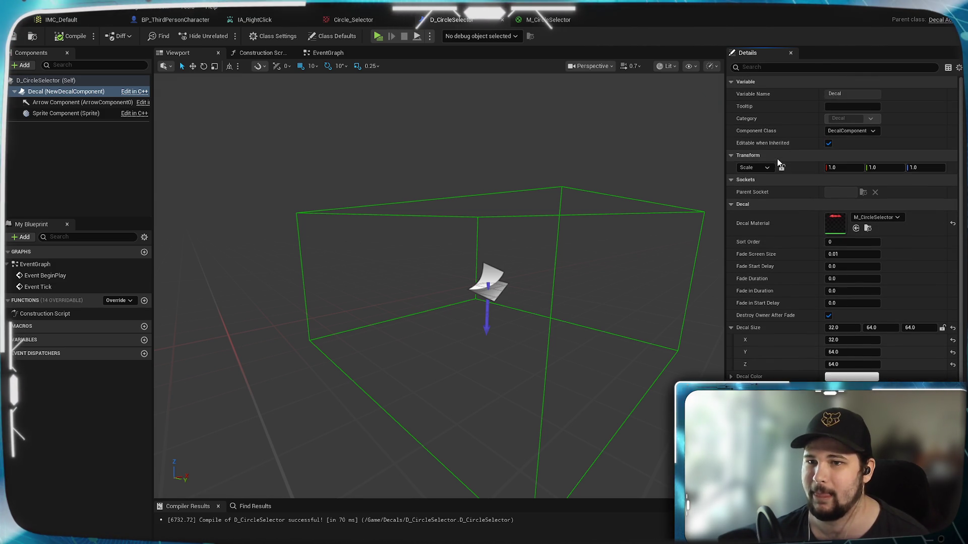
pyautogui.scroll(-1, 775, 284)
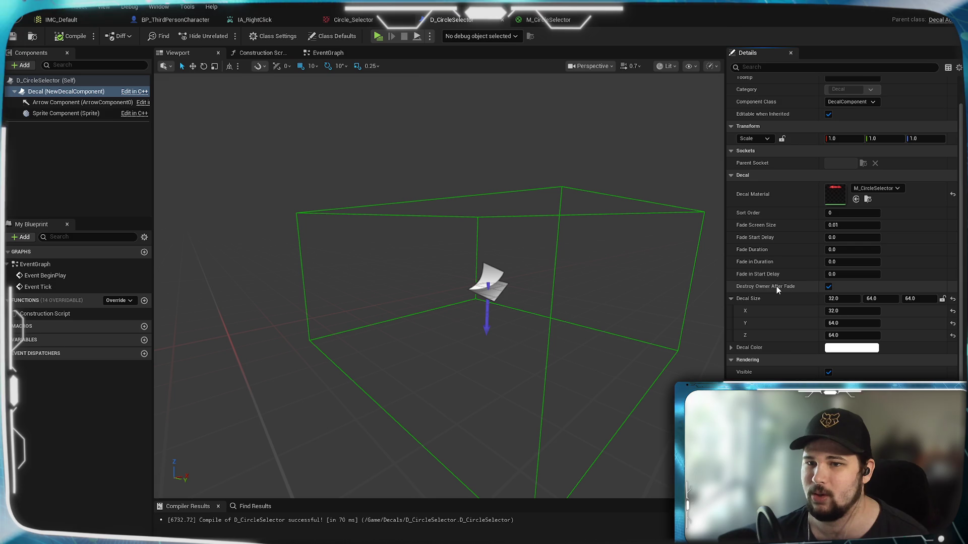
pyautogui.scroll(-1, 776, 285)
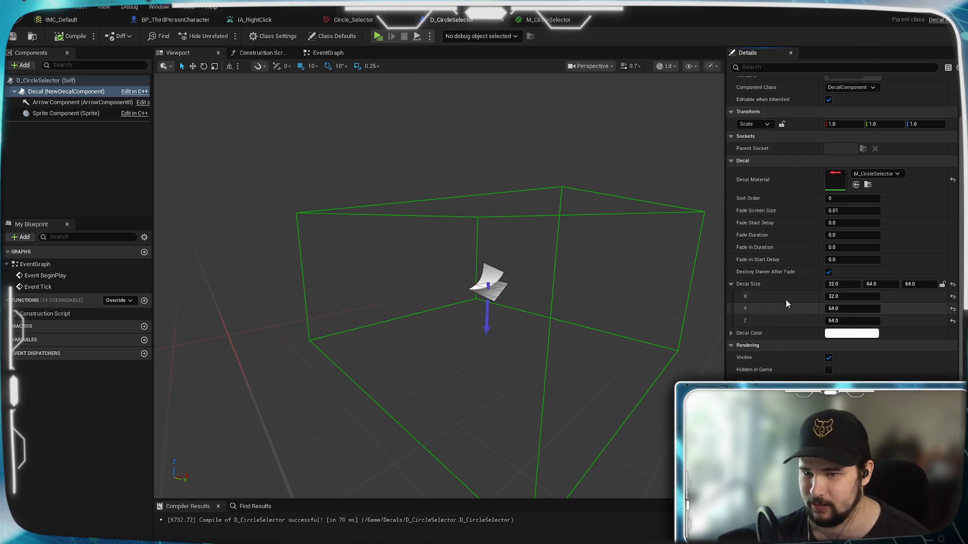
pyautogui.scroll(-1, 771, 358)
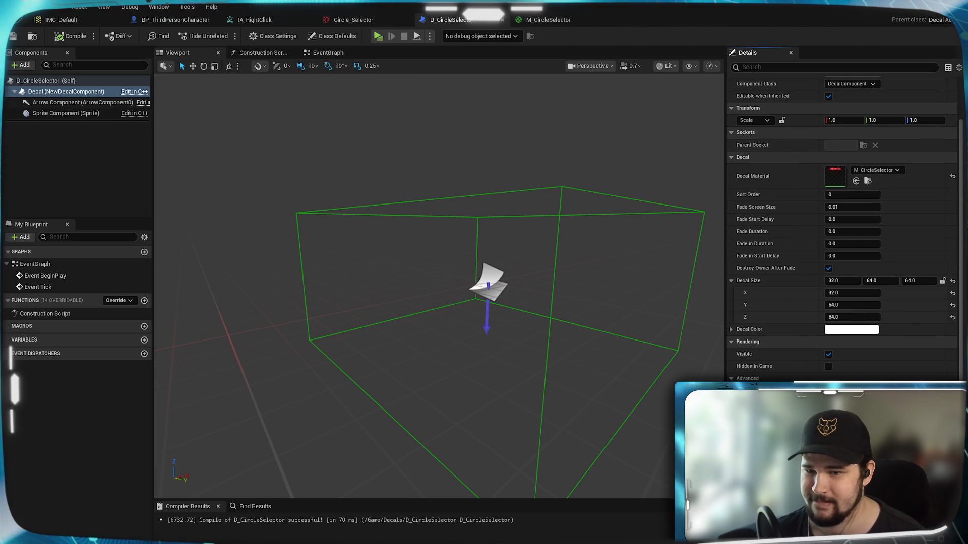
# Open D_CircleSelector's class defaults and look over the advanced rendering options
pyautogui.click(746, 378)
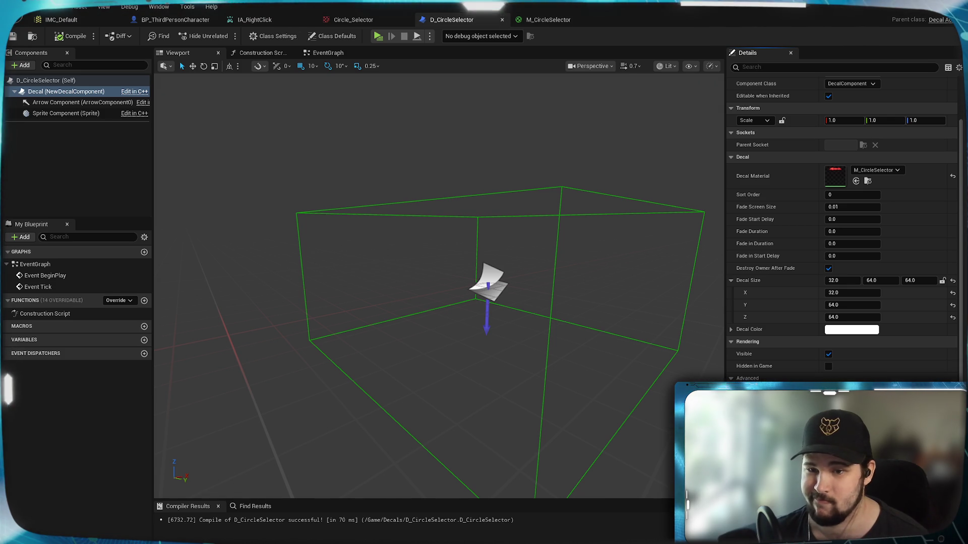
pyautogui.click(59, 79)
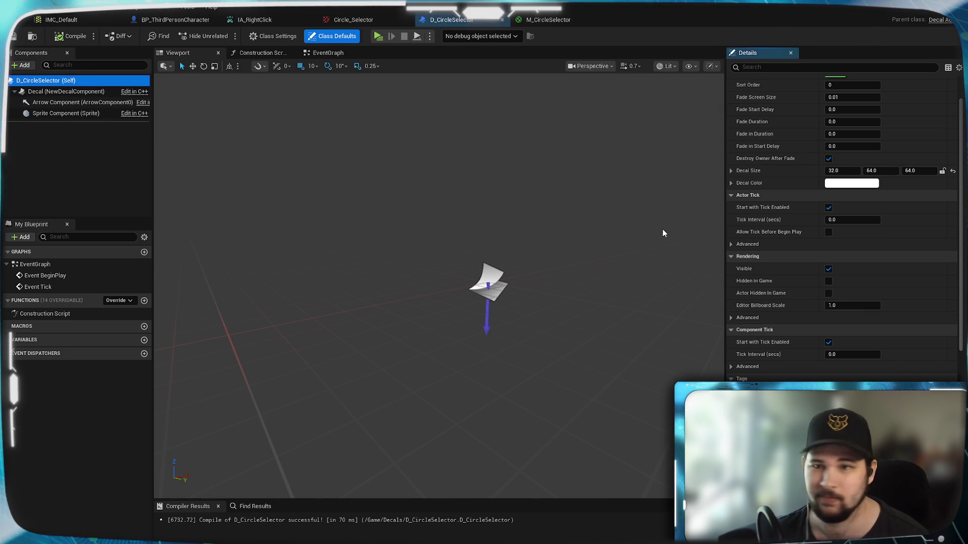
pyautogui.scroll(3, 774, 245)
pyautogui.scroll(-2, 774, 245)
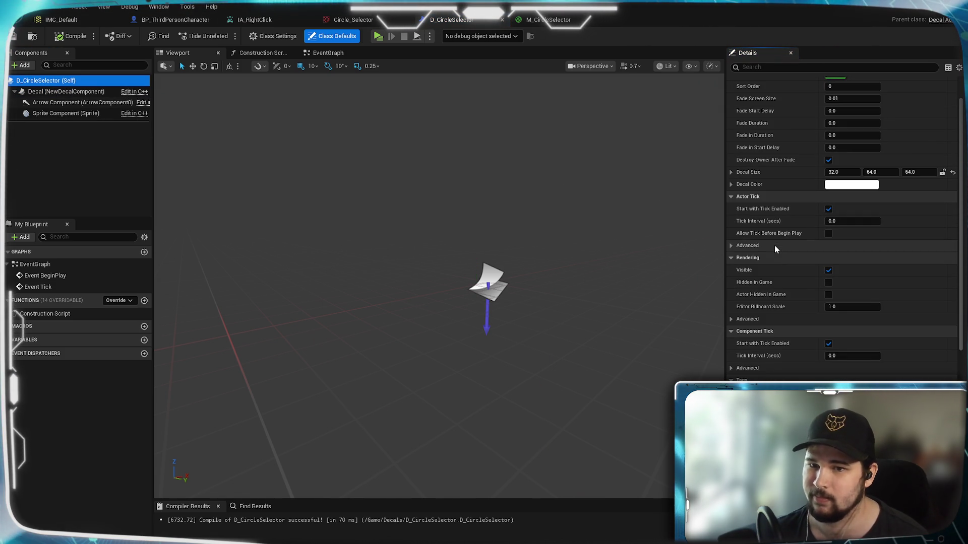
pyautogui.scroll(-1, 774, 245)
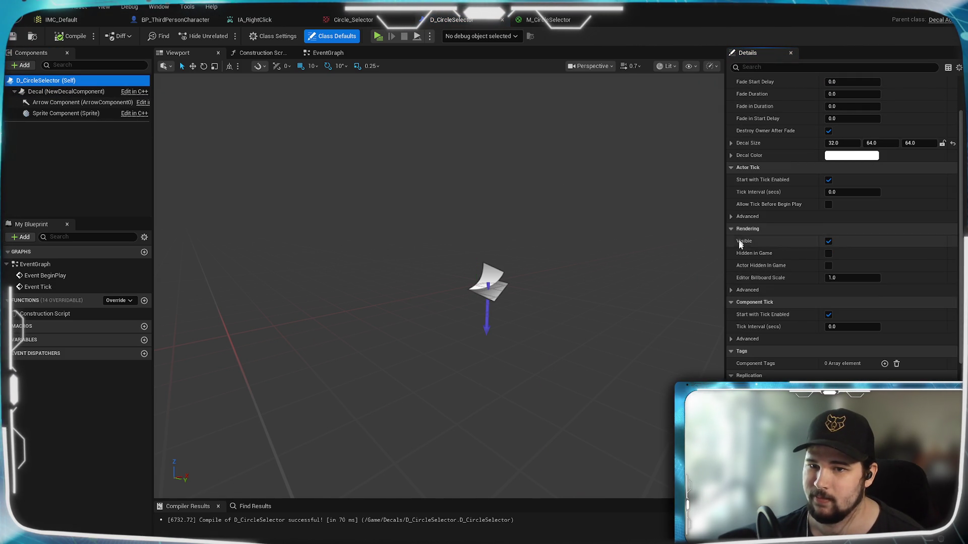
pyautogui.click(730, 290)
pyautogui.click(731, 290)
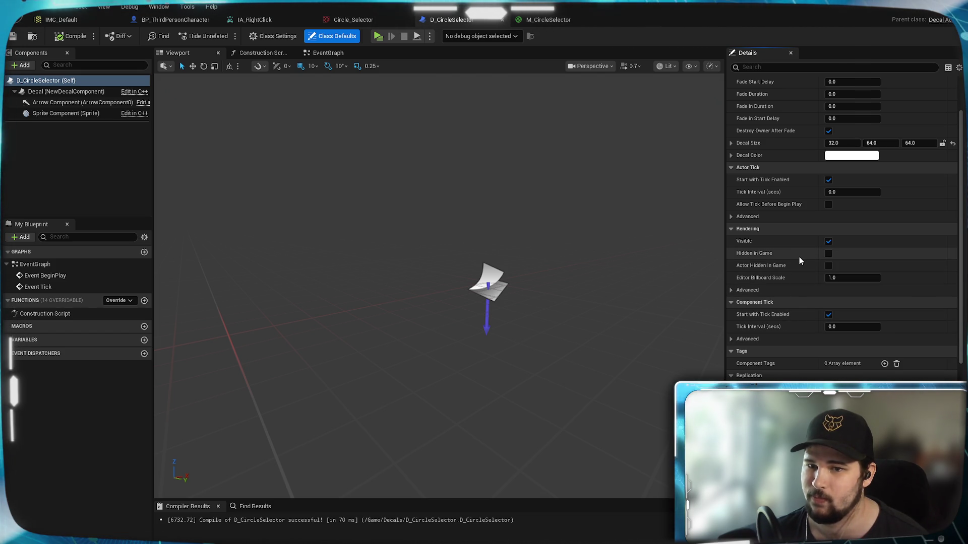
pyautogui.scroll(-3, 800, 260)
pyautogui.scroll(-2, 800, 261)
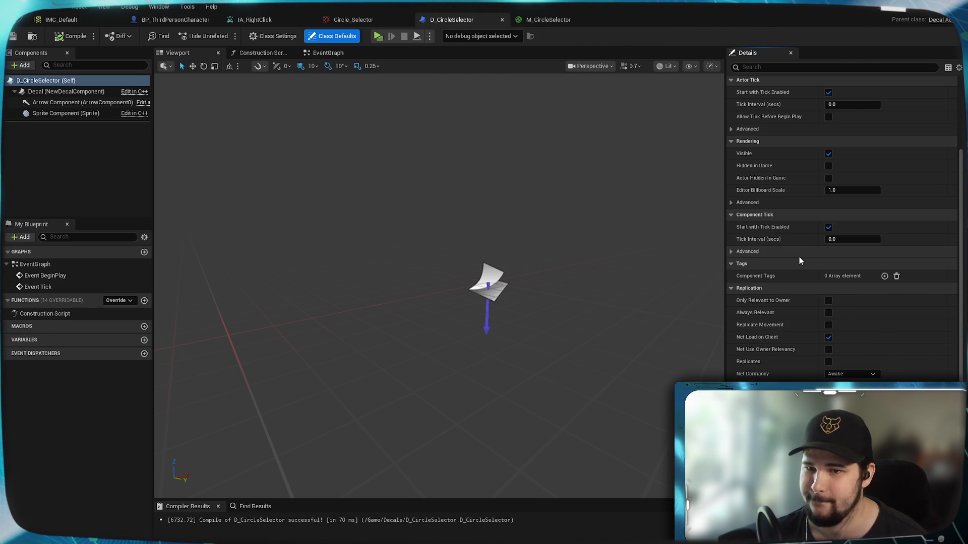
pyautogui.scroll(-2, 800, 261)
pyautogui.scroll(-1, 800, 256)
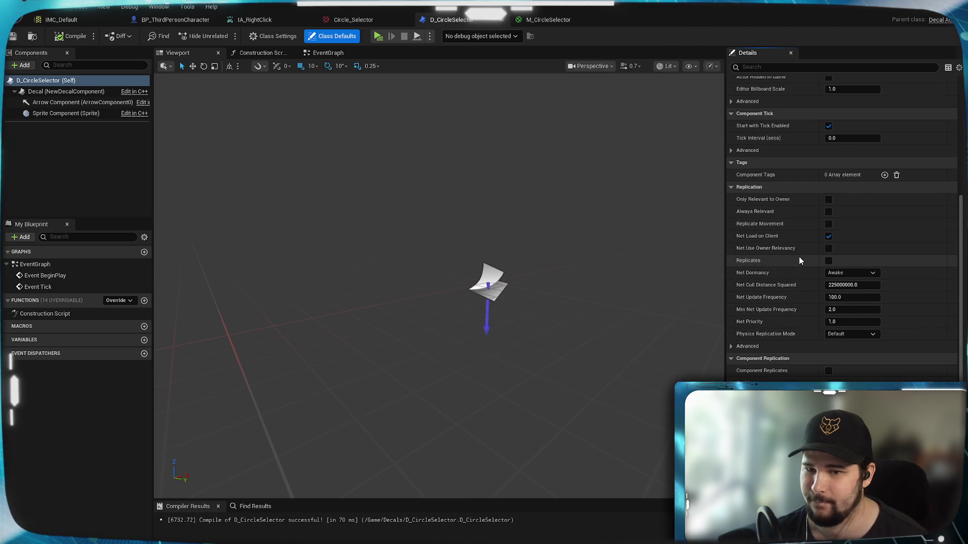
# Expand the advanced replication options, scroll back to the Decal section, and switch to Obsidian
pyautogui.click(731, 346)
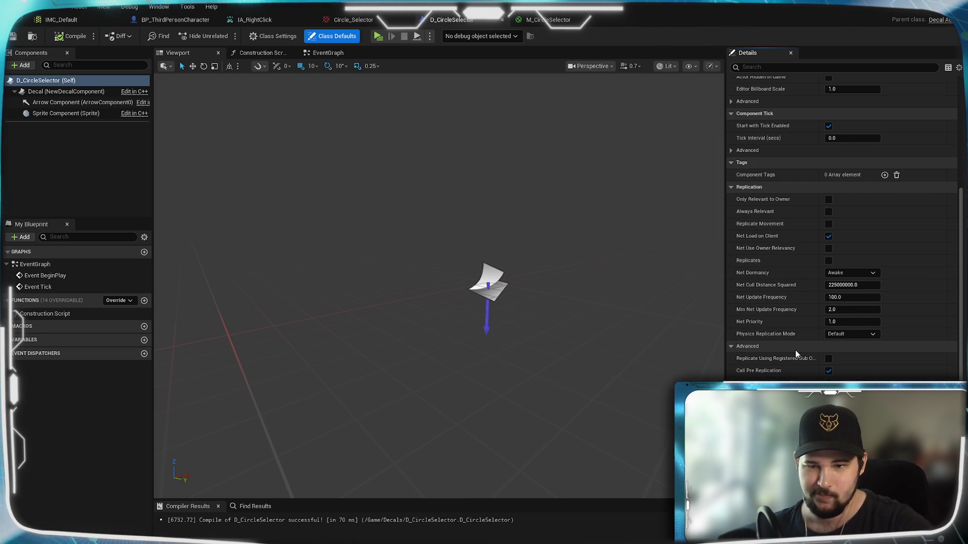
pyautogui.scroll(-3, 779, 363)
pyautogui.scroll(-7, 763, 377)
pyautogui.scroll(-2, 765, 377)
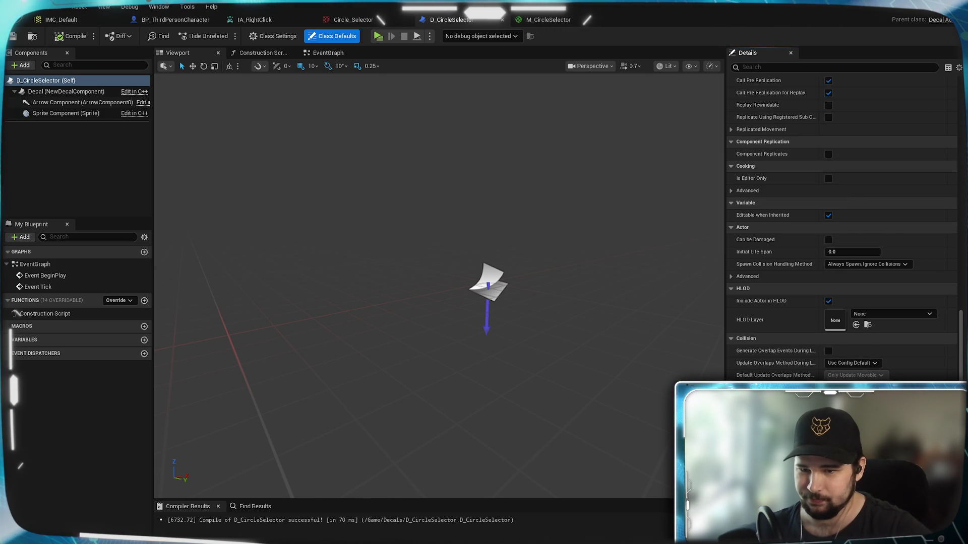
pyautogui.scroll(-6, 765, 373)
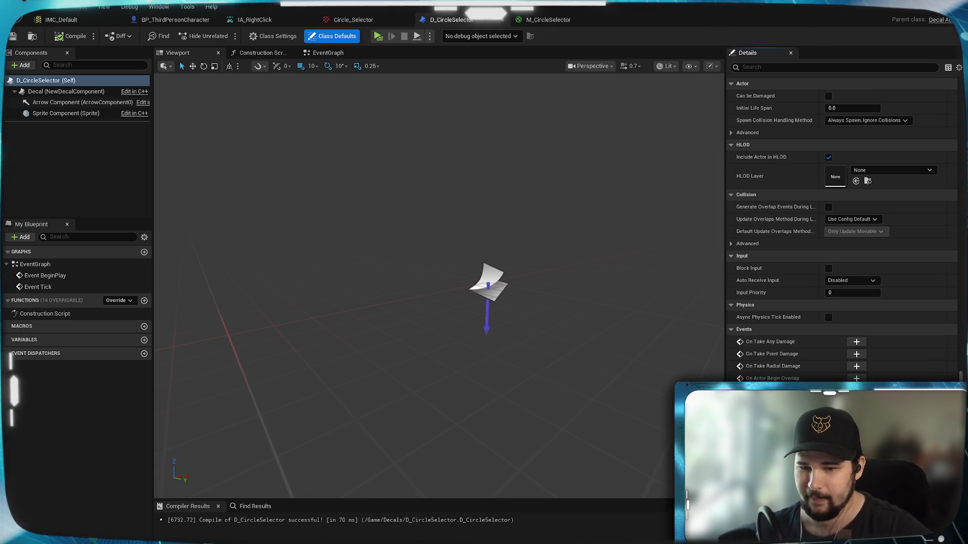
pyautogui.scroll(8, 765, 377)
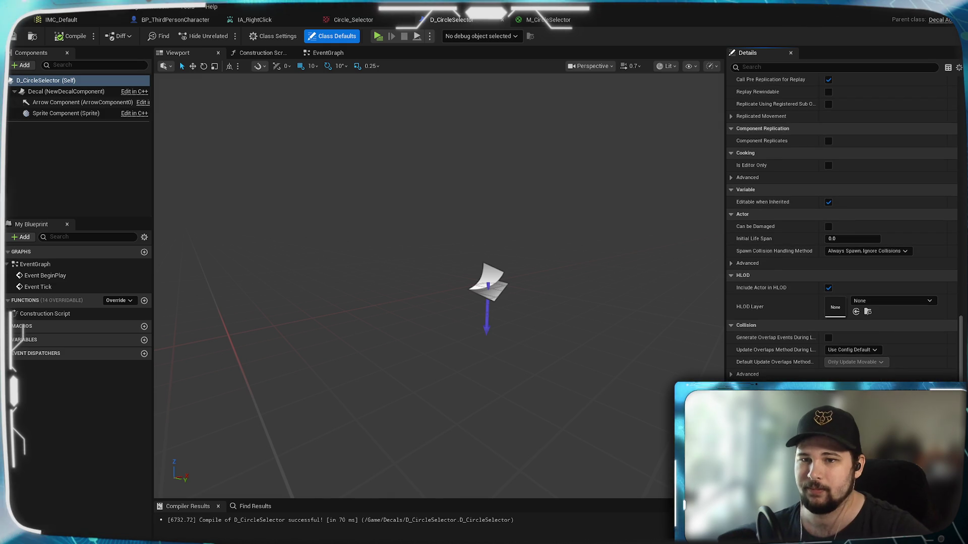
pyautogui.scroll(1, 841, 227)
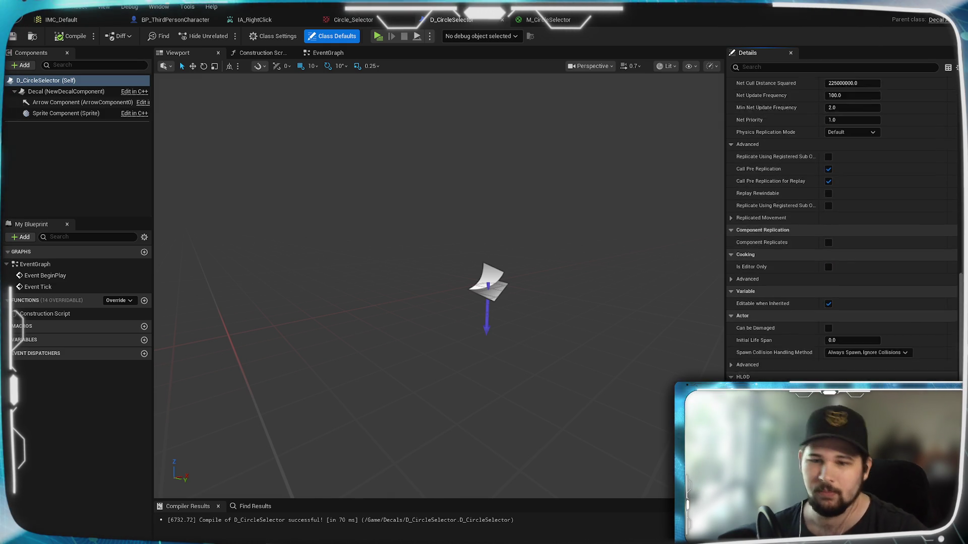
pyautogui.scroll(3, 775, 364)
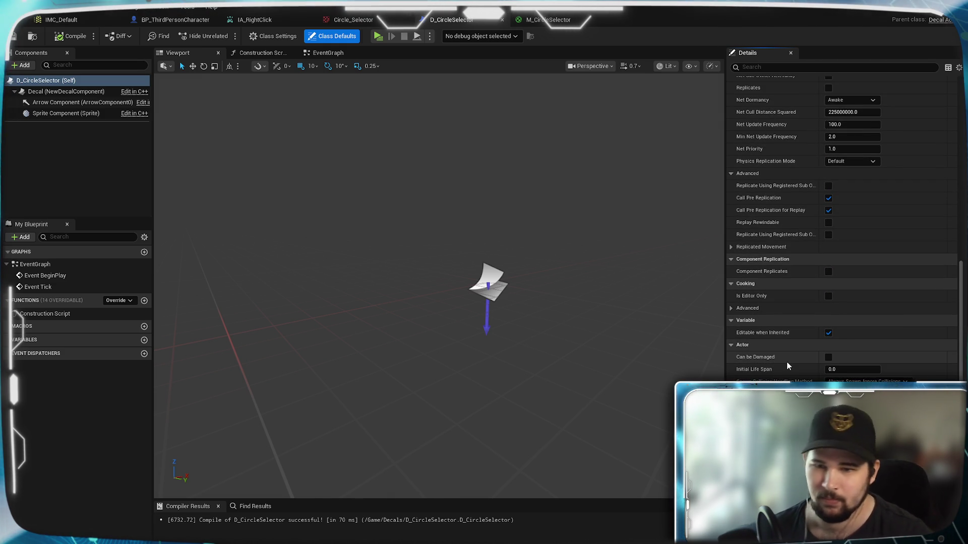
pyautogui.scroll(3, 804, 353)
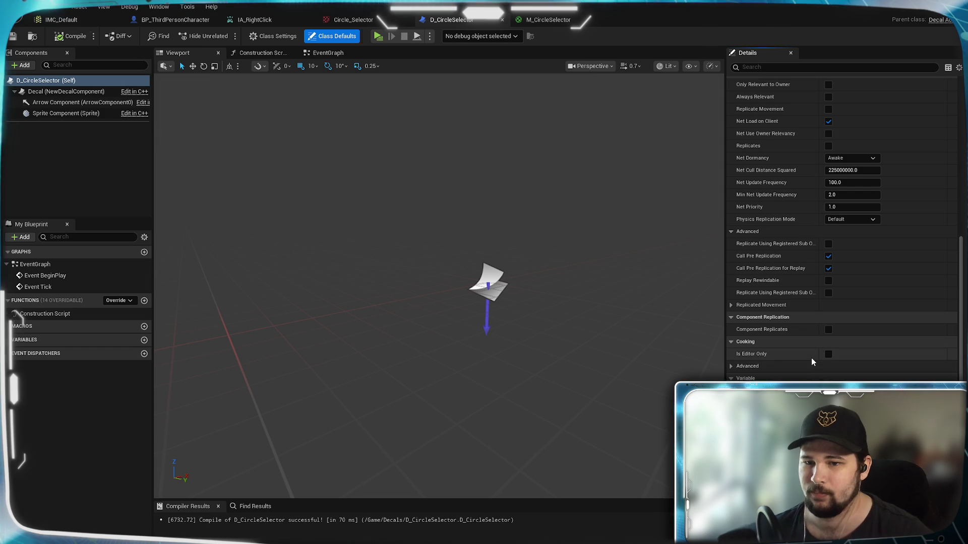
pyautogui.scroll(5, 811, 358)
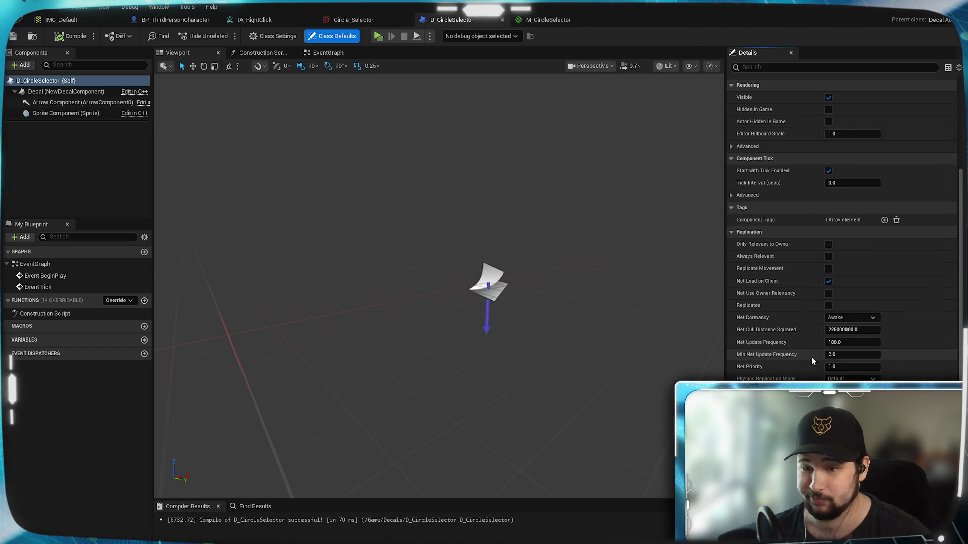
pyautogui.scroll(3, 806, 363)
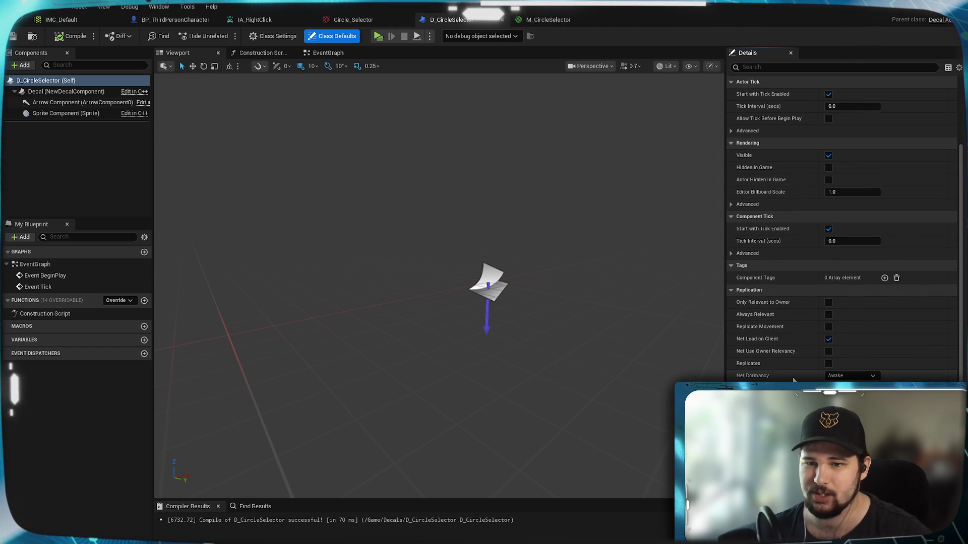
pyautogui.scroll(5, 793, 379)
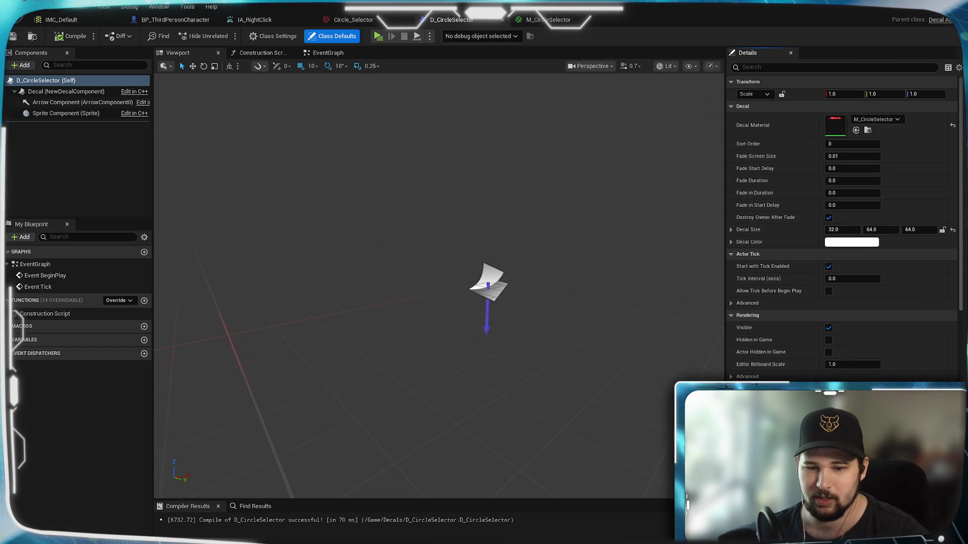
pyautogui.hotkey('alt', 'Tab')
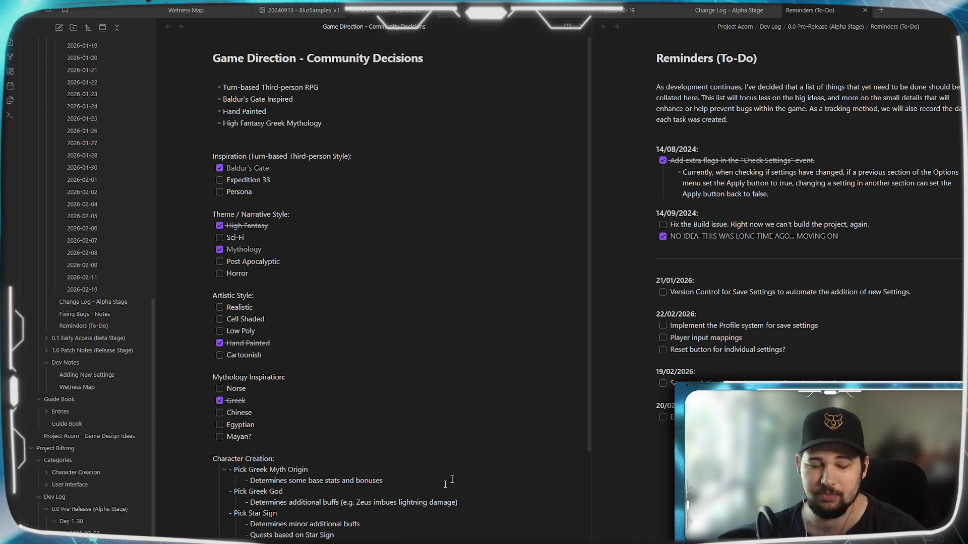
# Scroll the notes, then orbit the D_CircleSelector preview to bring the decal back into view
pyautogui.scroll(-3, 212, 511)
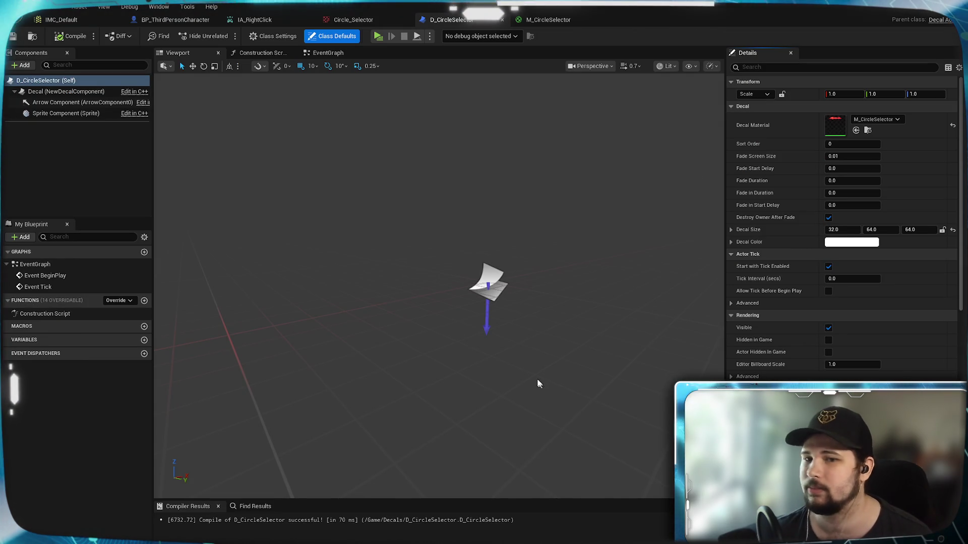
pyautogui.moveTo(538, 384); pyautogui.dragTo(504, 348)
pyautogui.moveTo(430, 236)
pyautogui.mouseDown()
pyautogui.moveTo(438, 242)
pyautogui.moveTo(430, 236)
pyautogui.mouseUp()
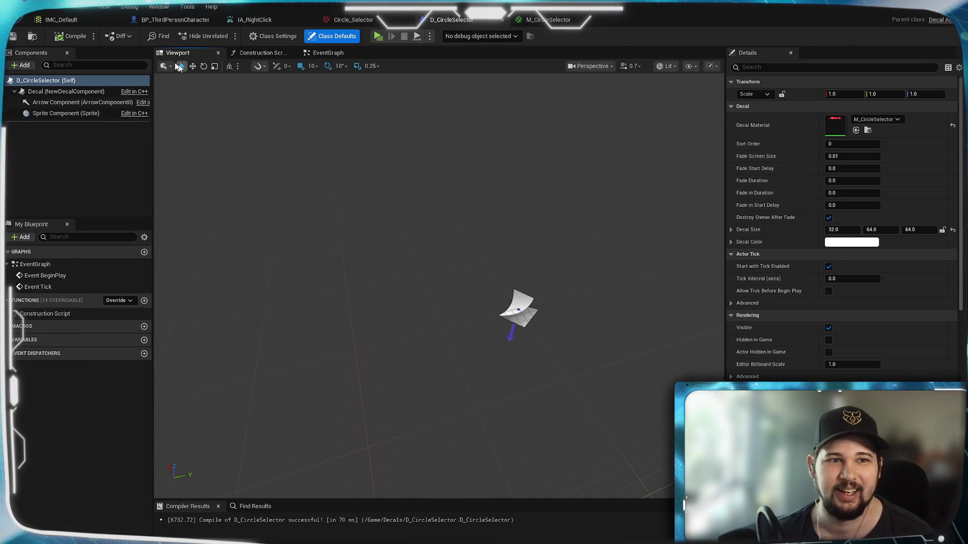
# Look over the M_CircleSelector material graph, then return to D_CircleSelector
pyautogui.click(550, 20)
pyautogui.moveTo(493, 142); pyautogui.dragTo(476, 147)
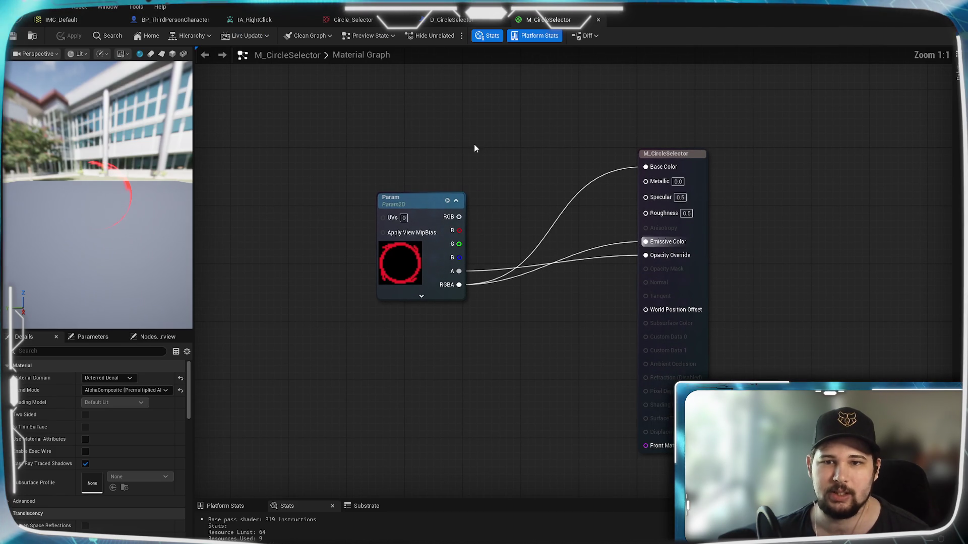
pyautogui.click(452, 20)
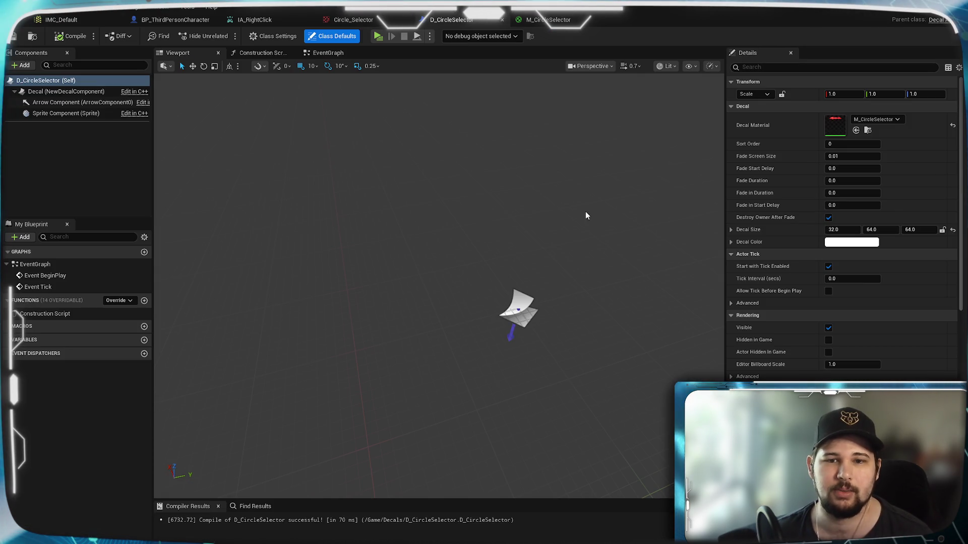
# Change the decal's Decal Size X from 32 to 96
pyautogui.click(890, 230)
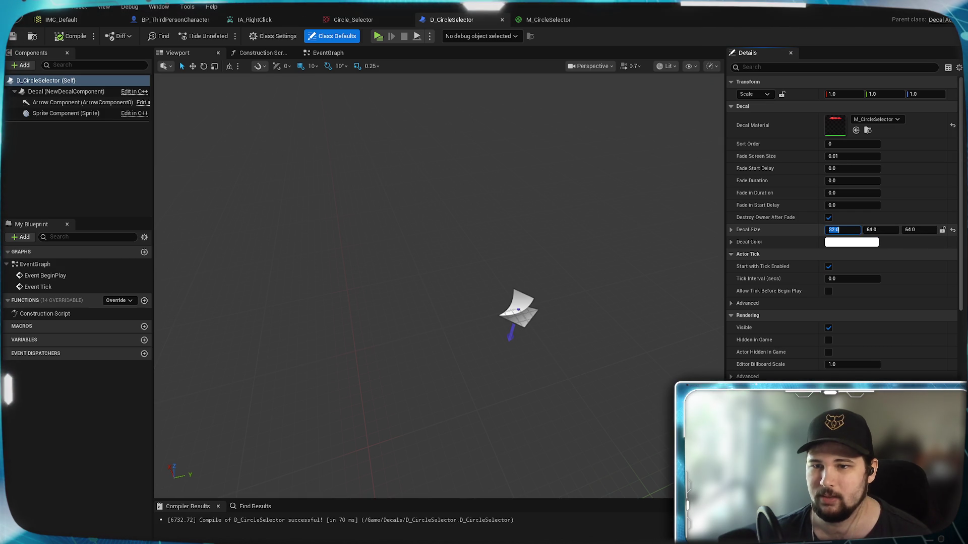
pyautogui.click(846, 230)
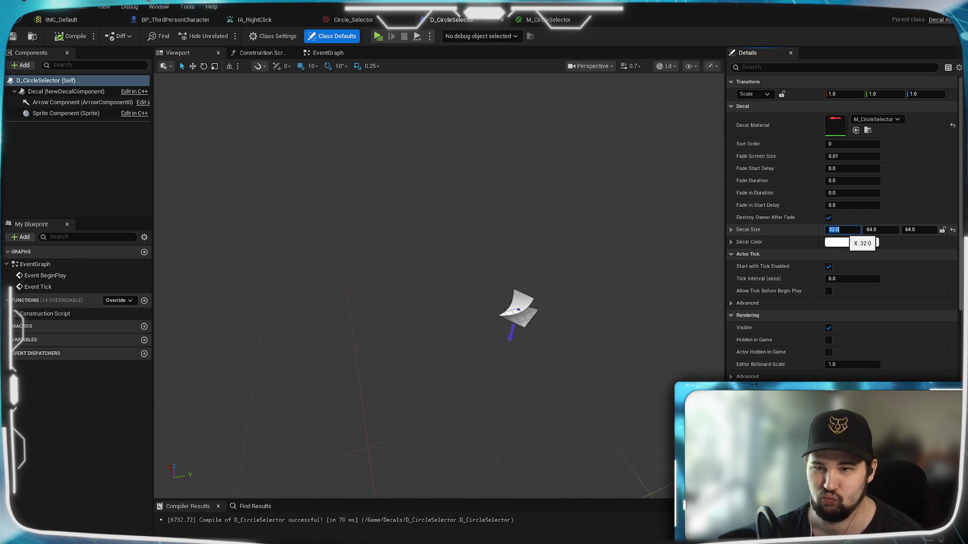
pyautogui.write('96')
pyautogui.press('Return')
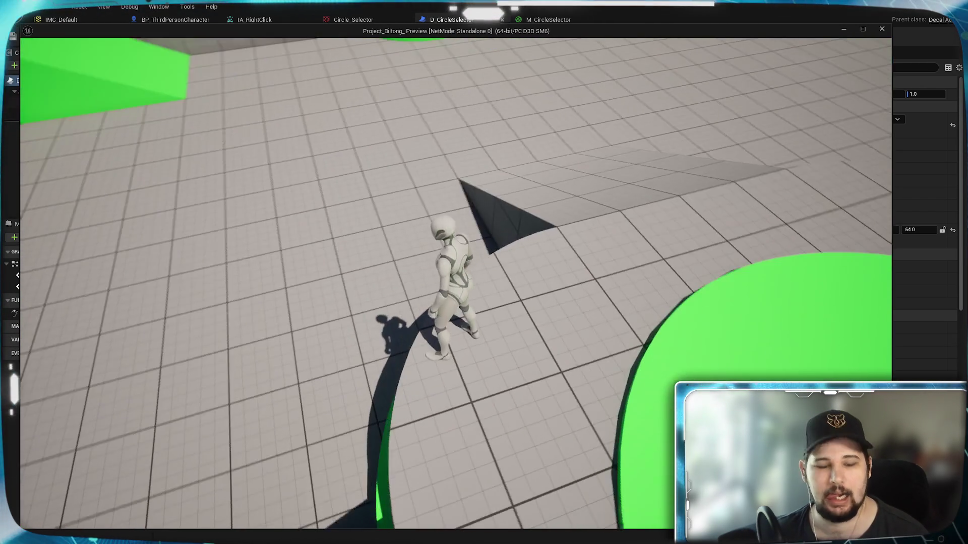
# Toggle turn-based mode, orbit the camera around the red circle selector, then stop playing
pyautogui.rightClick(421, 229)
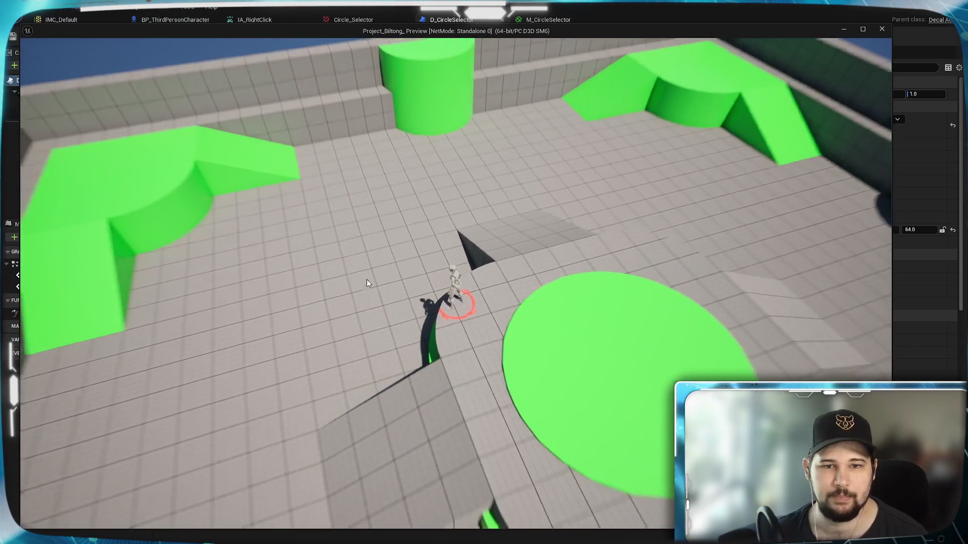
pyautogui.scroll(3, 522, 322)
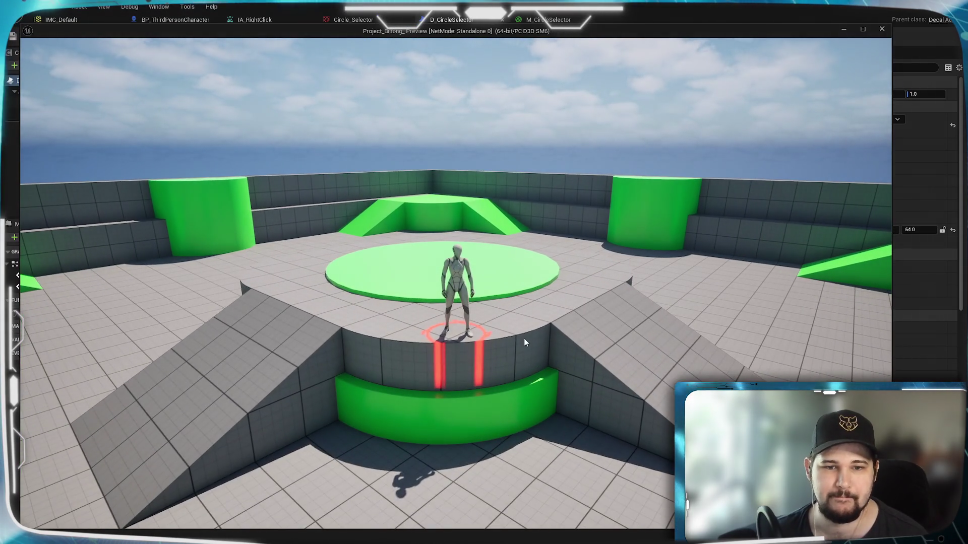
pyautogui.moveTo(524, 343)
pyautogui.mouseDown()
pyautogui.moveTo(489, 348)
pyautogui.moveTo(489, 367)
pyautogui.moveTo(841, 285)
pyautogui.mouseUp()
pyautogui.moveTo(483, 302)
pyautogui.mouseDown()
pyautogui.moveTo(534, 292)
pyautogui.moveTo(454, 272)
pyautogui.moveTo(464, 282)
pyautogui.mouseUp()
pyautogui.moveTo(465, 387)
pyautogui.mouseDown()
pyautogui.moveTo(465, 358)
pyautogui.moveTo(465, 387)
pyautogui.moveTo(467, 373)
pyautogui.mouseUp()
pyautogui.press('Escape')
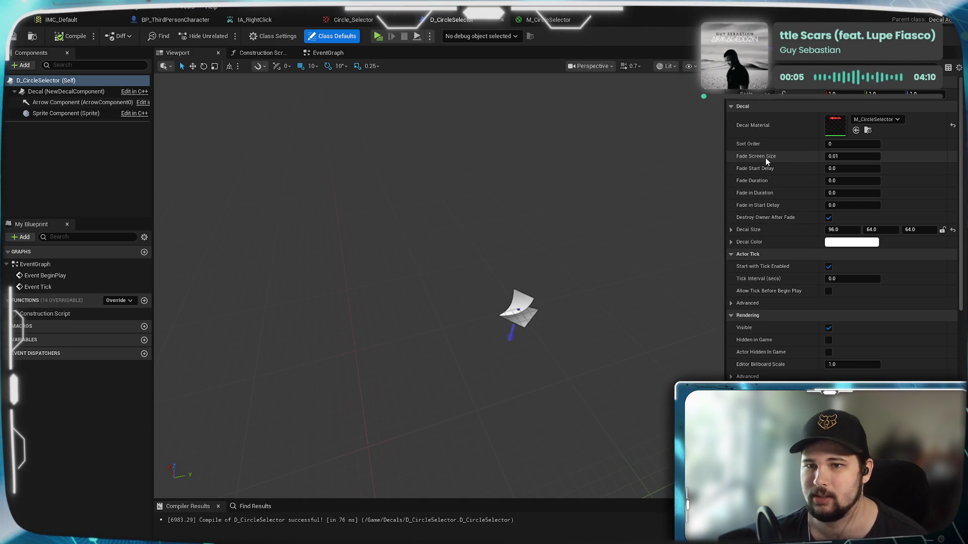
# Set Fade Screen Size to 16, compile, and play-test walking the character
pyautogui.click(834, 156)
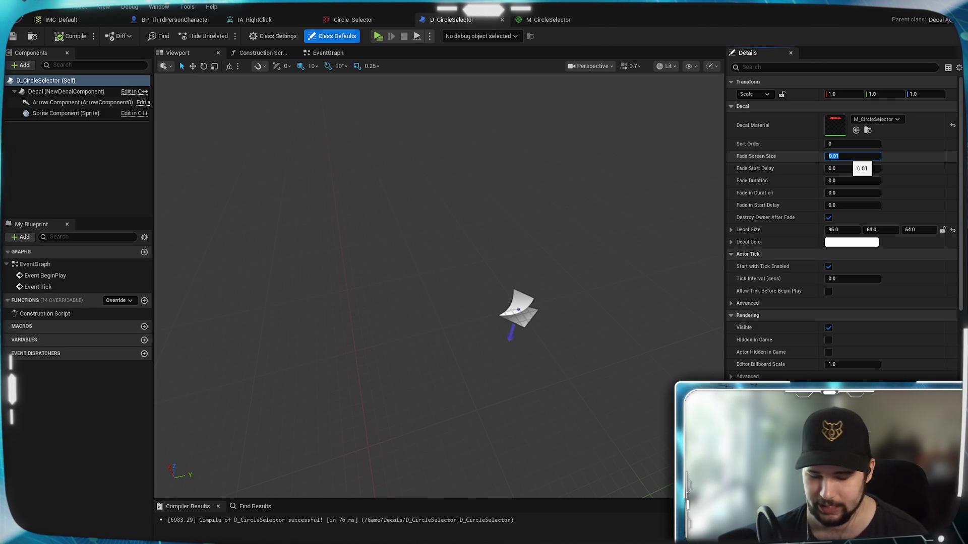
pyautogui.write('16')
pyautogui.press('Return')
pyautogui.click(71, 36)
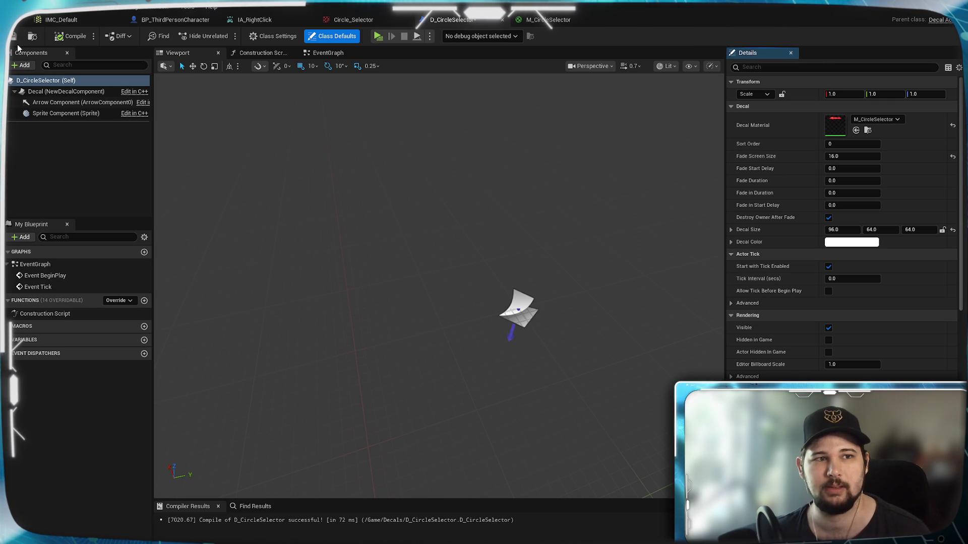
pyautogui.click(378, 36)
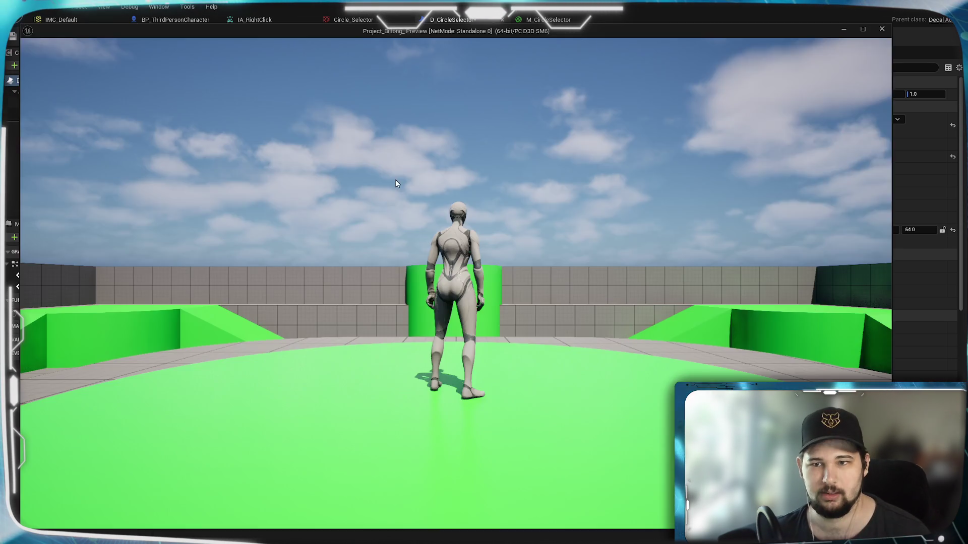
pyautogui.press('s')
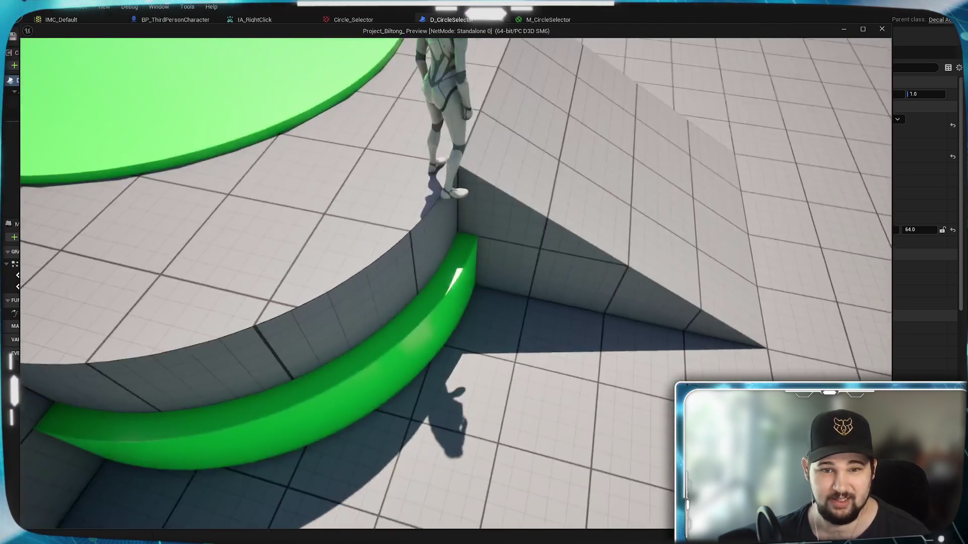
pyautogui.press('Escape')
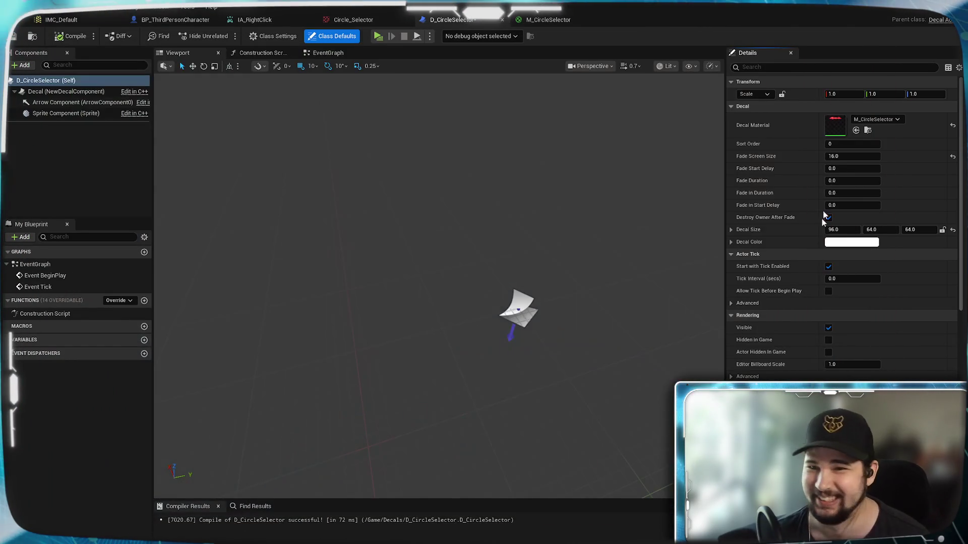
# Change Fade Screen Size to 0.2 and play-test running the character across the floor
pyautogui.write('0.2')
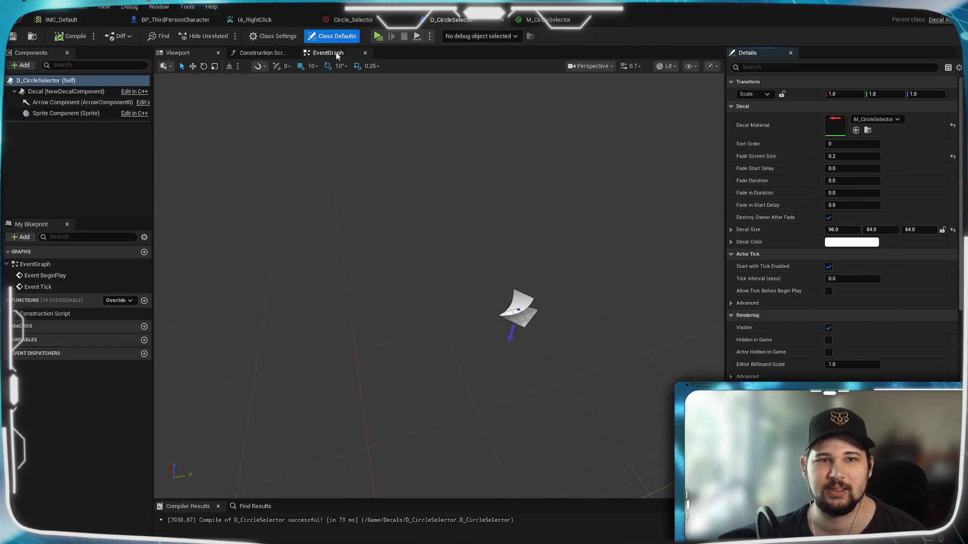
pyautogui.click(377, 36)
pyautogui.click(440, 186)
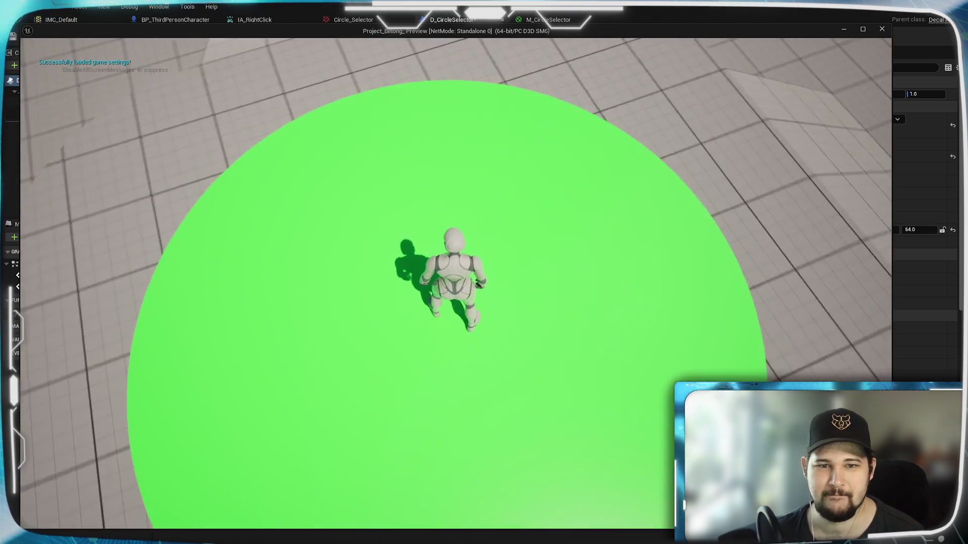
pyautogui.press('w')
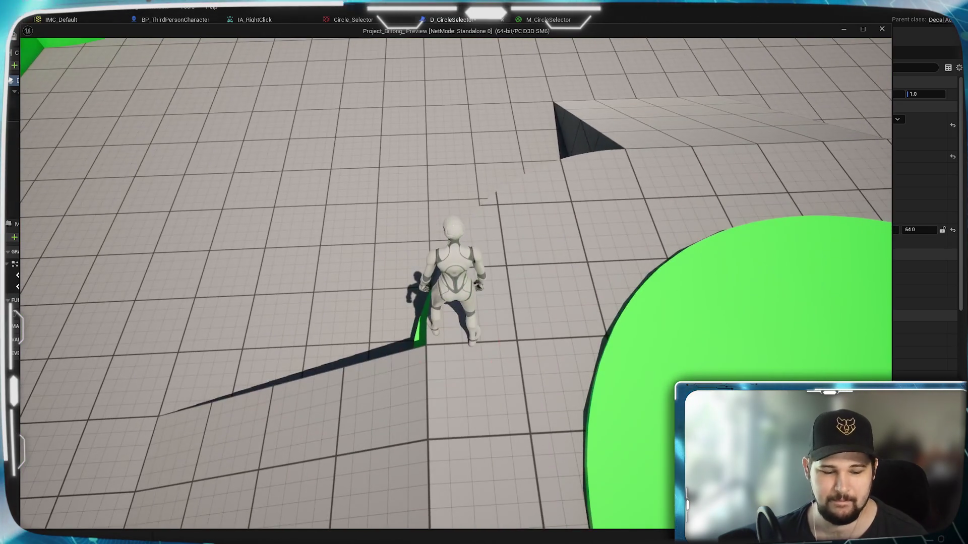
pyautogui.scroll(-5, 363, 190)
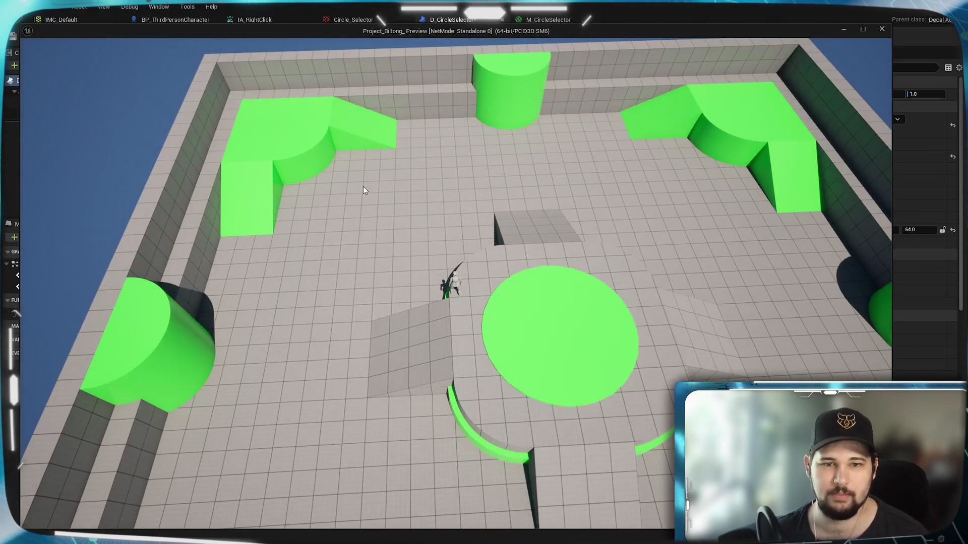
pyautogui.press('Escape')
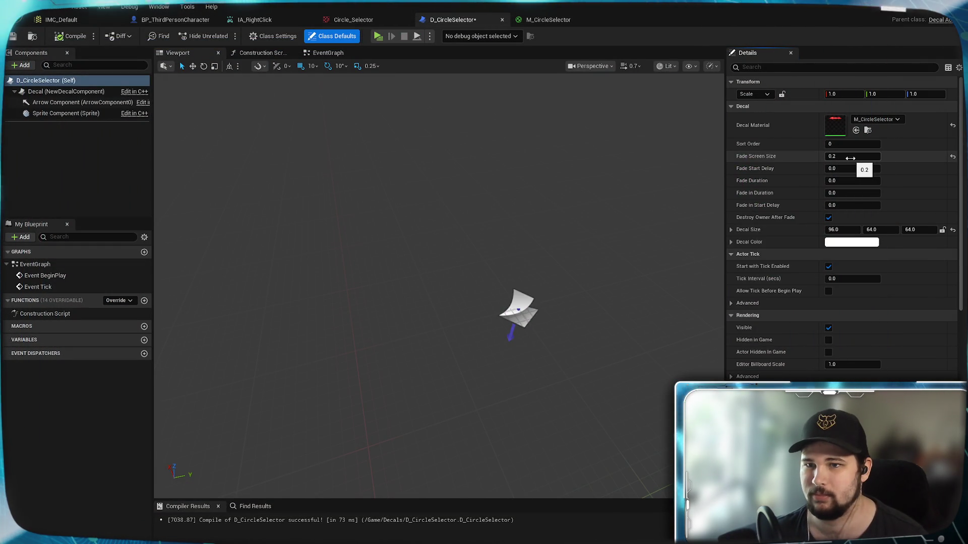
# Play again, move away from the green circle, and zoom to check the red ring
pyautogui.hotkey('alt', 'p')
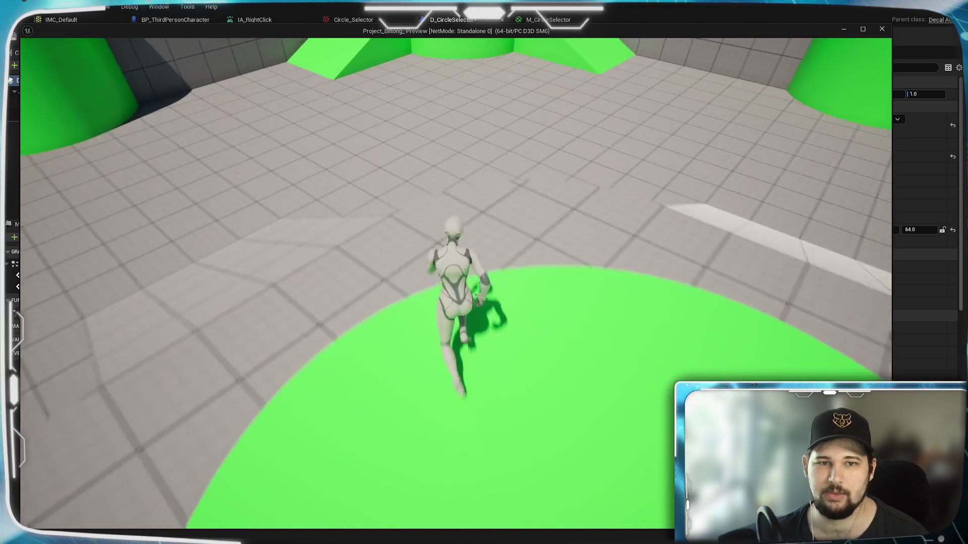
pyautogui.press('w')
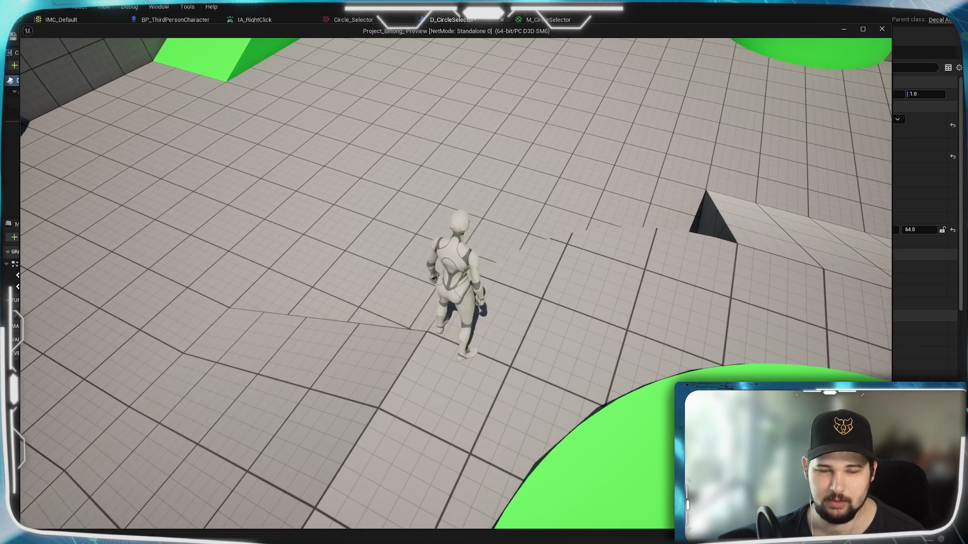
pyautogui.scroll(-5, 407, 295)
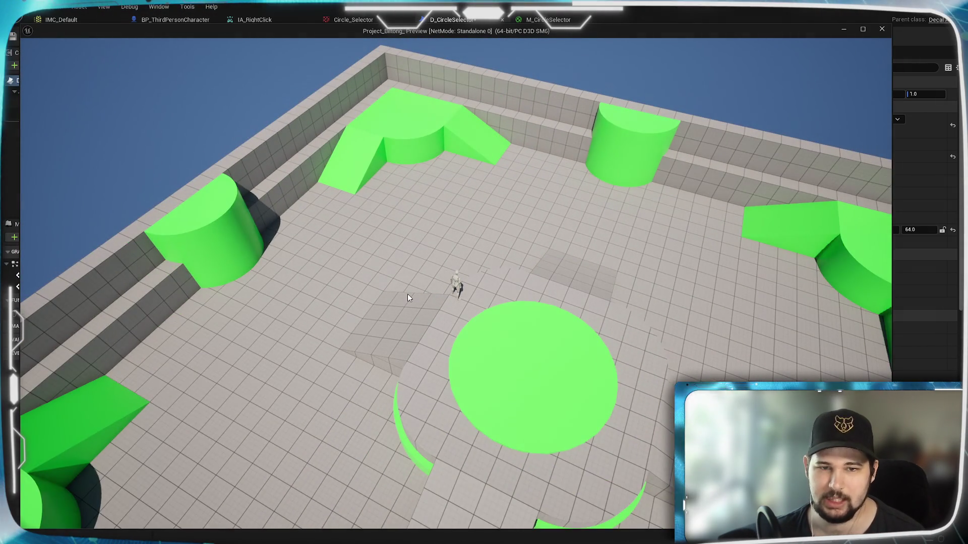
pyautogui.scroll(10, 407, 294)
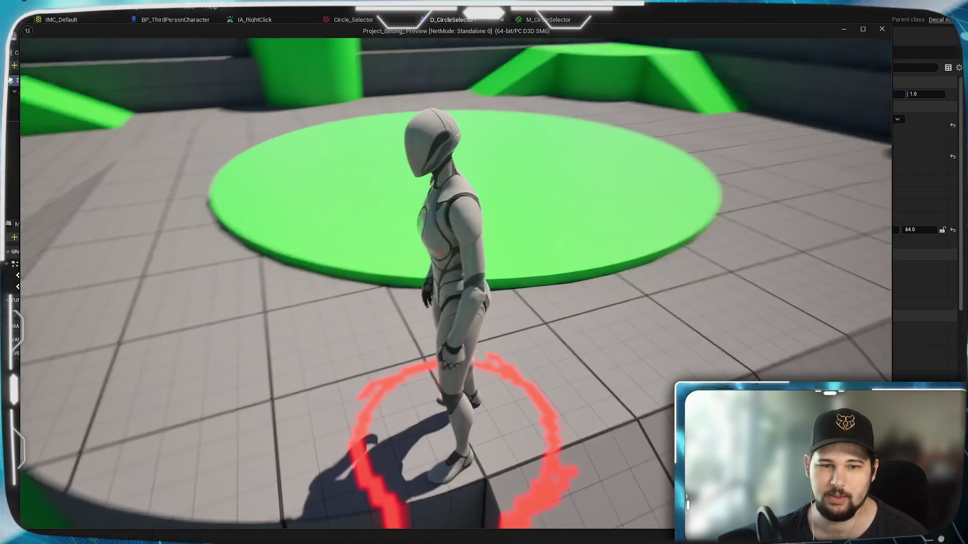
pyautogui.scroll(-3, 455, 283)
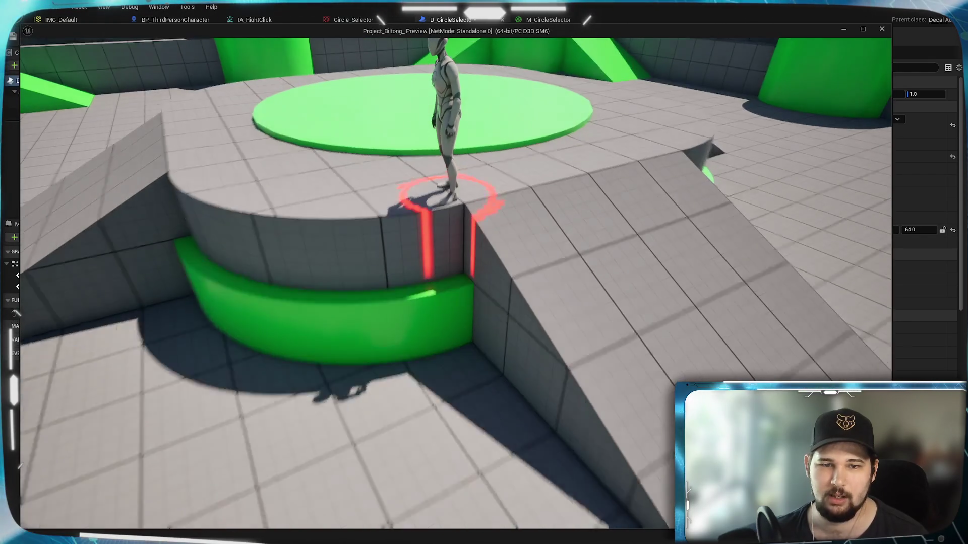
pyautogui.scroll(3, 456, 283)
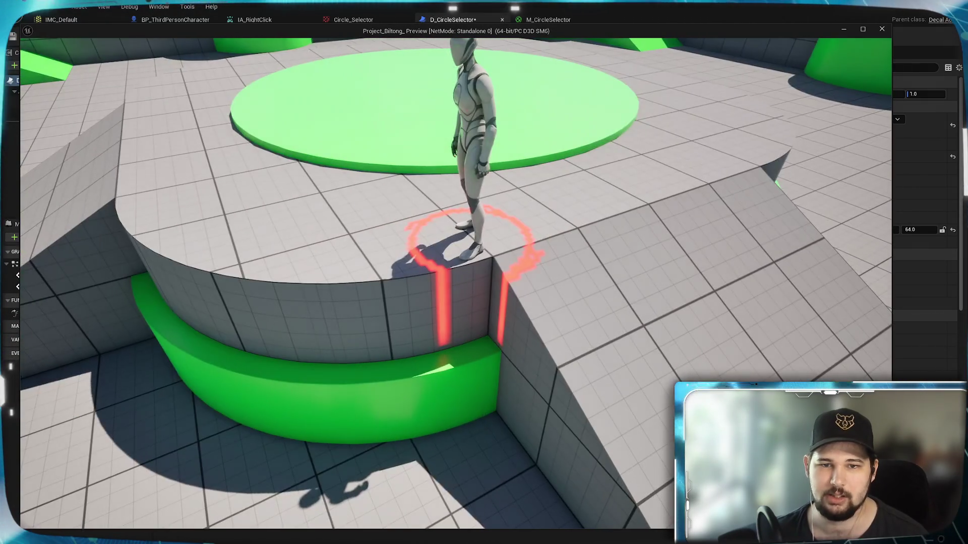
pyautogui.press('Escape')
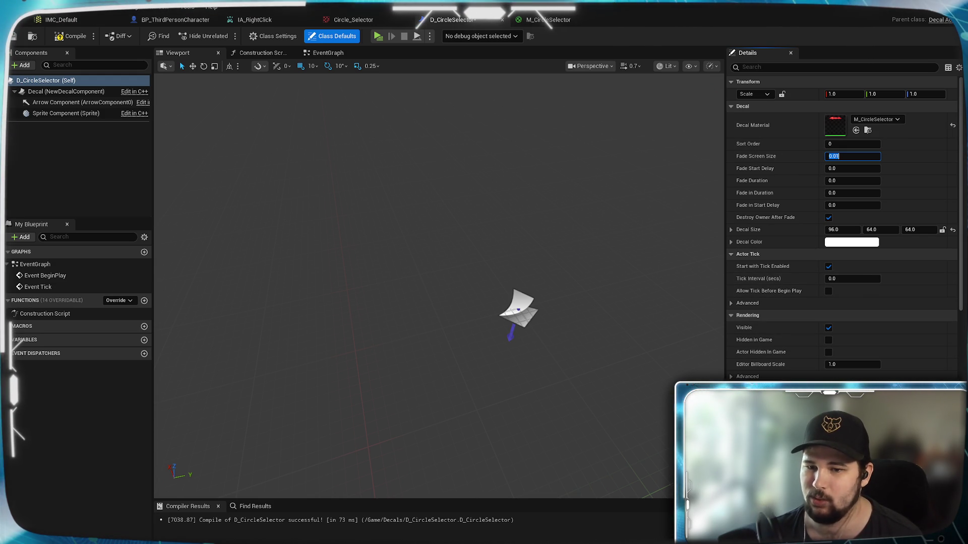
# Select the Decal component, inspect its Details and decal box, then compile D_CircleSelector
pyautogui.scroll(-8, 481, 363)
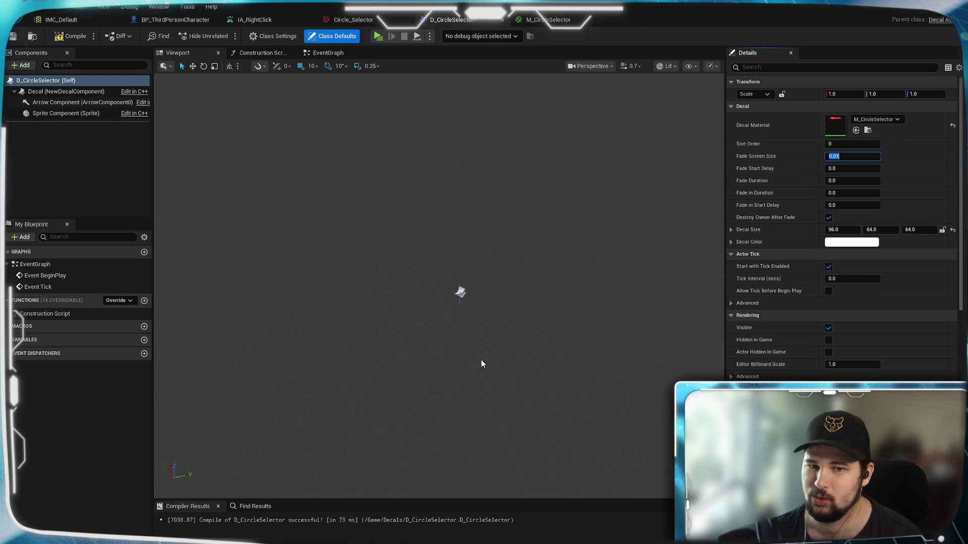
pyautogui.scroll(5, 480, 359)
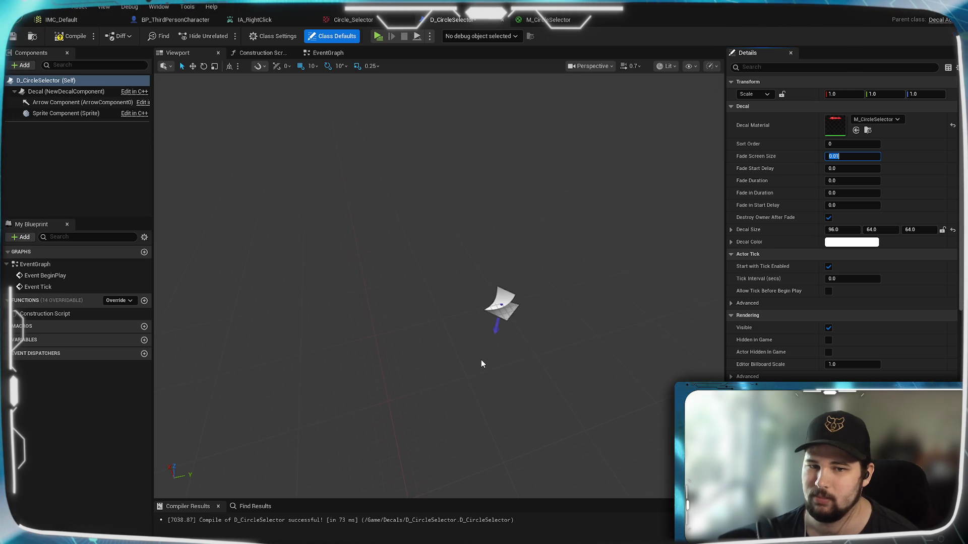
pyautogui.click(72, 93)
pyautogui.scroll(6, 519, 327)
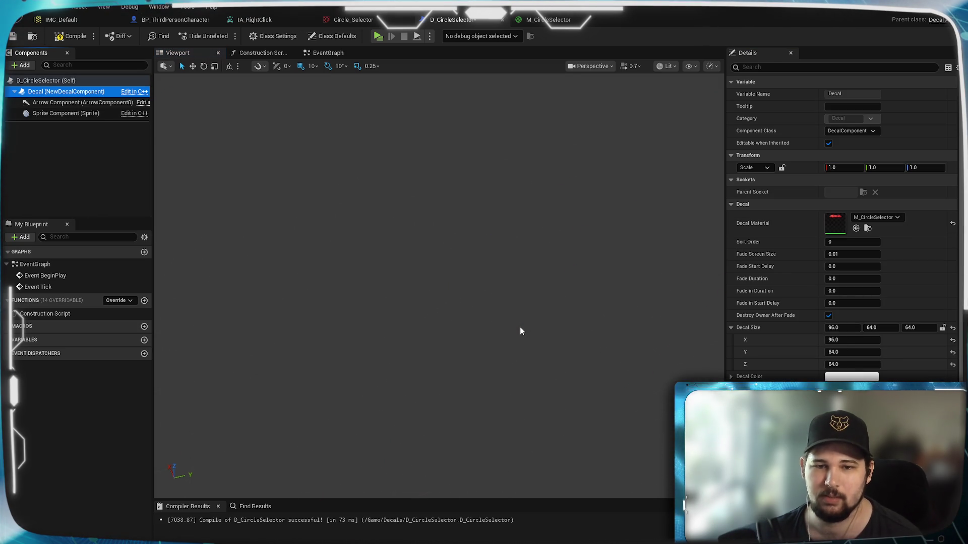
pyautogui.scroll(-3, 513, 326)
pyautogui.moveTo(498, 332)
pyautogui.mouseDown()
pyautogui.moveTo(498, 400)
pyautogui.moveTo(491, 140)
pyautogui.mouseUp()
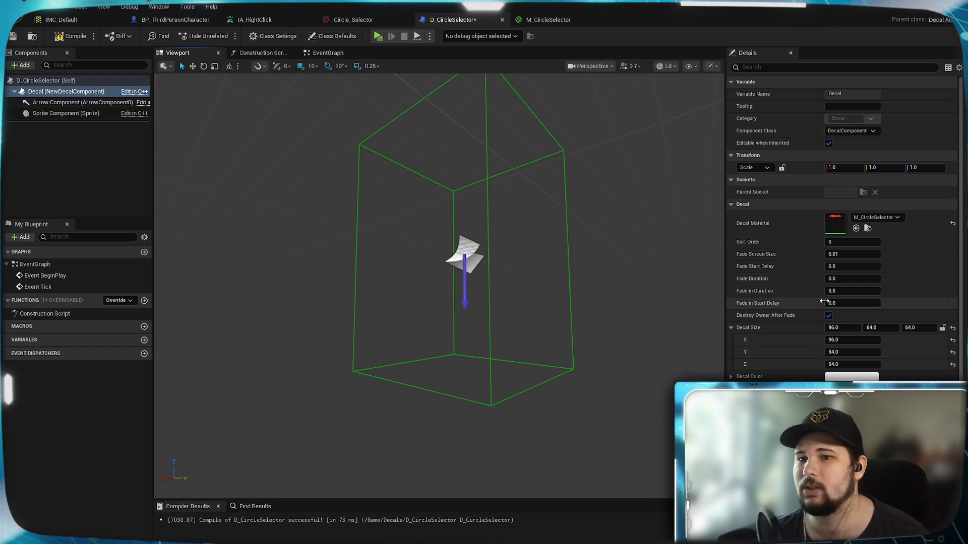
pyautogui.scroll(-3, 810, 334)
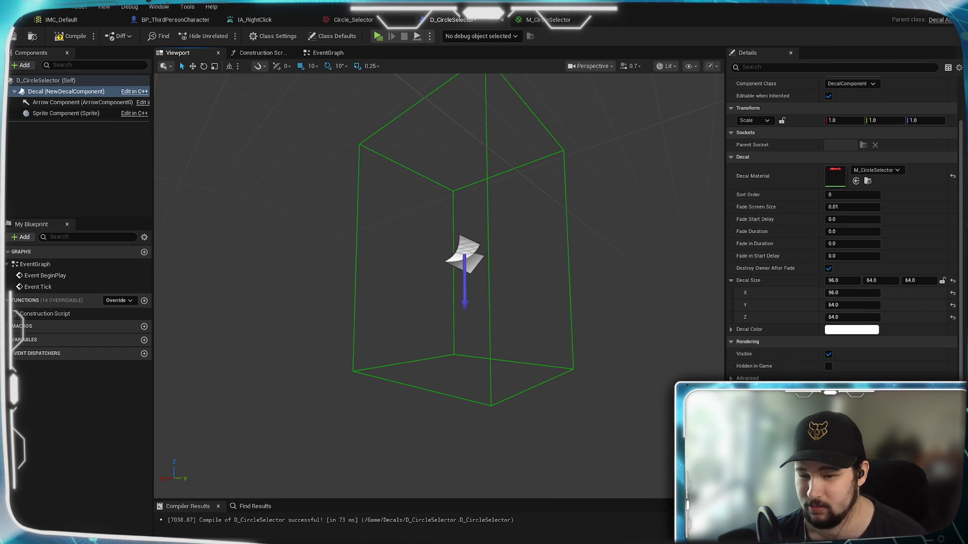
pyautogui.scroll(3, 789, 353)
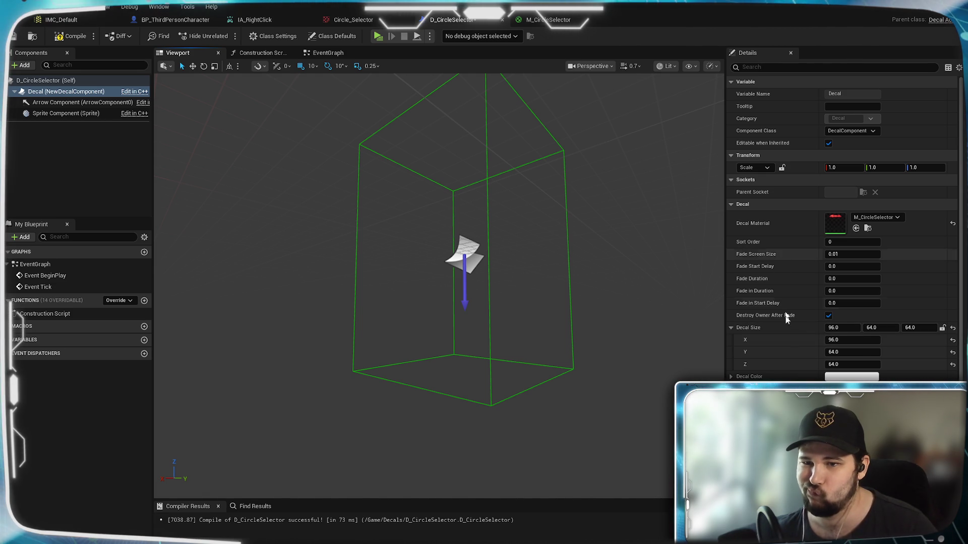
pyautogui.scroll(-1, 794, 362)
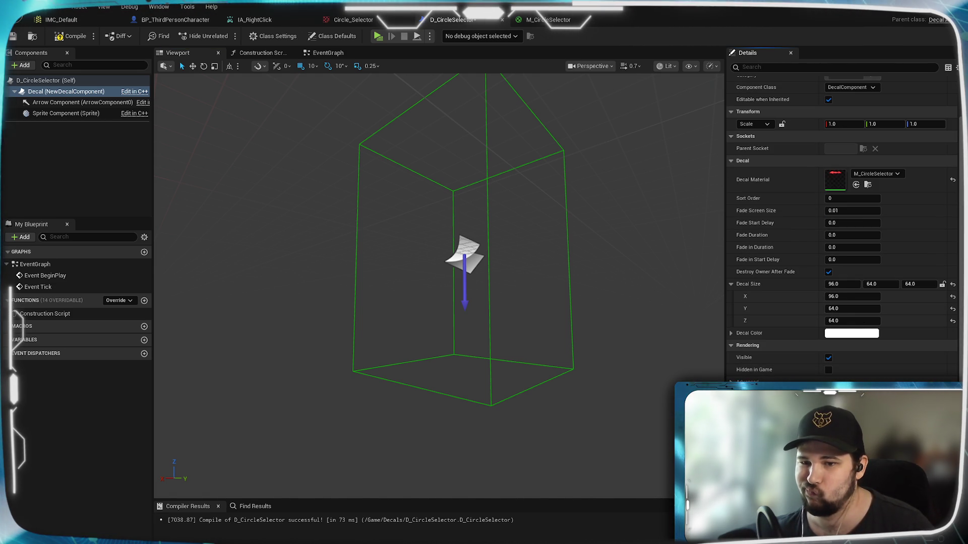
pyautogui.click(13, 37)
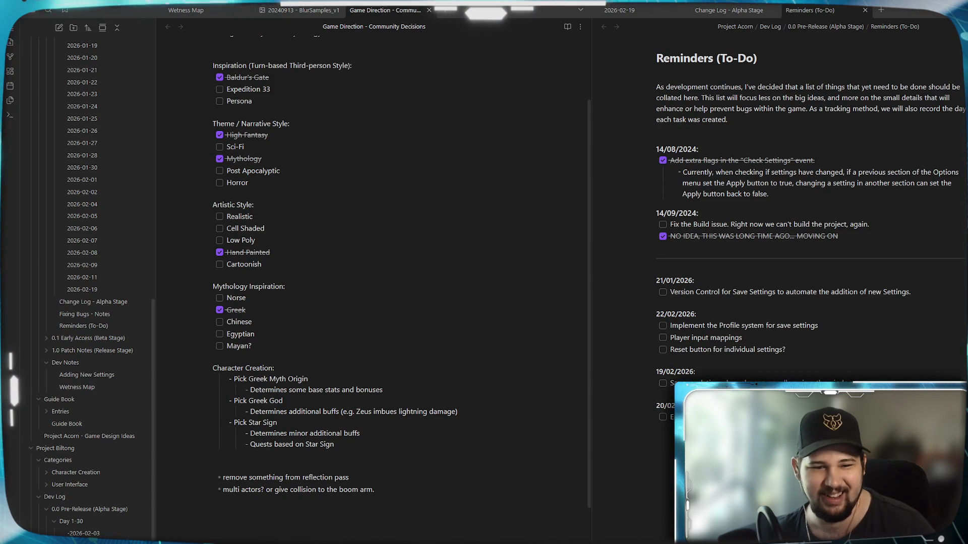
# Add a 'decal fade out across height' bullet to the note, then orbit the decal box
pyautogui.write('decal fade out across height')
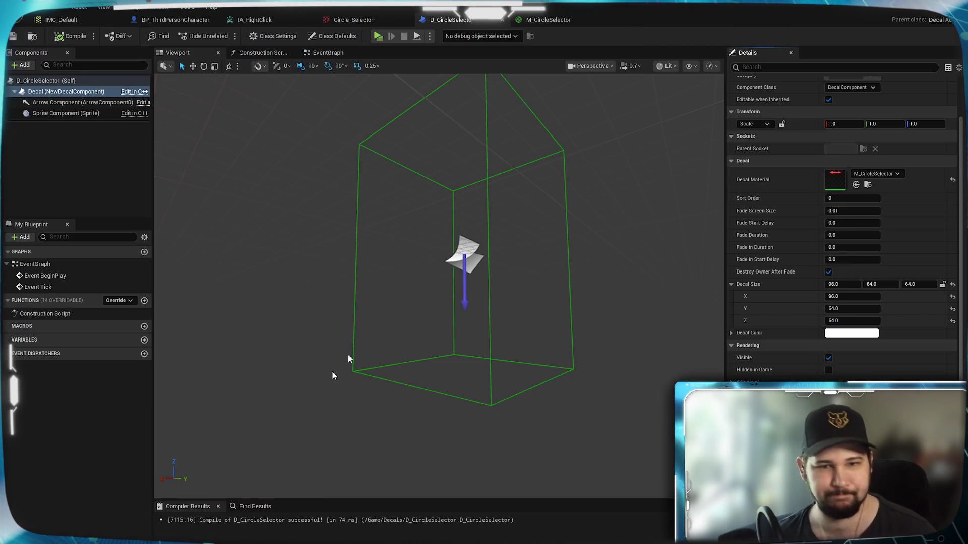
pyautogui.moveTo(333, 376)
pyautogui.mouseDown()
pyautogui.moveTo(353, 353)
pyautogui.moveTo(373, 383)
pyautogui.moveTo(393, 343)
pyautogui.mouseUp()
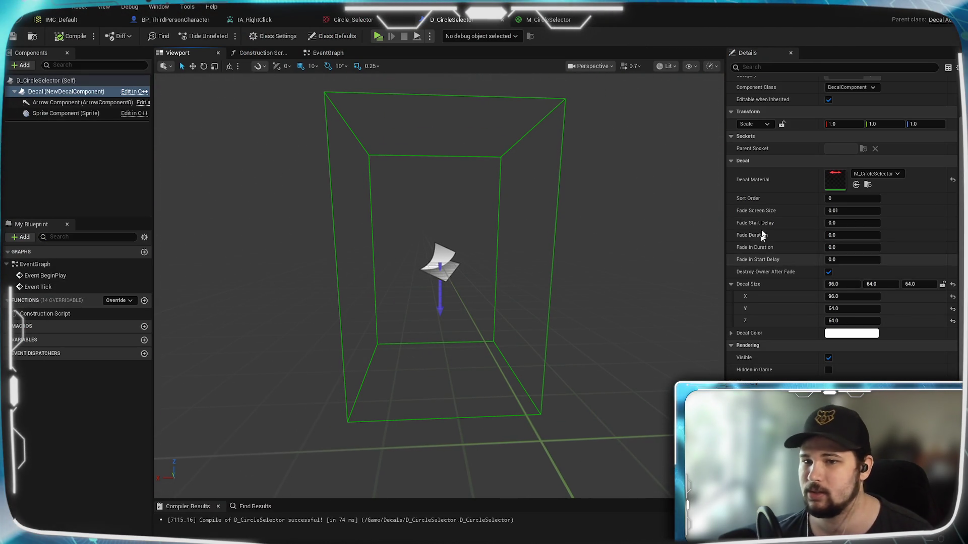
# Change the decal's Decal Size X from 96 to 128
pyautogui.click(847, 285)
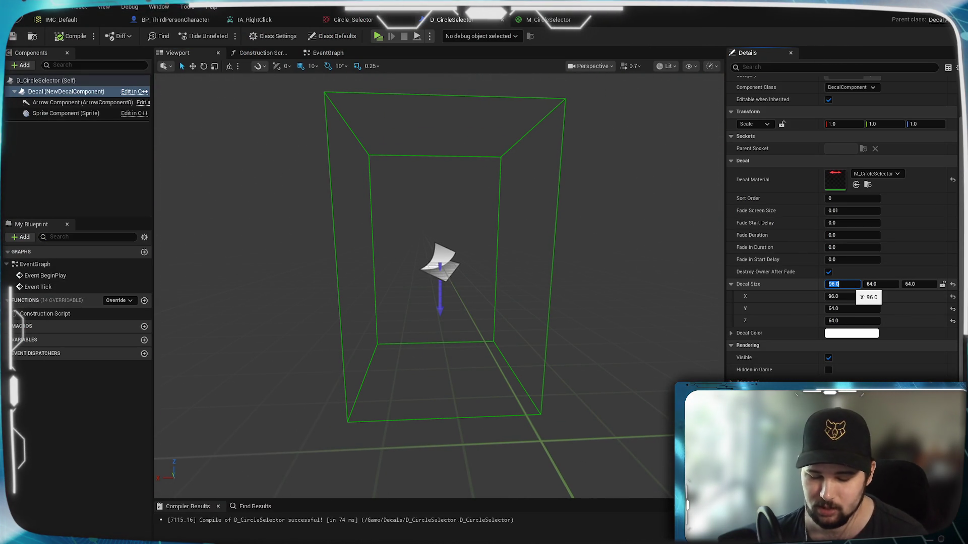
pyautogui.write('128')
pyautogui.press('Return')
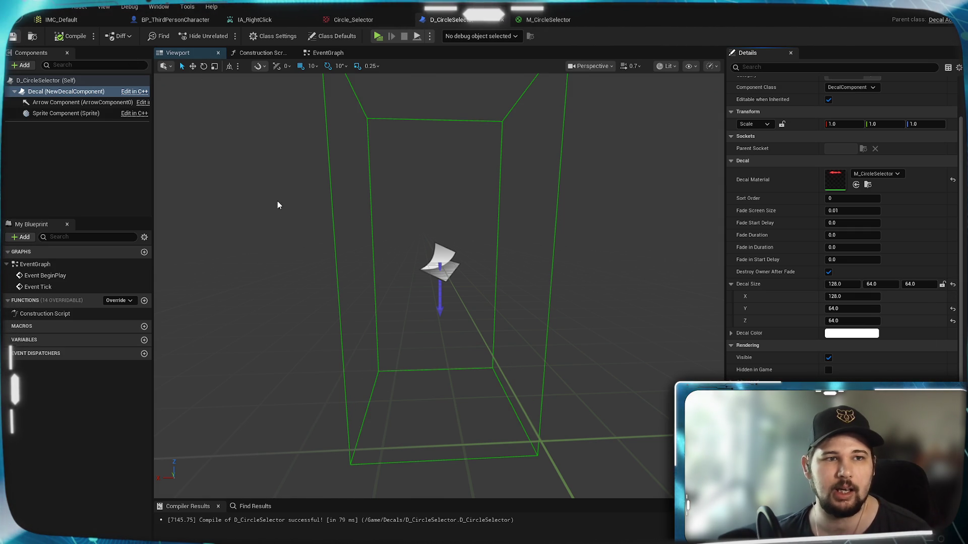
pyautogui.moveTo(389, 254); pyautogui.dragTo(385, 281)
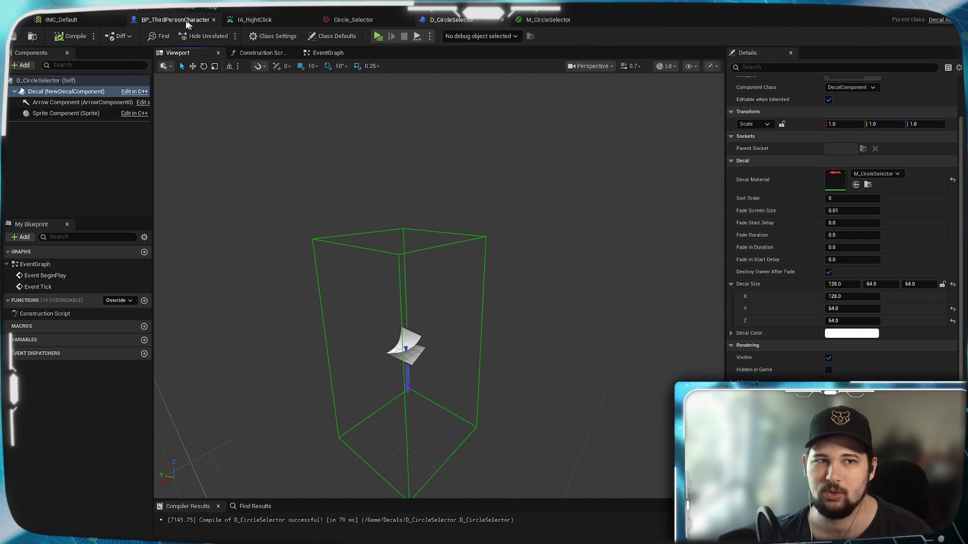
# Bring up BP_ThirdPersonCharacter's event graph with the input-action nodes in view
pyautogui.click(175, 19)
pyautogui.moveTo(277, 264)
pyautogui.mouseDown()
pyautogui.moveTo(428, 362)
pyautogui.moveTo(642, 214)
pyautogui.mouseUp()
pyautogui.scroll(-1, 641, 214)
pyautogui.scroll(1, 517, 263)
# Promote the SpawnActor D_CircleSelector Return Value to a variable and rename it Circle_Selector
pyautogui.moveTo(516, 263); pyautogui.dragTo(426, 265)
pyautogui.moveTo(693, 272); pyautogui.dragTo(538, 274)
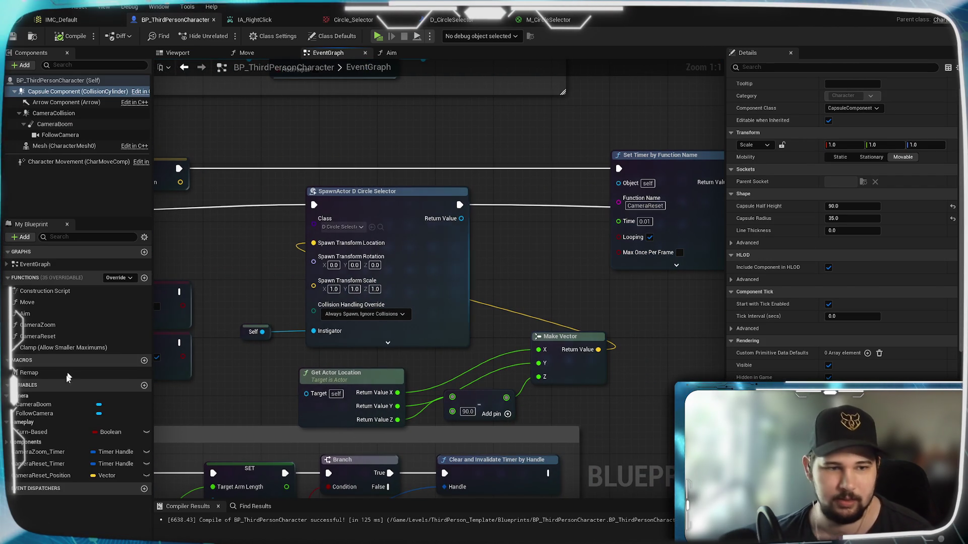
pyautogui.rightClick(461, 219)
pyautogui.click(519, 260)
pyautogui.moveTo(520, 194); pyautogui.dragTo(527, 200)
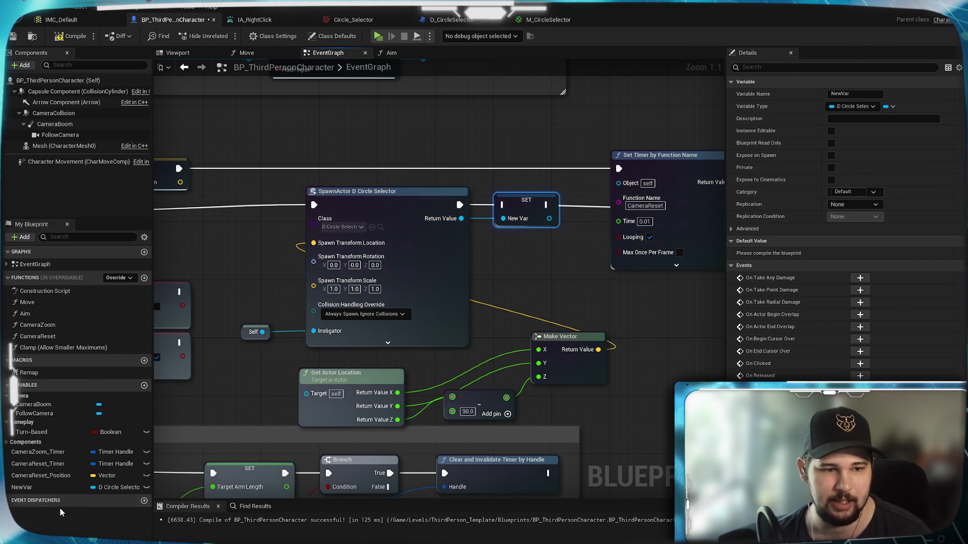
pyautogui.click(27, 488)
pyautogui.click(28, 488)
pyautogui.write('Circle_Selector')
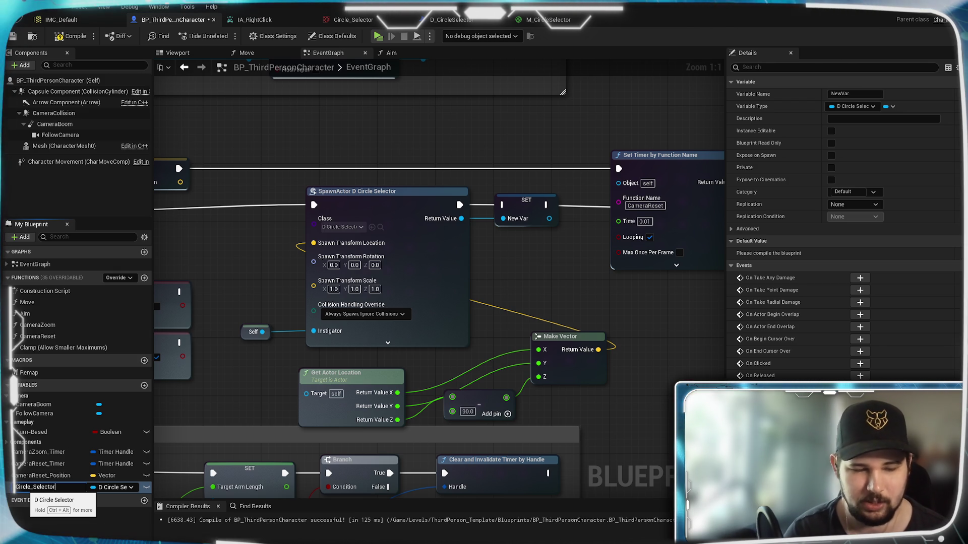
pyautogui.press('Return')
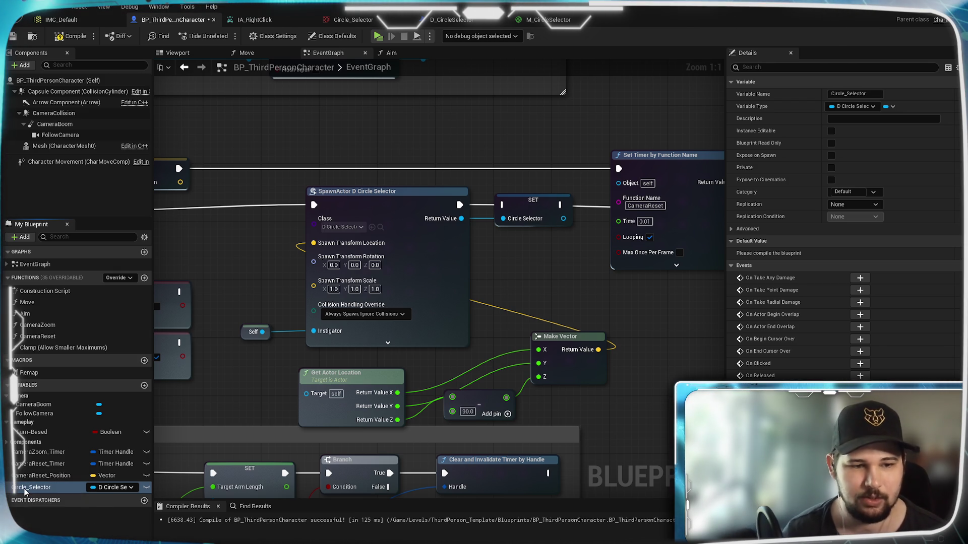
pyautogui.click(464, 202)
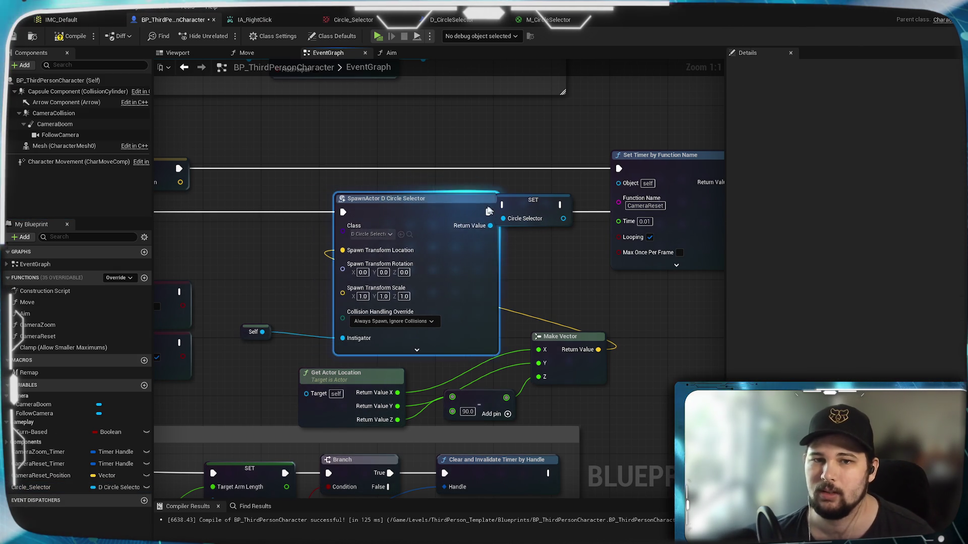
pyautogui.moveTo(460, 204)
pyautogui.mouseDown()
pyautogui.moveTo(705, 227)
pyautogui.moveTo(278, 322)
pyautogui.moveTo(275, 222)
pyautogui.mouseUp()
# Add a Destroy Actor node after the SET Camera Reset Position node
pyautogui.scroll(-3, 342, 210)
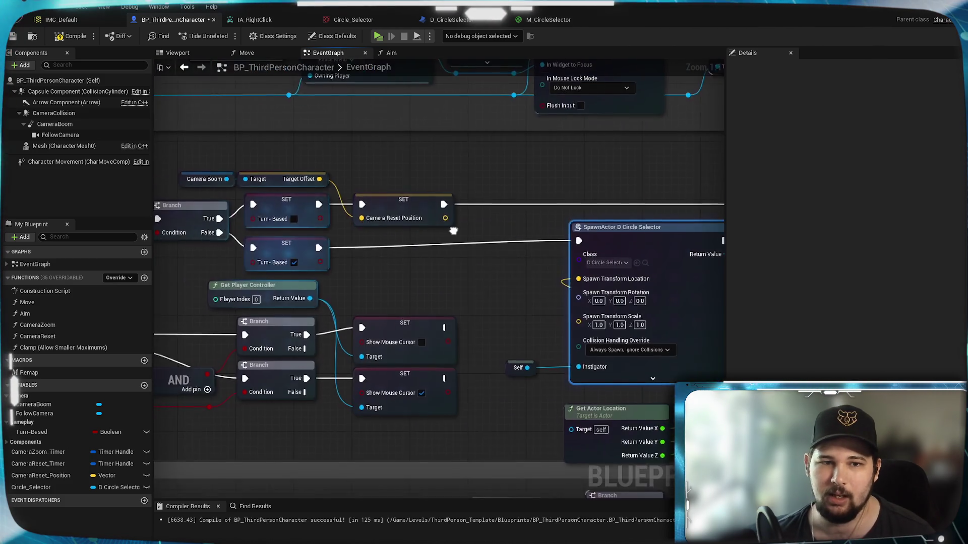
pyautogui.scroll(3, 298, 232)
pyautogui.scroll(-3, 238, 244)
pyautogui.scroll(3, 258, 240)
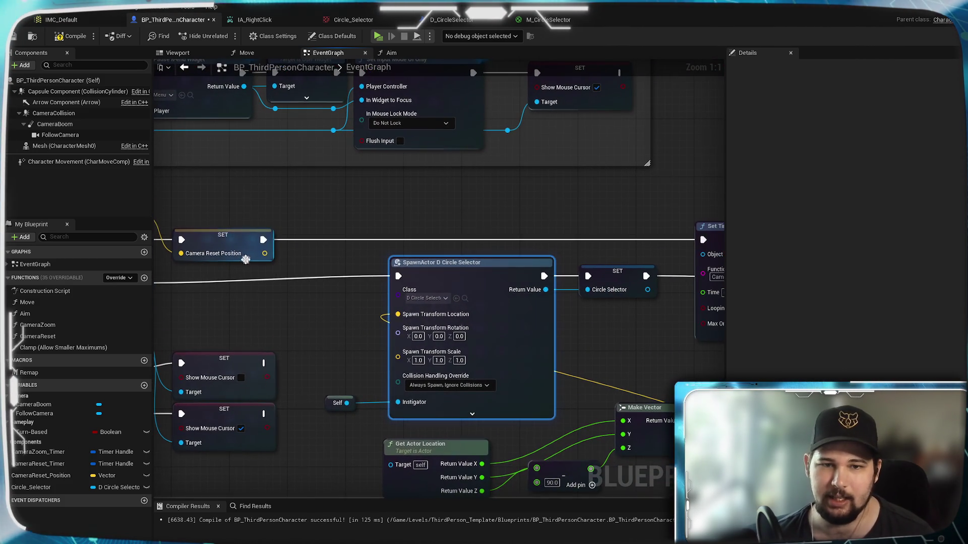
pyautogui.moveTo(269, 240)
pyautogui.mouseDown()
pyautogui.moveTo(422, 211)
pyautogui.moveTo(281, 233)
pyautogui.moveTo(305, 237)
pyautogui.moveTo(372, 210)
pyautogui.mouseUp()
pyautogui.write('dest')
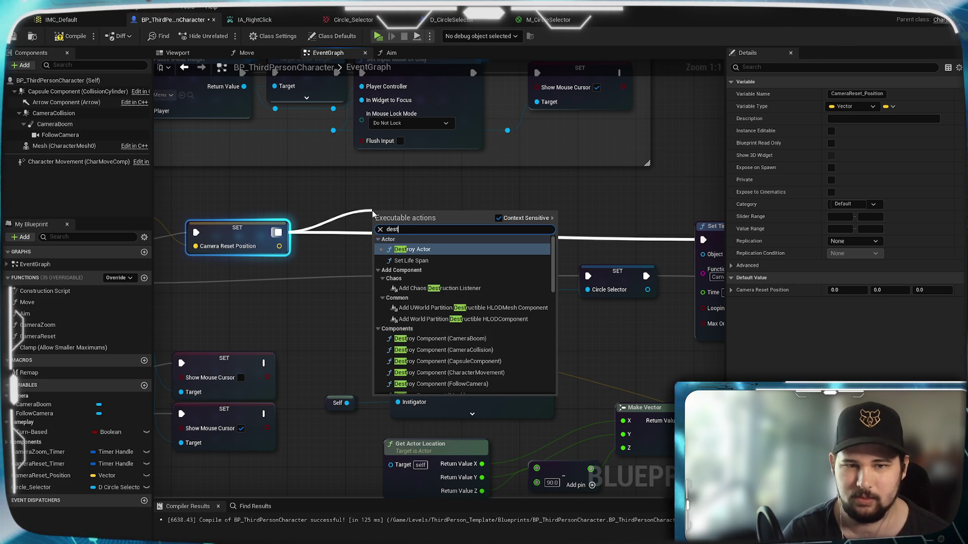
pyautogui.press('Return')
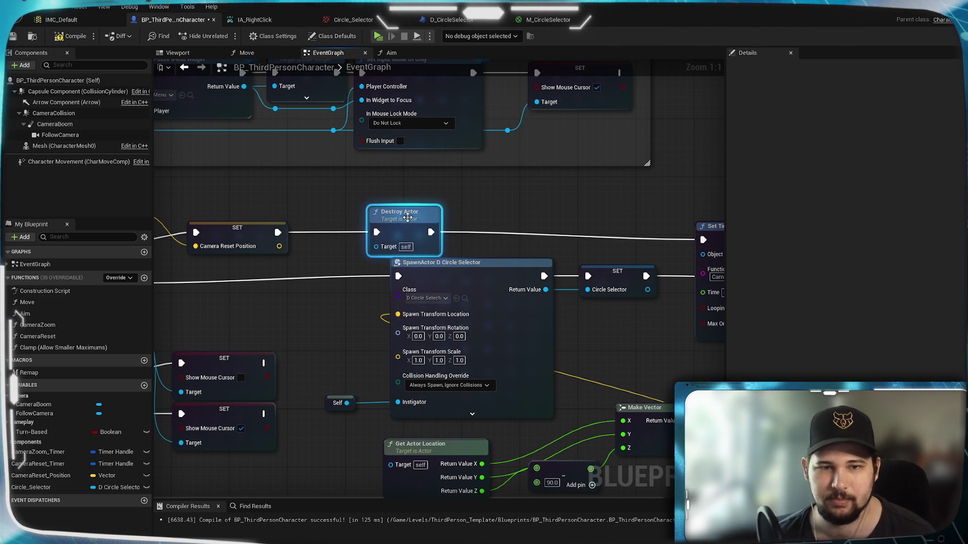
pyautogui.moveTo(409, 218); pyautogui.dragTo(419, 196)
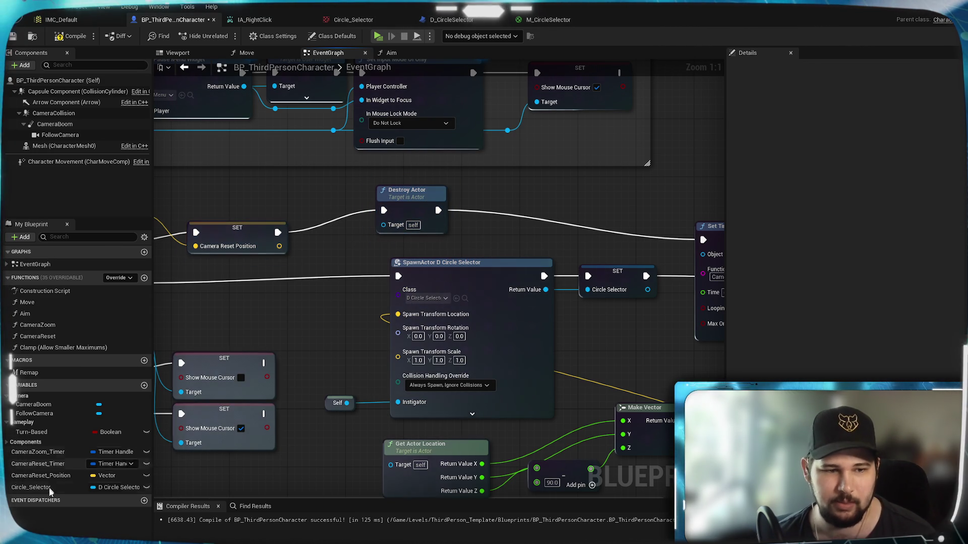
# Wire a Circle_Selector getter into Destroy Actor's Target and compile the character blueprint
pyautogui.moveTo(41, 487); pyautogui.dragTo(326, 253)
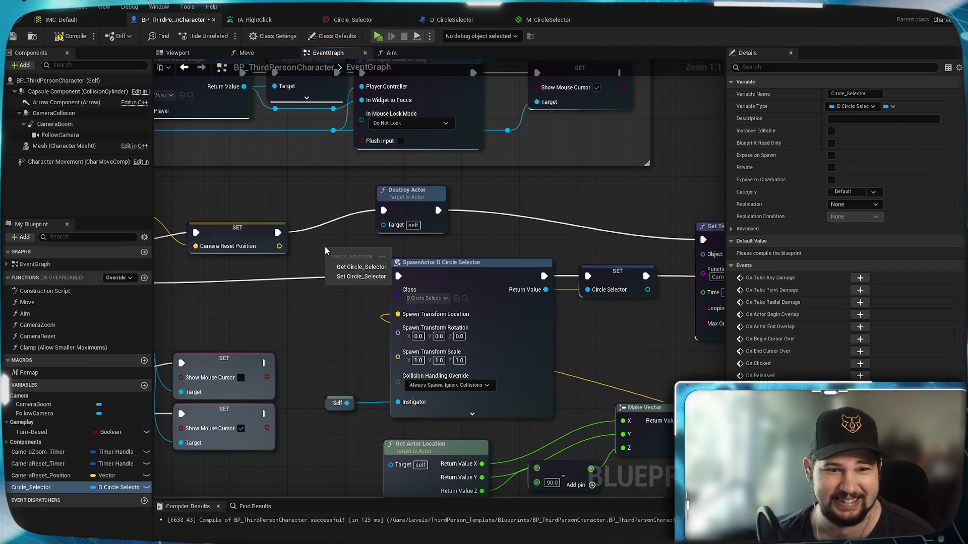
pyautogui.click(350, 267)
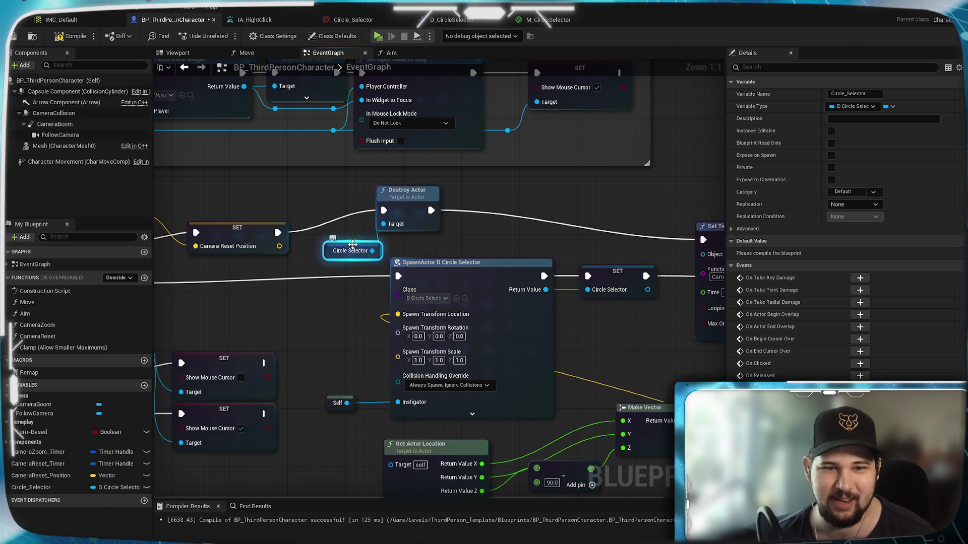
pyautogui.moveTo(352, 245); pyautogui.dragTo(337, 244)
pyautogui.moveTo(358, 250); pyautogui.dragTo(383, 224)
pyautogui.click(70, 38)
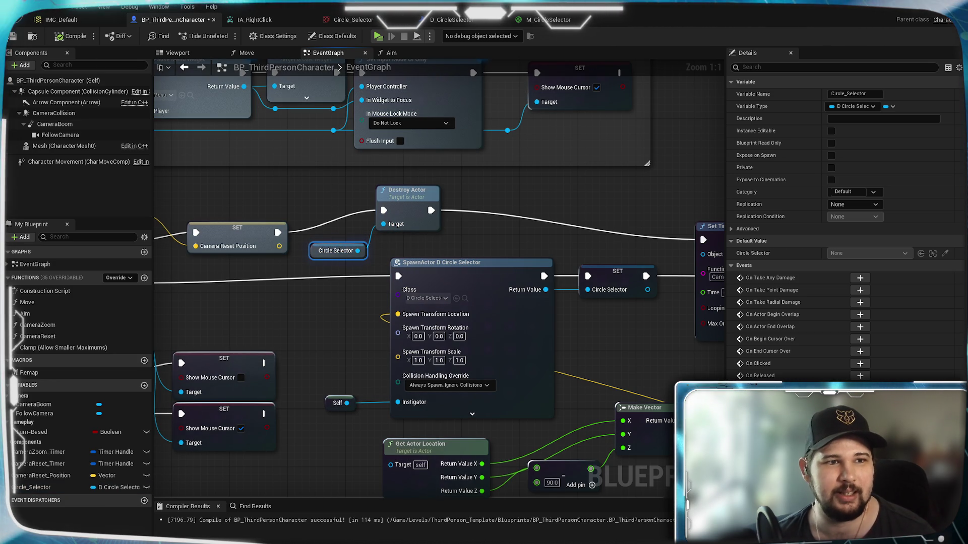
# Start a play session and run and jump the character up the ramp toward the raised platform
pyautogui.click(379, 38)
pyautogui.press('w')
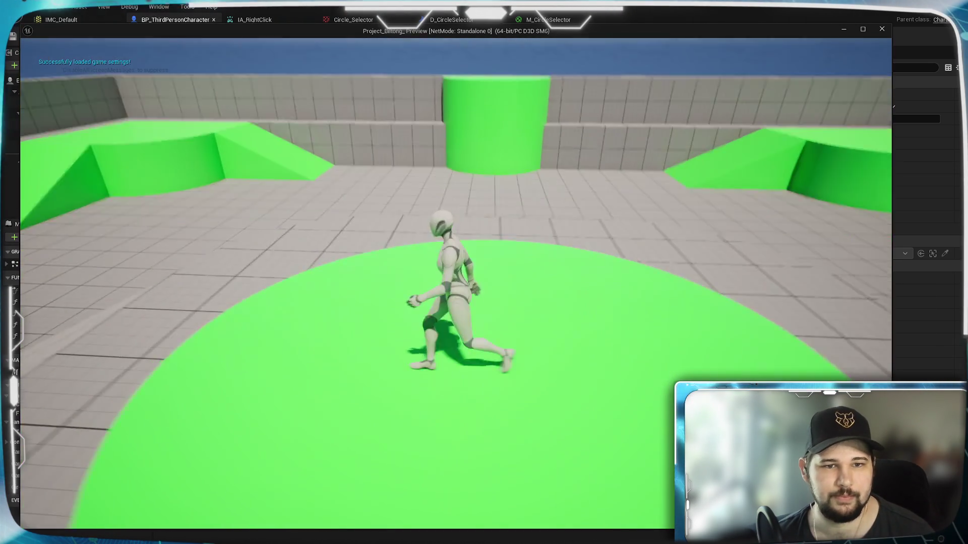
pyautogui.press('space')
pyautogui.press('w')
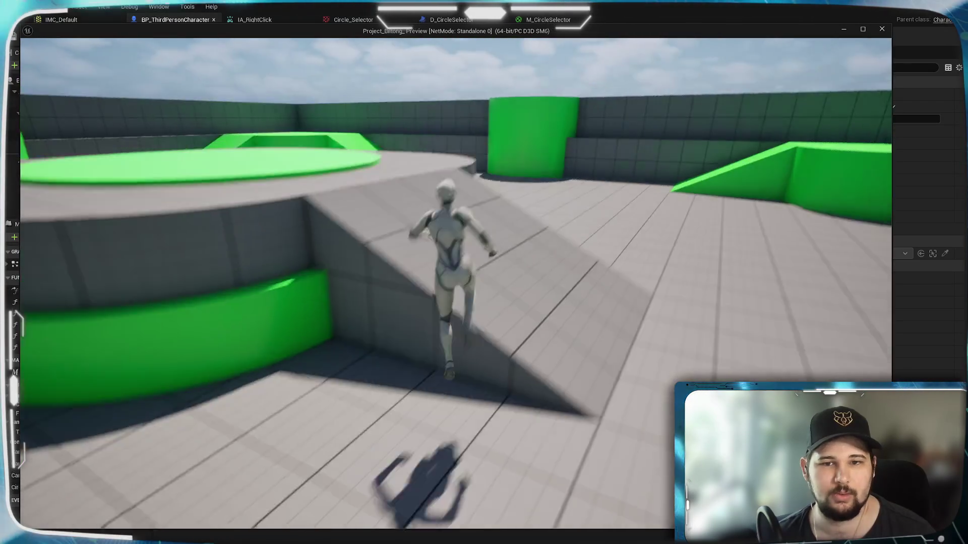
# Zoom and orbit the game camera, move past the green blocks, then stop playing with Esc
pyautogui.scroll(-5, 652, 313)
pyautogui.scroll(5, 495, 333)
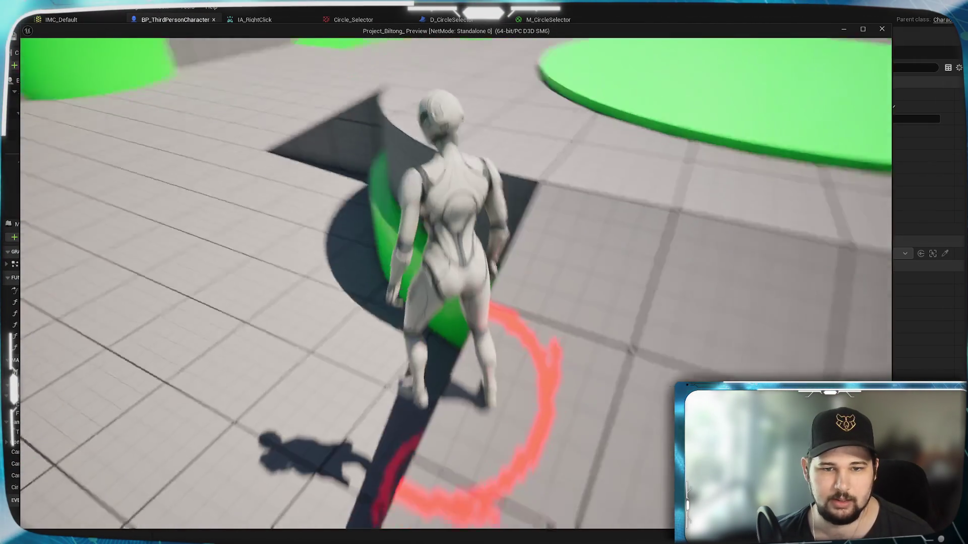
pyautogui.scroll(-5, 516, 418)
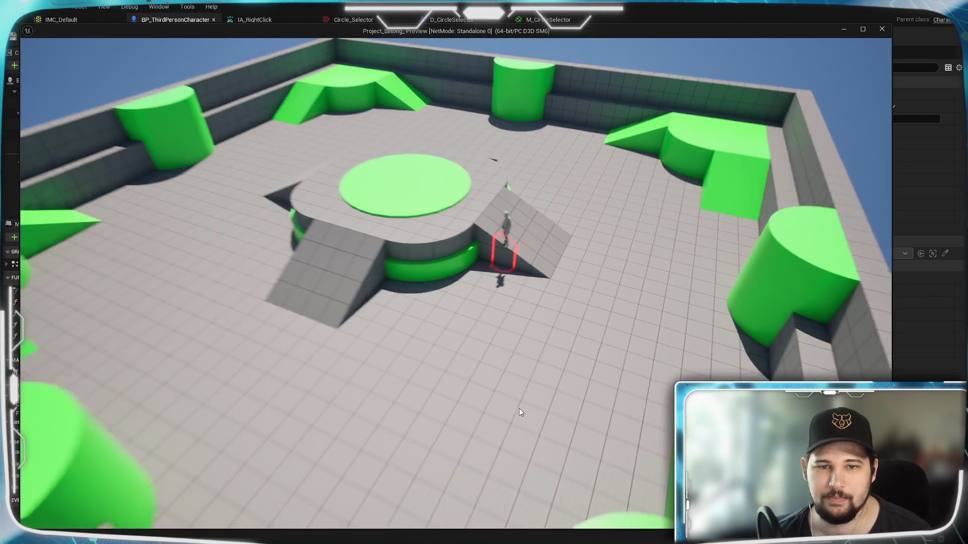
pyautogui.moveTo(520, 412); pyautogui.dragTo(606, 404)
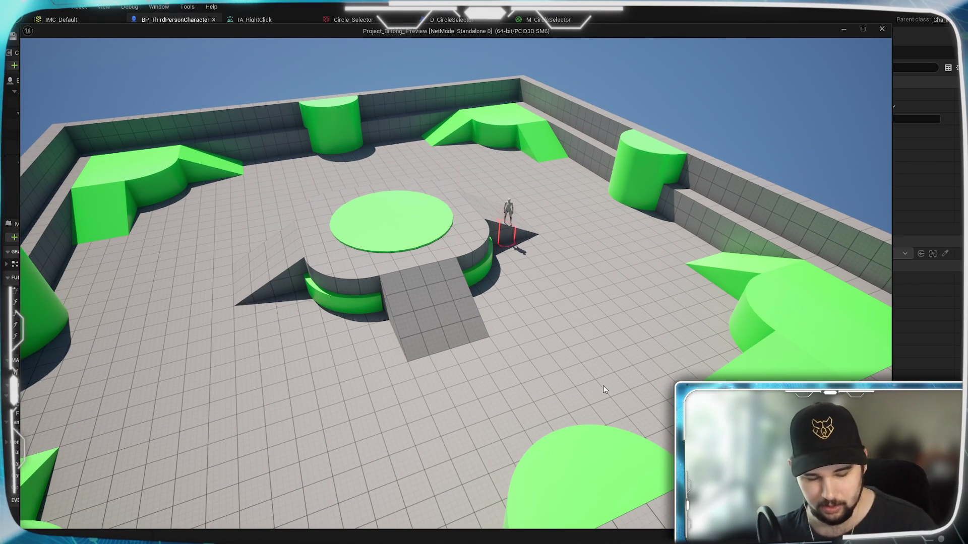
pyautogui.scroll(2, 589, 379)
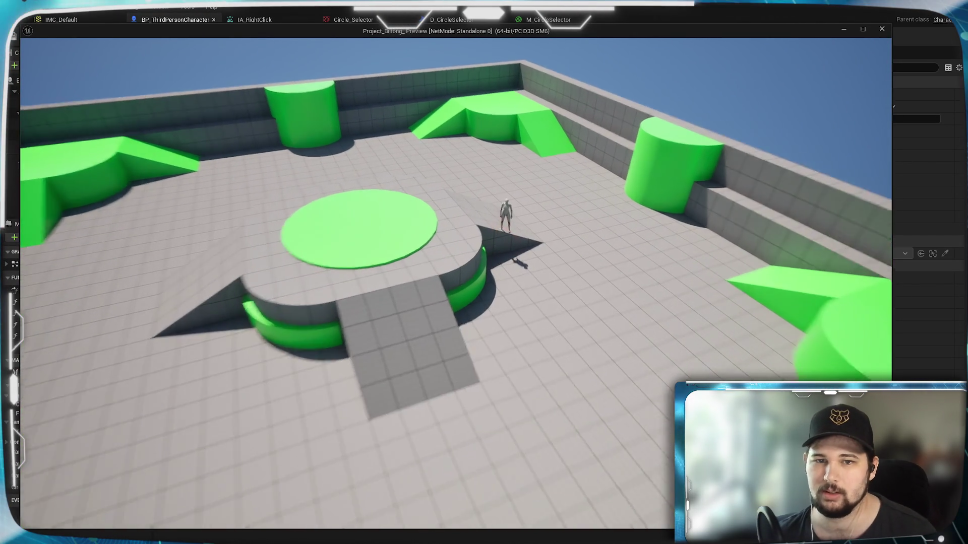
pyautogui.scroll(3, 590, 379)
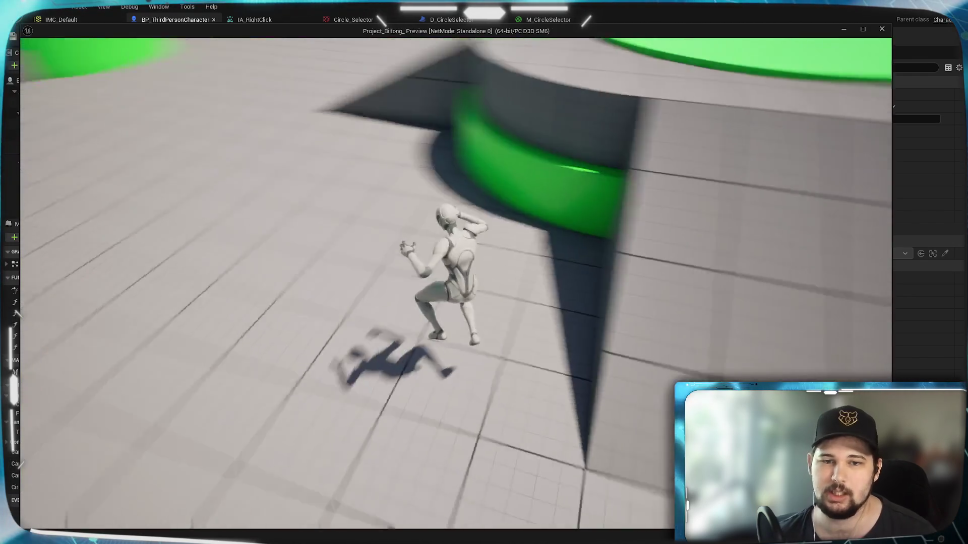
pyautogui.press('w')
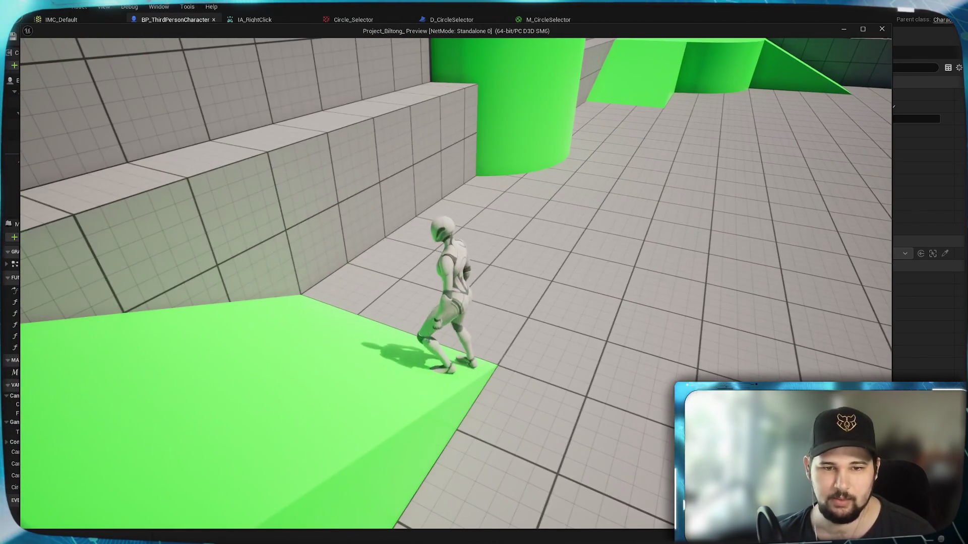
pyautogui.scroll(-3, 453, 302)
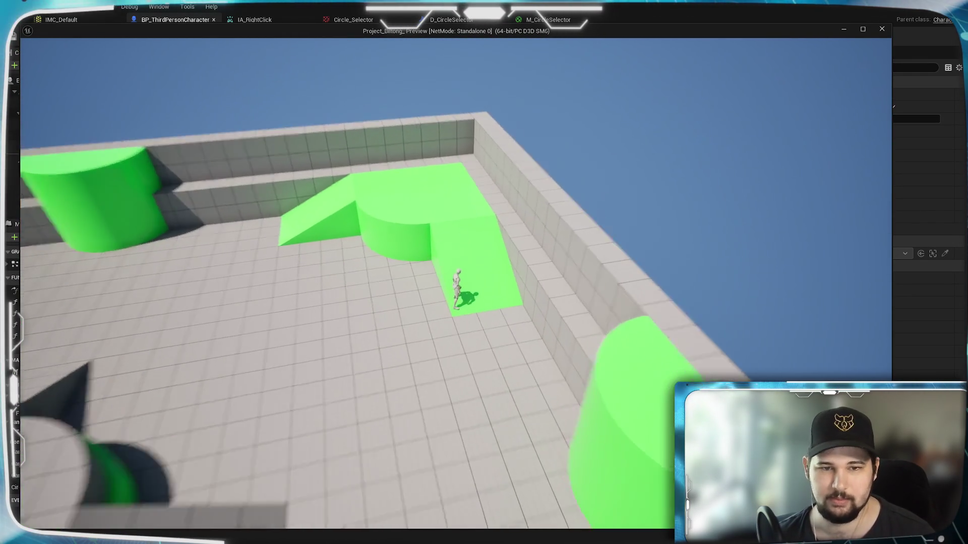
pyautogui.scroll(3, 454, 303)
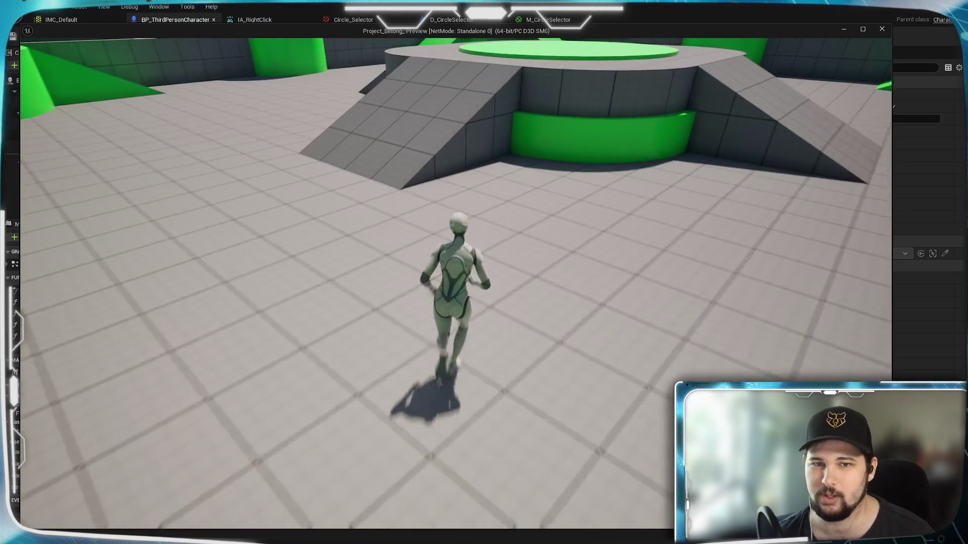
pyautogui.press('Escape')
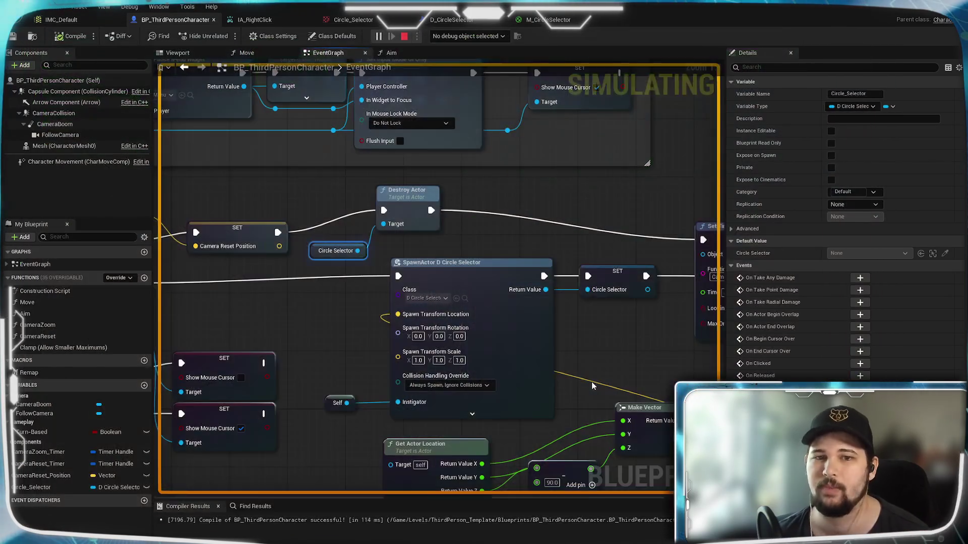
# Add an Event Tick node in empty space of the character's event graph
pyautogui.scroll(1, 418, 283)
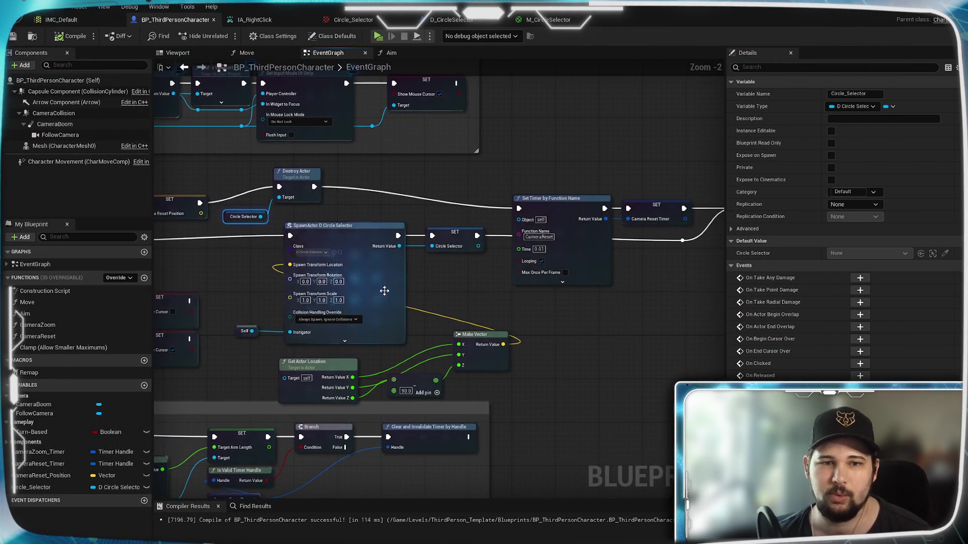
pyautogui.scroll(1, 453, 299)
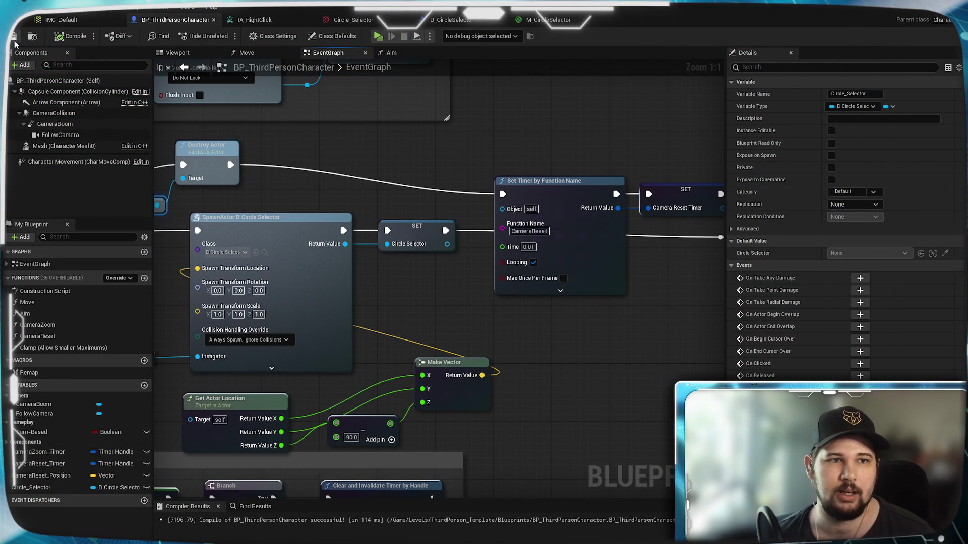
pyautogui.scroll(-3, 328, 242)
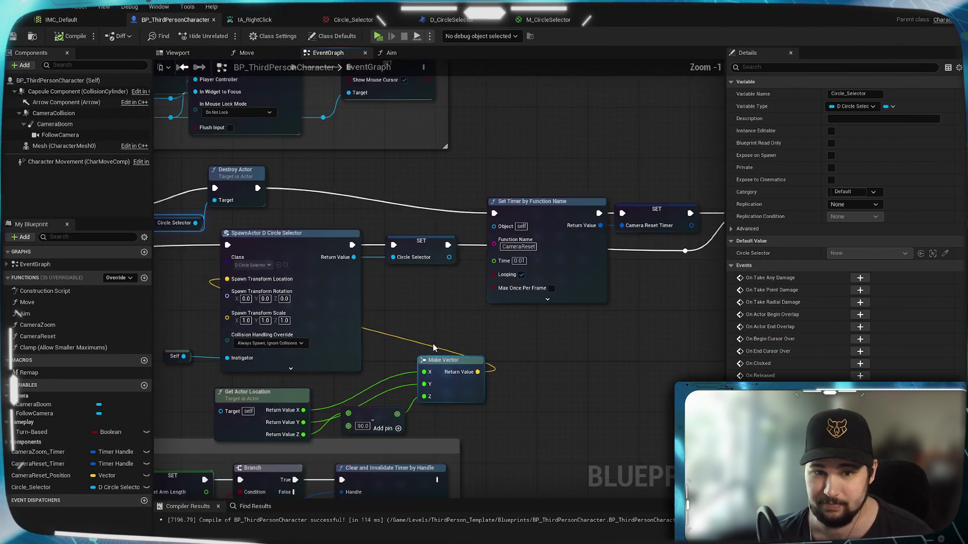
pyautogui.moveTo(449, 274)
pyautogui.mouseDown()
pyautogui.moveTo(484, 272)
pyautogui.moveTo(367, 460)
pyautogui.moveTo(263, 250)
pyautogui.moveTo(262, 484)
pyautogui.moveTo(244, 408)
pyautogui.moveTo(257, 216)
pyautogui.mouseUp()
pyautogui.scroll(2, 327, 326)
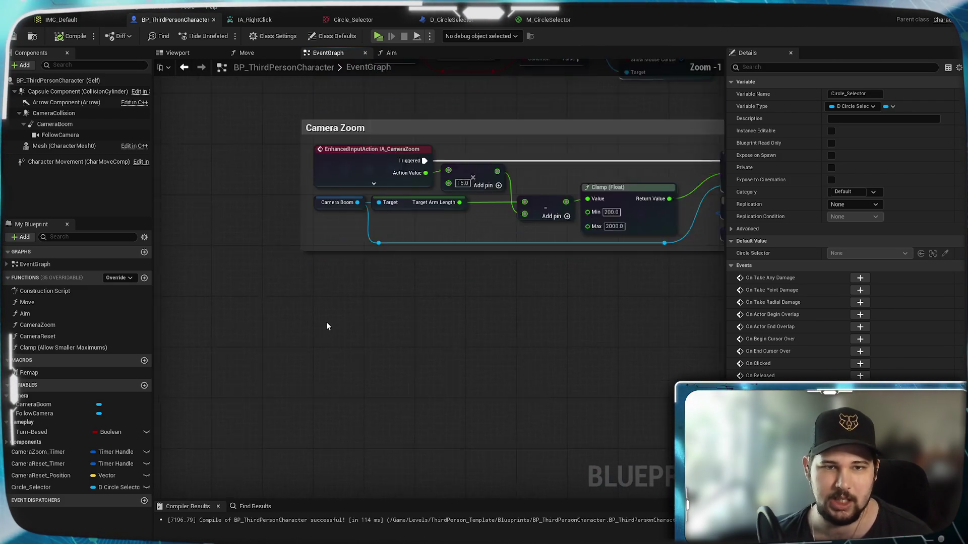
pyautogui.scroll(1, 327, 326)
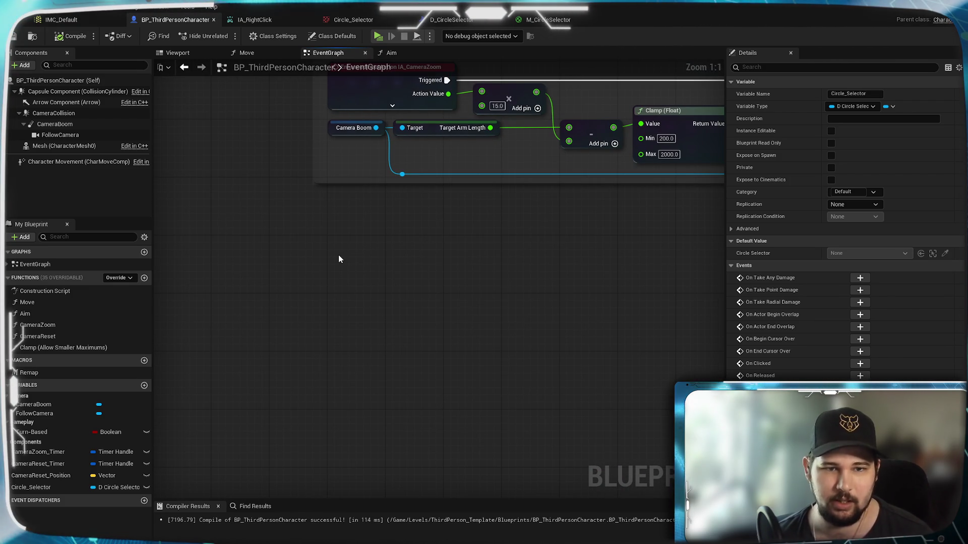
pyautogui.rightClick(338, 258)
pyautogui.write('event tick')
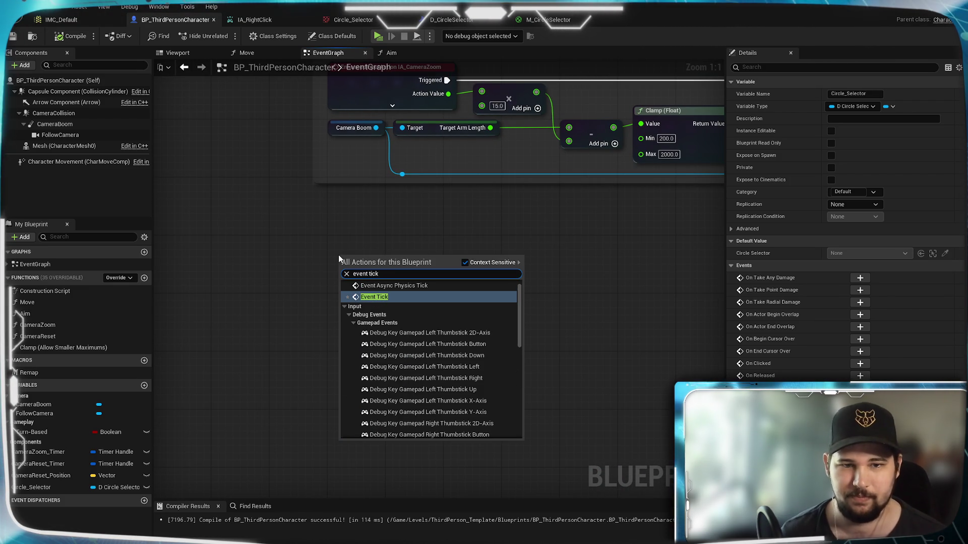
pyautogui.click(375, 298)
pyautogui.moveTo(353, 273); pyautogui.dragTo(354, 311)
pyautogui.moveTo(447, 363); pyautogui.dragTo(339, 328)
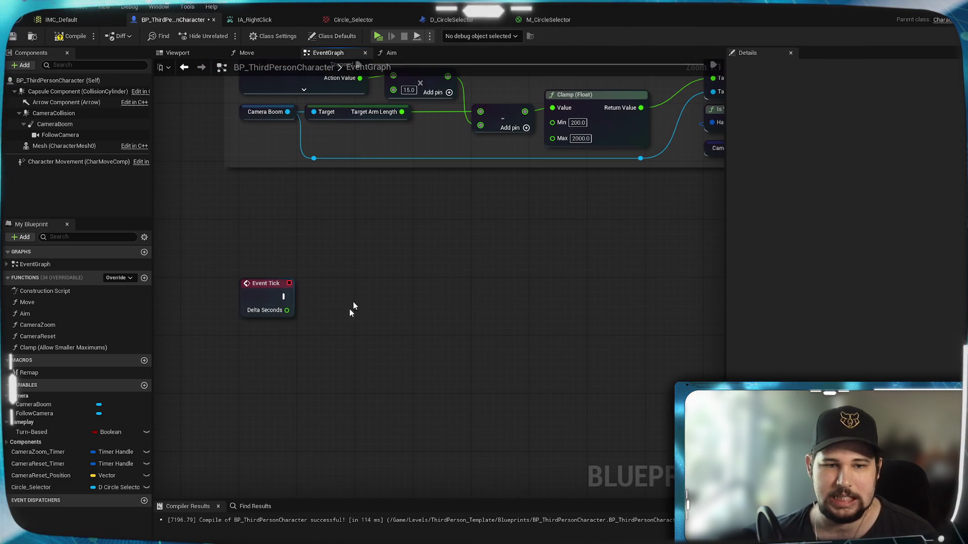
# Place Turn-Based and Circle_Selector getters beside the Event Tick node
pyautogui.moveTo(156, 418); pyautogui.dragTo(263, 338)
pyautogui.scroll(5, 340, 211)
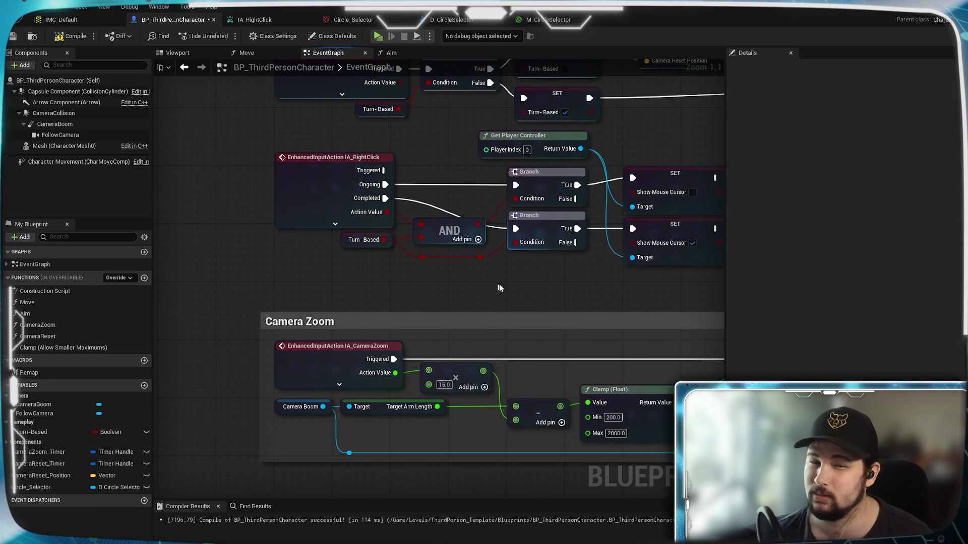
pyautogui.moveTo(507, 284); pyautogui.dragTo(412, 194)
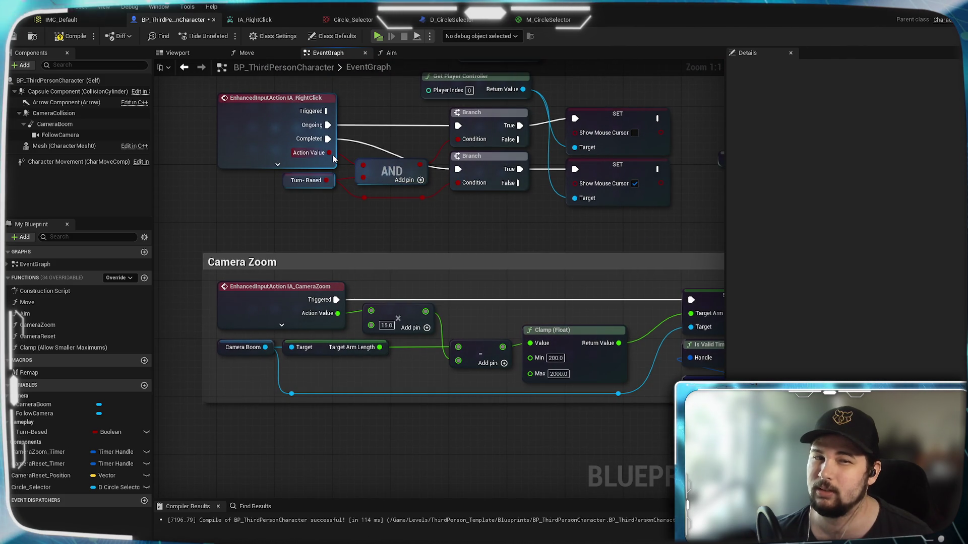
pyautogui.moveTo(410, 481); pyautogui.dragTo(462, 230)
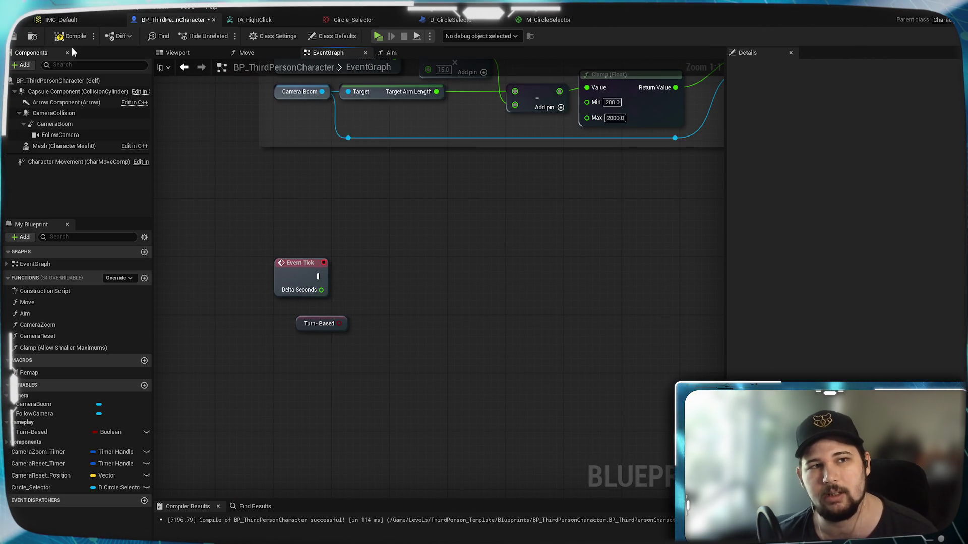
pyautogui.moveTo(352, 286); pyautogui.dragTo(327, 237)
pyautogui.moveTo(388, 241); pyautogui.dragTo(364, 260)
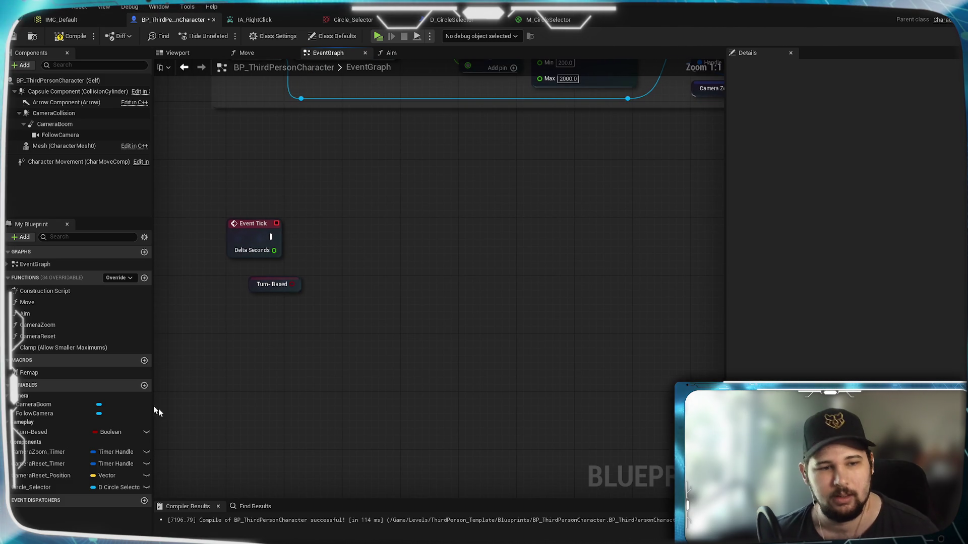
pyautogui.moveTo(30, 488)
pyautogui.mouseDown()
pyautogui.moveTo(177, 446)
pyautogui.moveTo(324, 317)
pyautogui.moveTo(322, 298)
pyautogui.mouseUp()
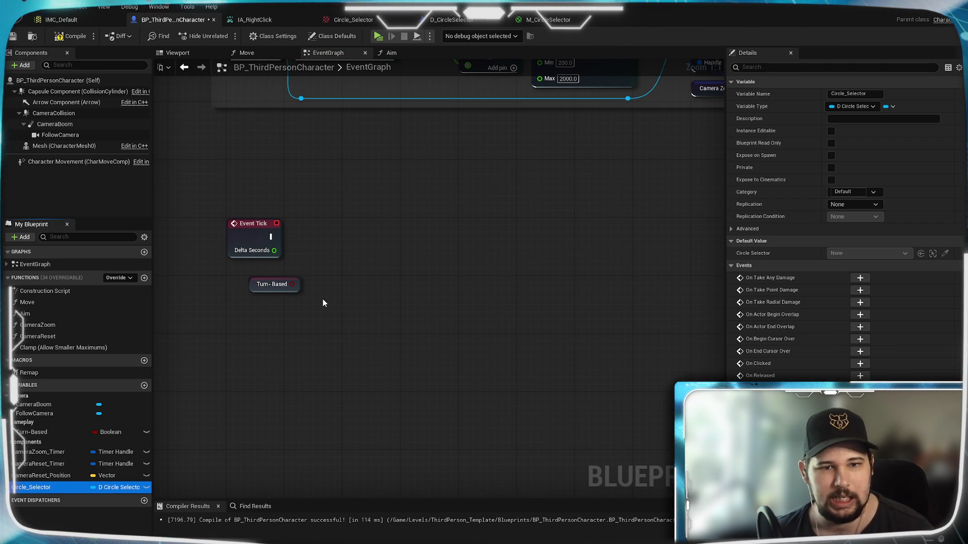
pyautogui.click(353, 316)
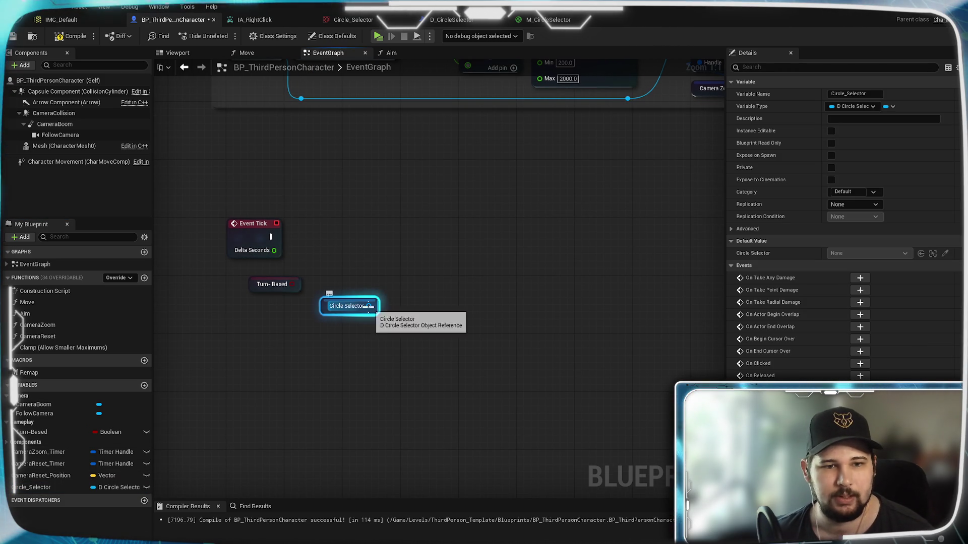
# Add a Branch with Turn-Based as Condition, driven by Event Tick, right of Event Tick
pyautogui.moveTo(291, 284)
pyautogui.mouseDown()
pyautogui.moveTo(305, 290)
pyautogui.moveTo(331, 235)
pyautogui.mouseUp()
pyautogui.moveTo(271, 237)
pyautogui.mouseDown()
pyautogui.moveTo(329, 215)
pyautogui.moveTo(374, 239)
pyautogui.mouseUp()
pyautogui.click(421, 295)
pyautogui.moveTo(376, 306)
pyautogui.mouseDown()
pyautogui.moveTo(296, 335)
pyautogui.moveTo(318, 334)
pyautogui.mouseUp()
pyautogui.click(336, 334)
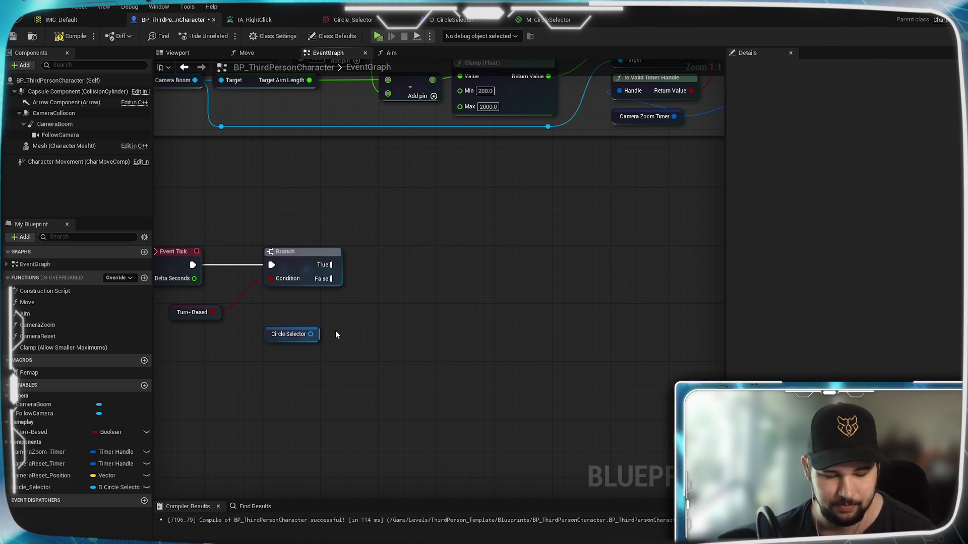
pyautogui.rightClick(427, 286)
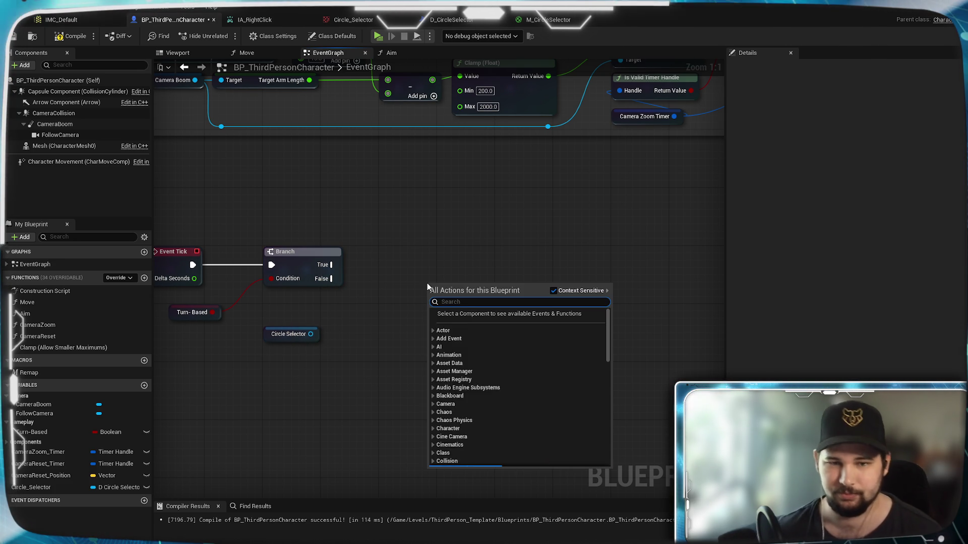
# Search 'get mouse' and add a Get Mouse Position on Viewport node
pyautogui.write('get mouse')
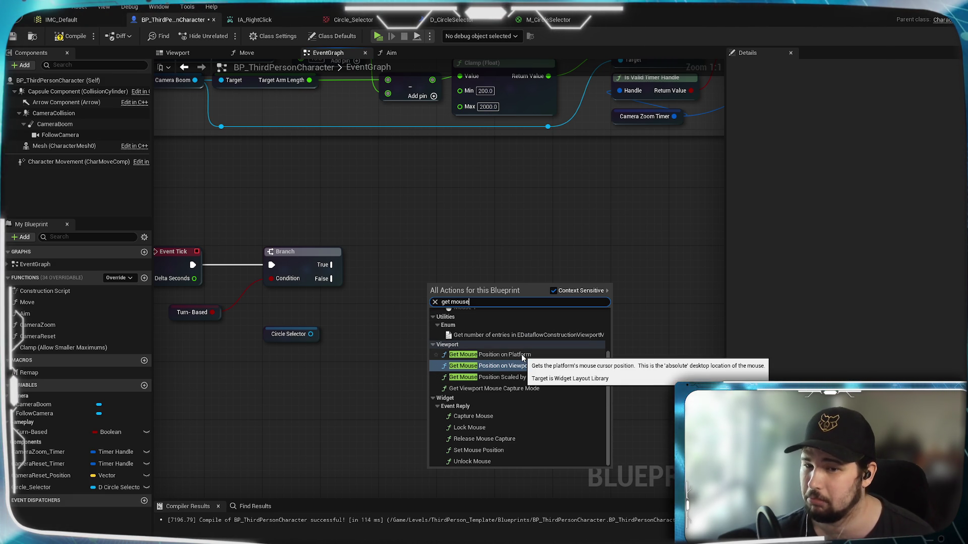
pyautogui.scroll(2, 490, 361)
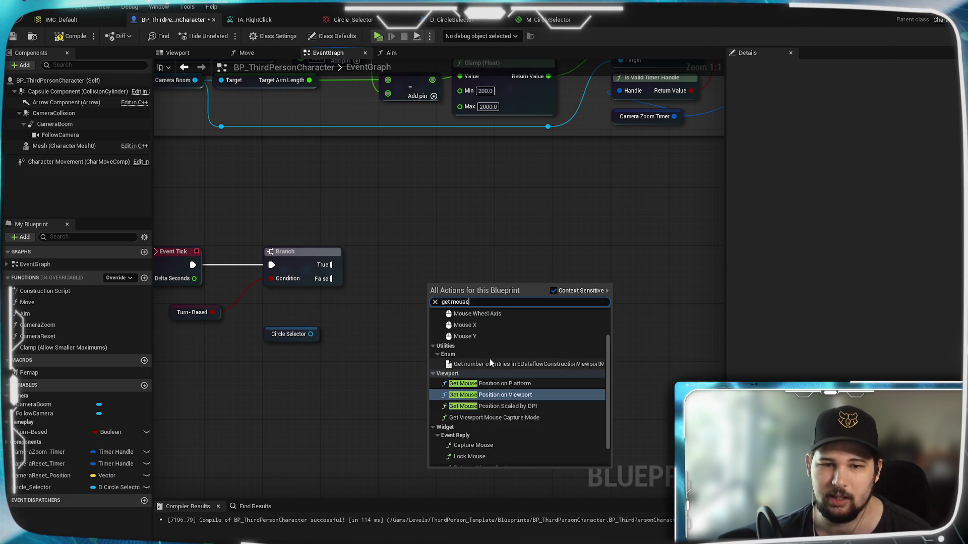
pyautogui.scroll(3, 493, 363)
pyautogui.scroll(-5, 500, 378)
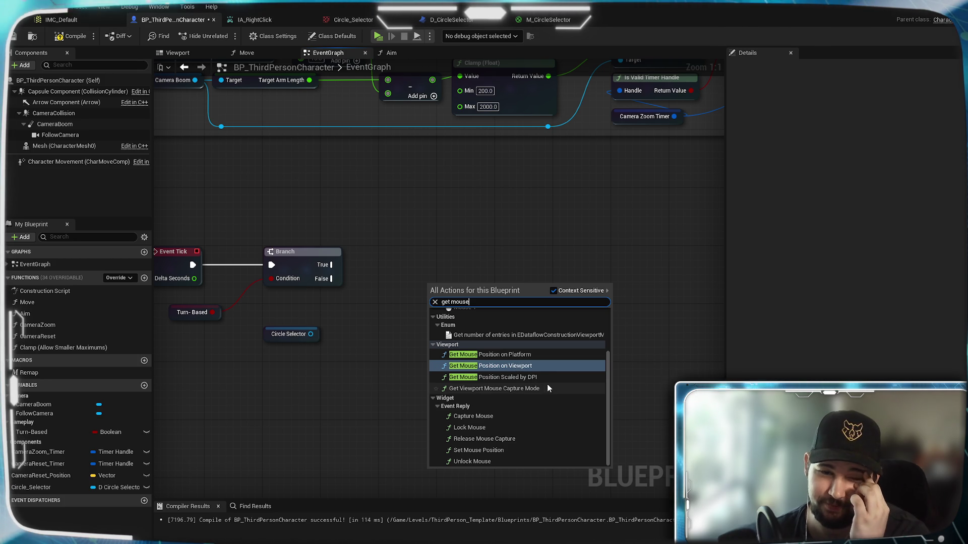
pyautogui.click(504, 366)
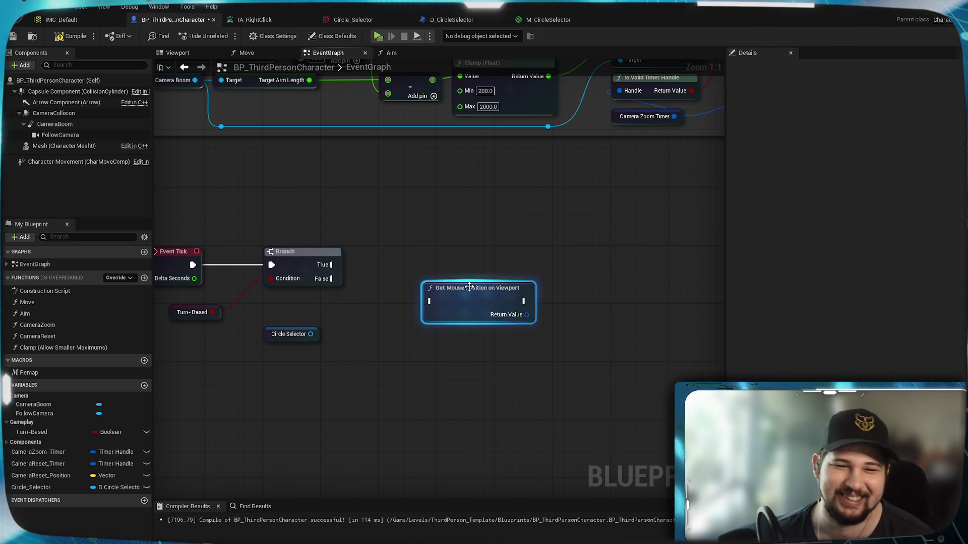
pyautogui.moveTo(466, 312); pyautogui.dragTo(488, 262)
# With Context Sensitive off, add Convert Mouse Location To World Space below Circle Selector
pyautogui.rightClick(432, 352)
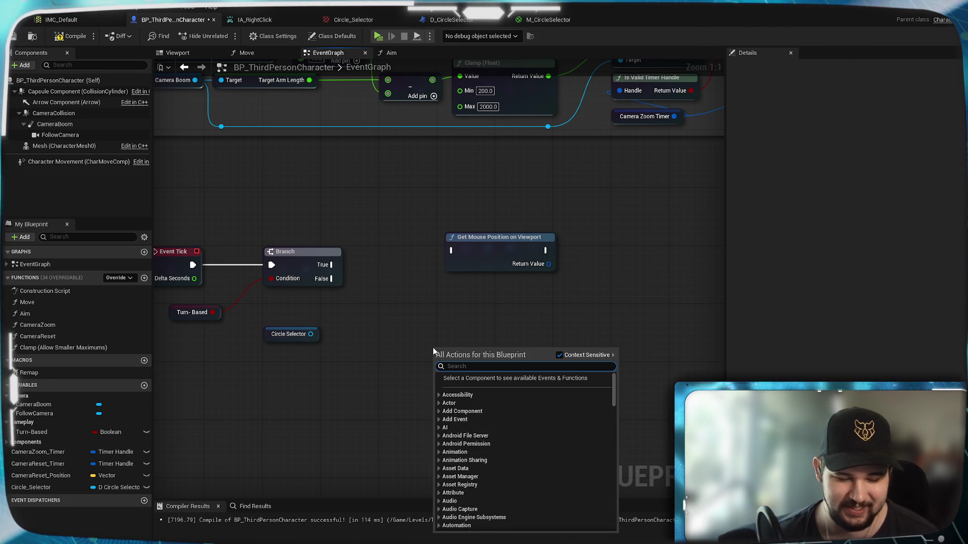
pyautogui.write('mouse')
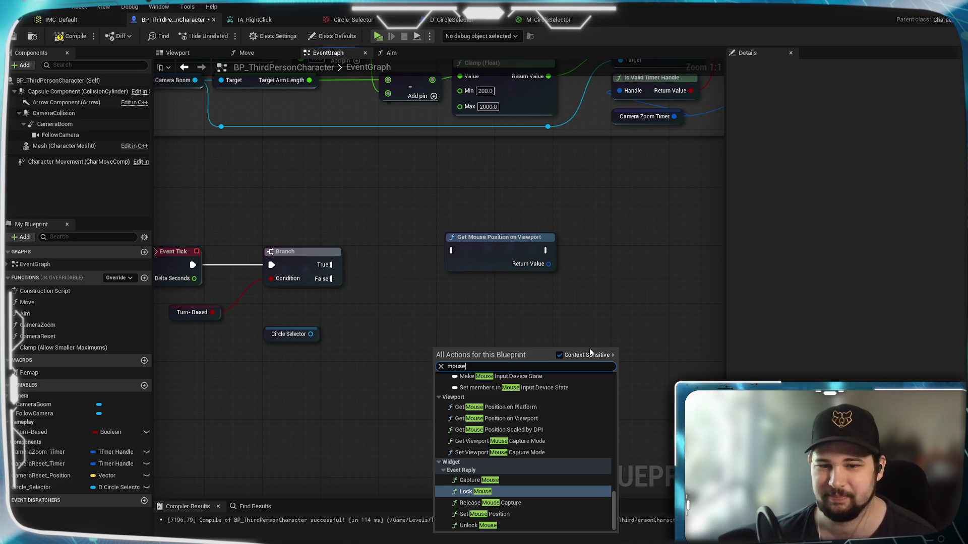
pyautogui.click(559, 355)
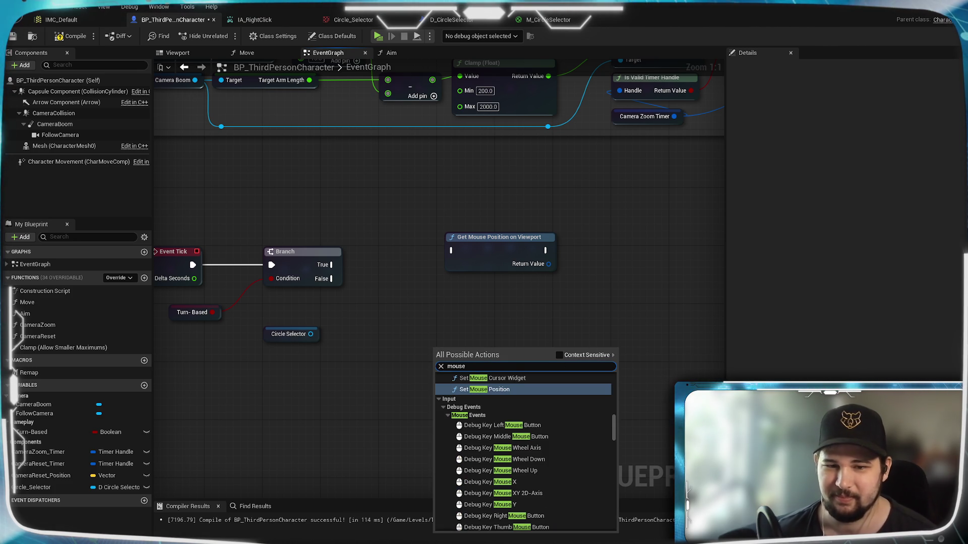
pyautogui.write(' position')
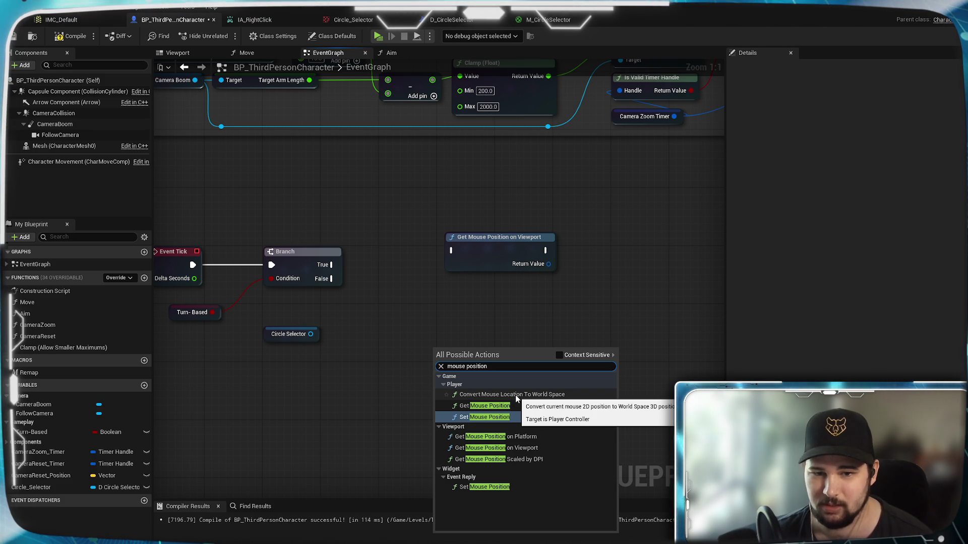
pyautogui.click(516, 394)
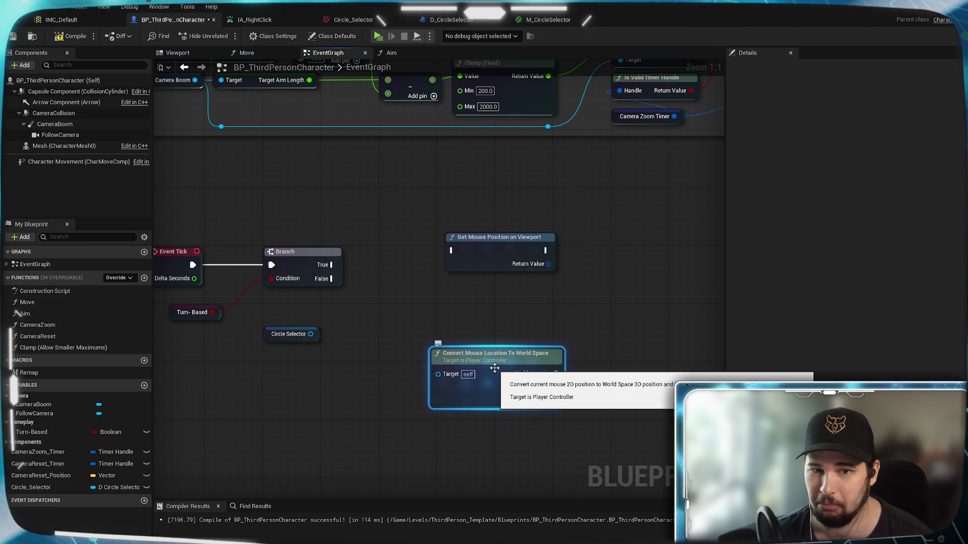
pyautogui.moveTo(495, 369)
pyautogui.mouseDown()
pyautogui.moveTo(348, 389)
pyautogui.moveTo(335, 374)
pyautogui.mouseUp()
# Add a Get Player Controller node and wire it into the convert node's Target
pyautogui.rightClick(349, 340)
pyautogui.write('playe')
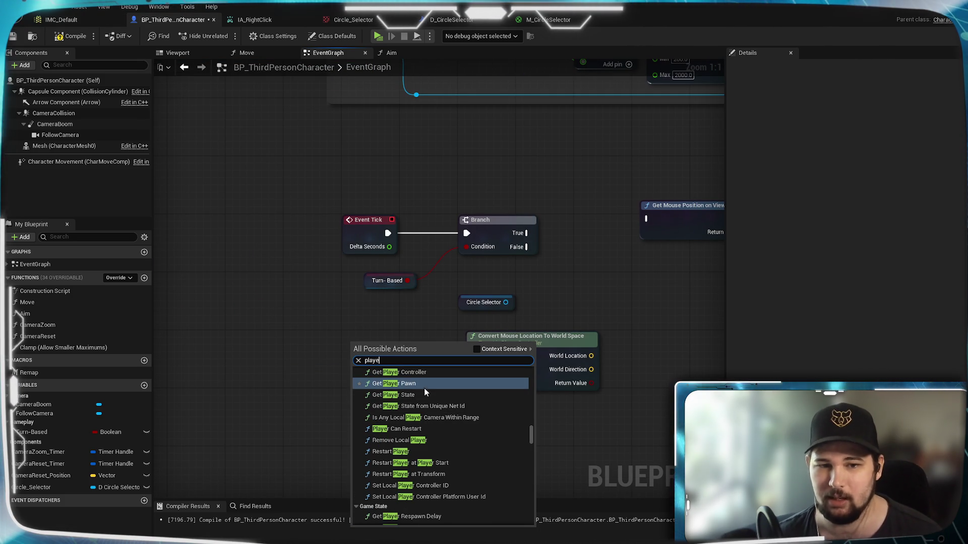
pyautogui.scroll(2, 425, 388)
pyautogui.click(414, 415)
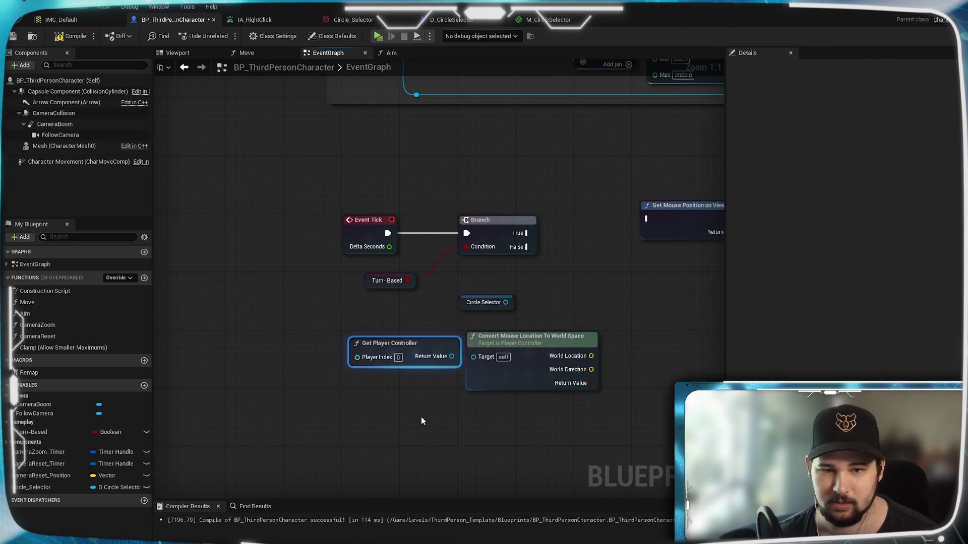
pyautogui.moveTo(460, 361)
pyautogui.mouseDown()
pyautogui.moveTo(445, 362)
pyautogui.moveTo(473, 357)
pyautogui.mouseUp()
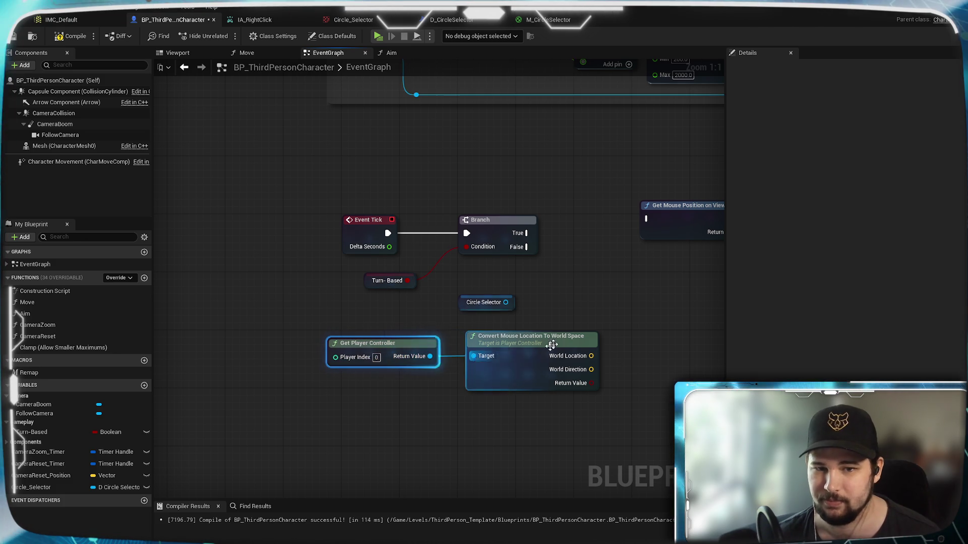
pyautogui.moveTo(643, 298); pyautogui.dragTo(458, 310)
# Delete the unused Get Mouse Position on Viewport node
pyautogui.moveTo(504, 225); pyautogui.dragTo(555, 210)
pyautogui.click(363, 270)
pyautogui.moveTo(375, 280); pyautogui.dragTo(394, 253)
pyautogui.click(579, 191)
pyautogui.press('Delete')
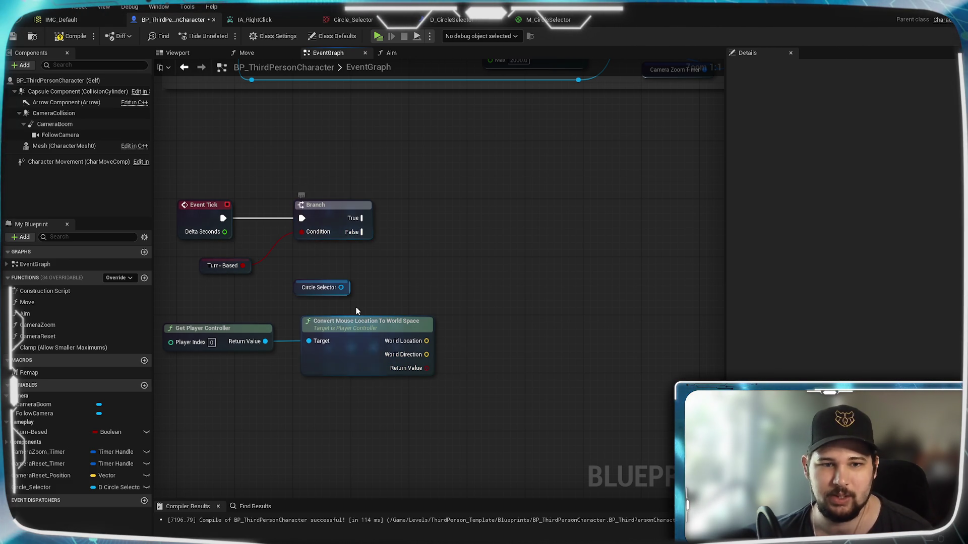
pyautogui.moveTo(341, 287); pyautogui.dragTo(488, 245)
# Add a Set Actor Location node targeting Circle Selector
pyautogui.write('set')
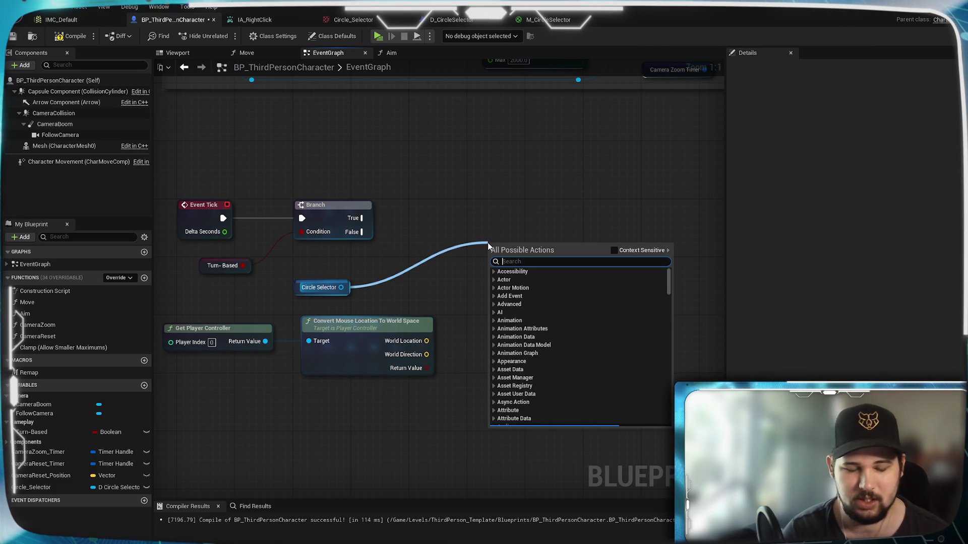
pyautogui.write(' positi')
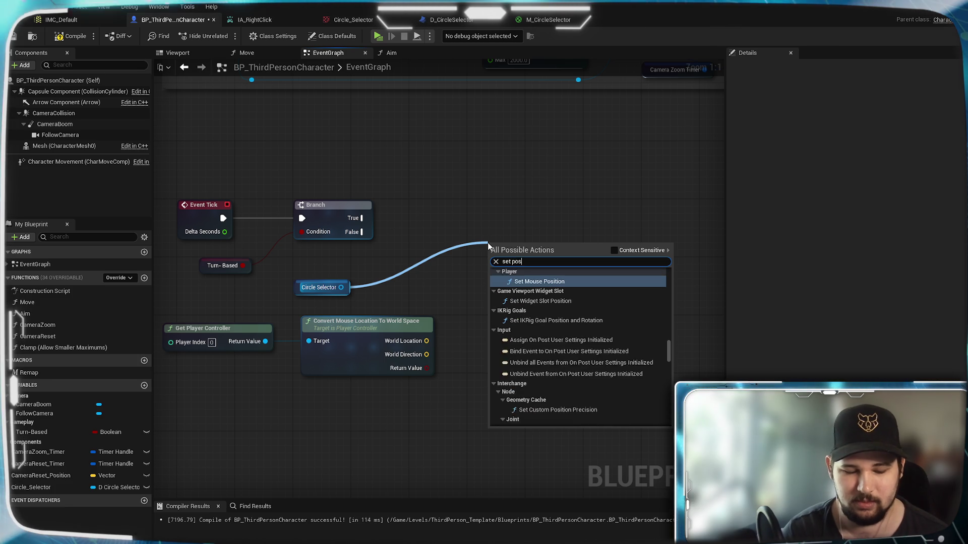
pyautogui.press('BackSpace')
pyautogui.press('BackSpace')
pyautogui.press('BackSpace')
pyautogui.write('locaty')
pyautogui.press('BackSpace')
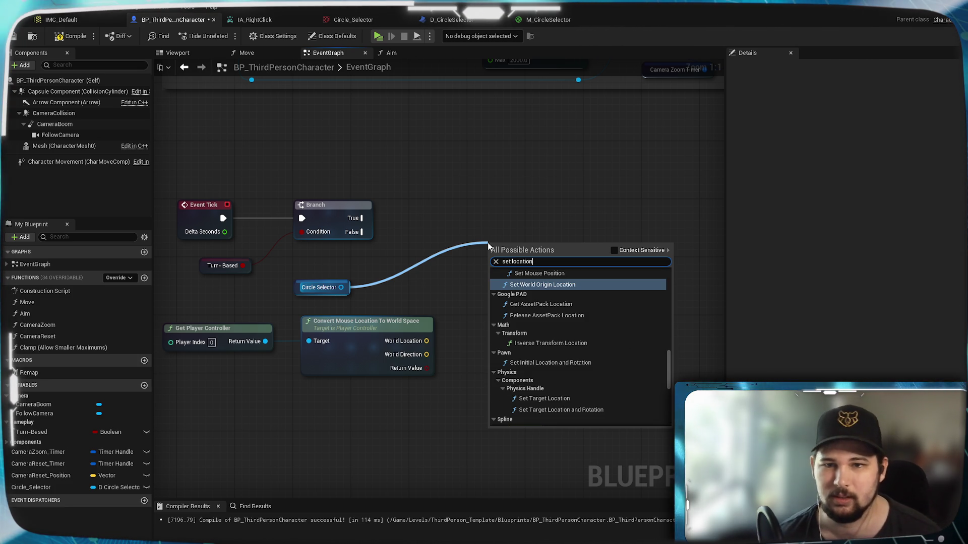
pyautogui.click(622, 251)
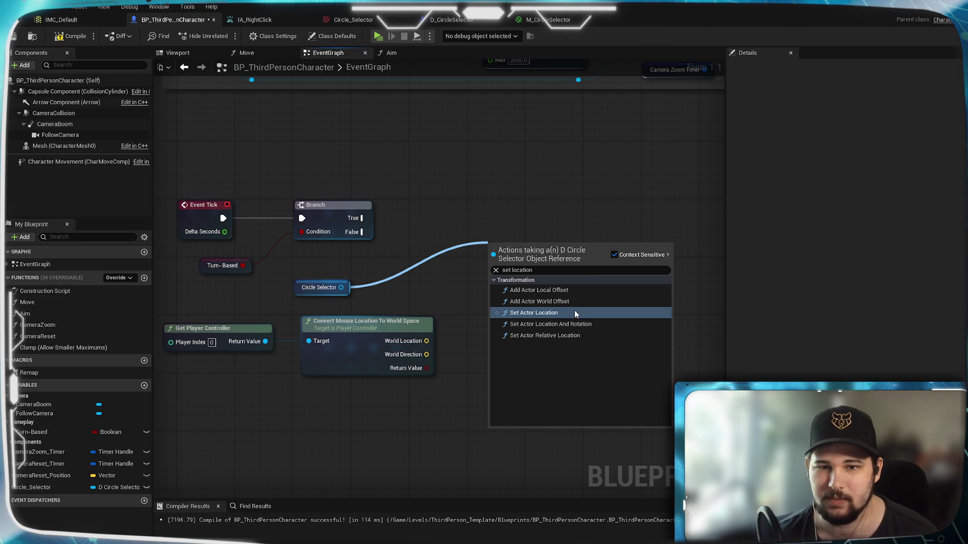
pyautogui.click(468, 302)
pyautogui.press('Return')
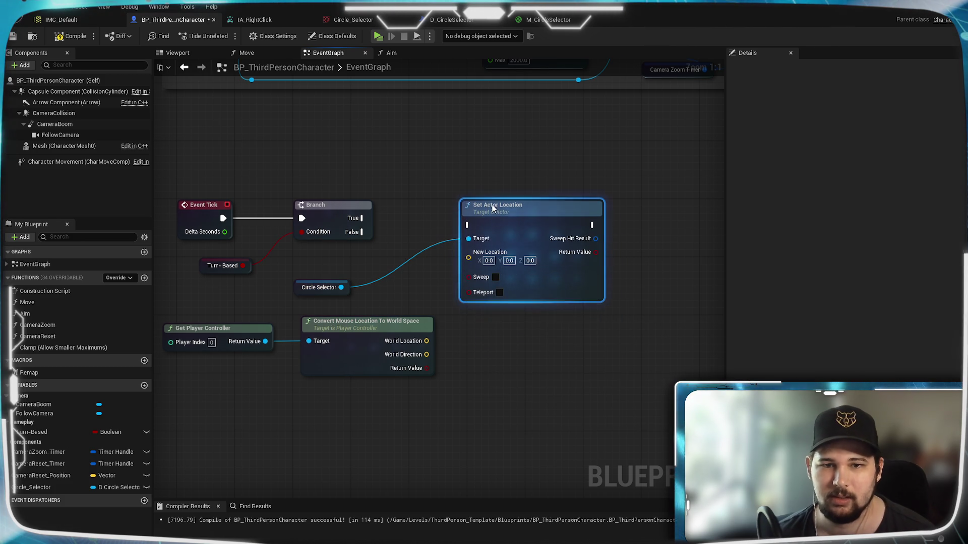
# Wire World Location into New Location and Branch True into its execution, then save
pyautogui.moveTo(465, 258); pyautogui.dragTo(466, 258)
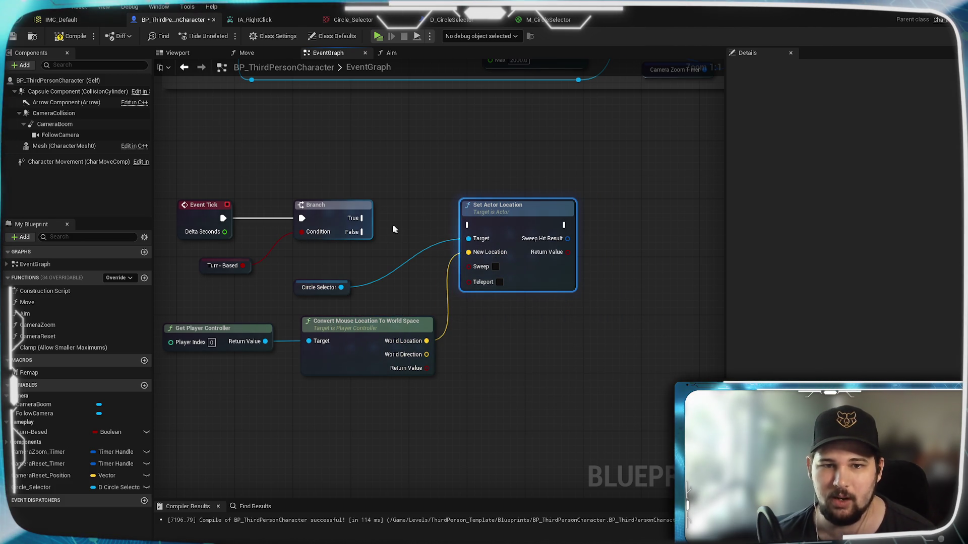
pyautogui.moveTo(363, 217); pyautogui.dragTo(501, 225)
pyautogui.click(566, 338)
pyautogui.click(20, 36)
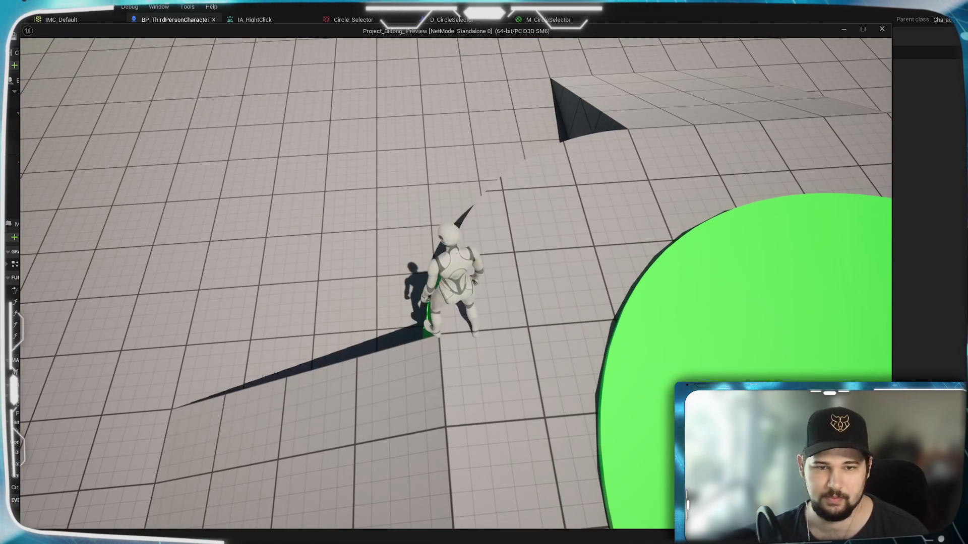
pyautogui.scroll(-5, 446, 278)
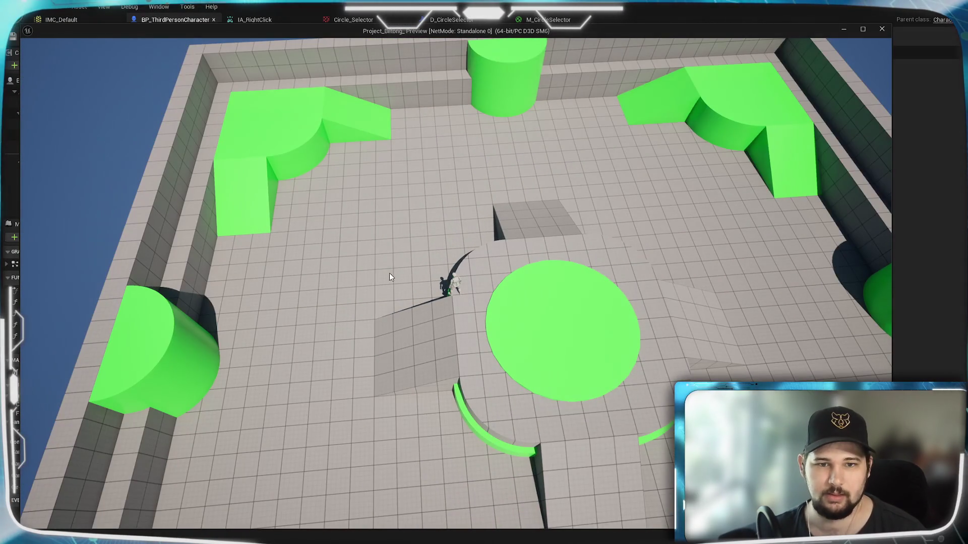
pyautogui.moveTo(406, 316); pyautogui.dragTo(453, 298)
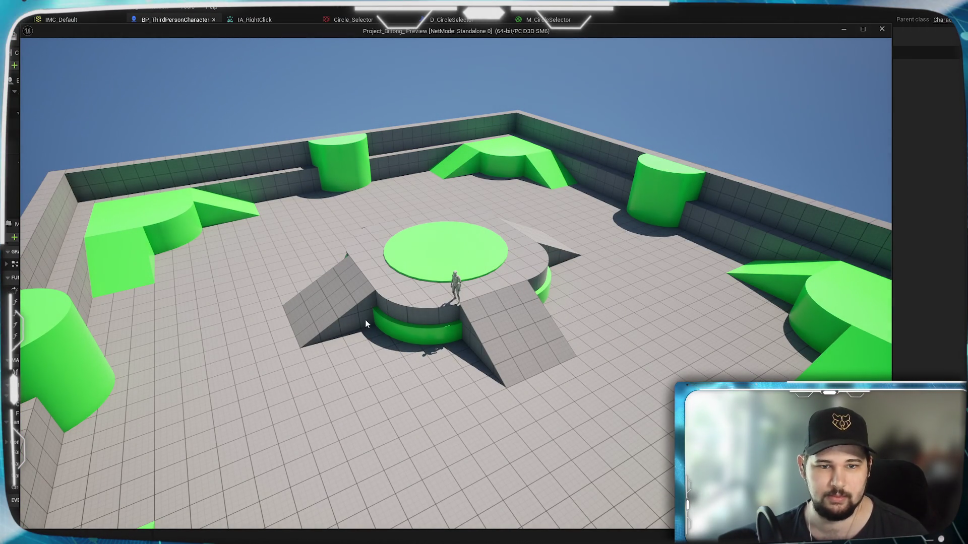
pyautogui.scroll(-3, 376, 439)
pyautogui.scroll(2, 406, 371)
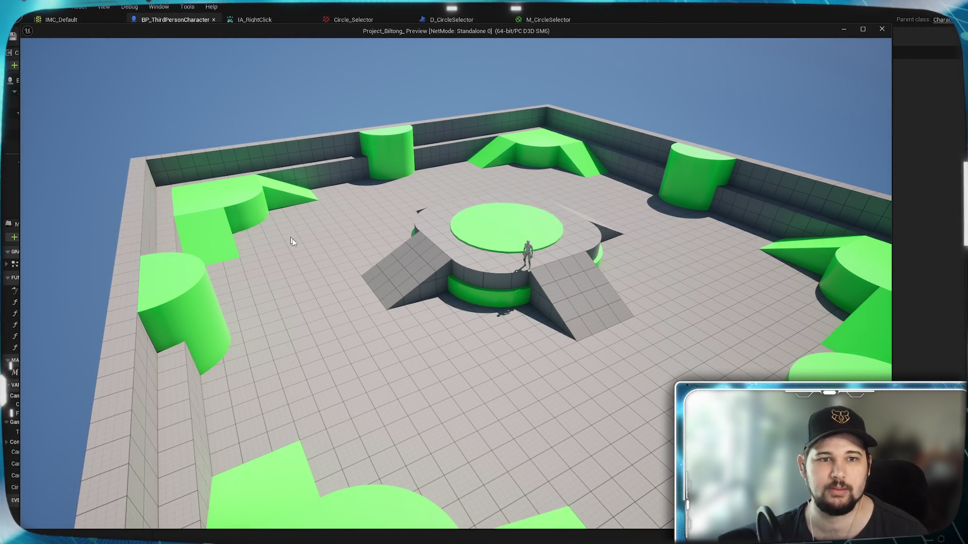
pyautogui.moveTo(274, 224)
pyautogui.mouseDown()
pyautogui.moveTo(346, 281)
pyautogui.moveTo(570, 253)
pyautogui.moveTo(552, 312)
pyautogui.mouseUp()
pyautogui.scroll(-2, 488, 345)
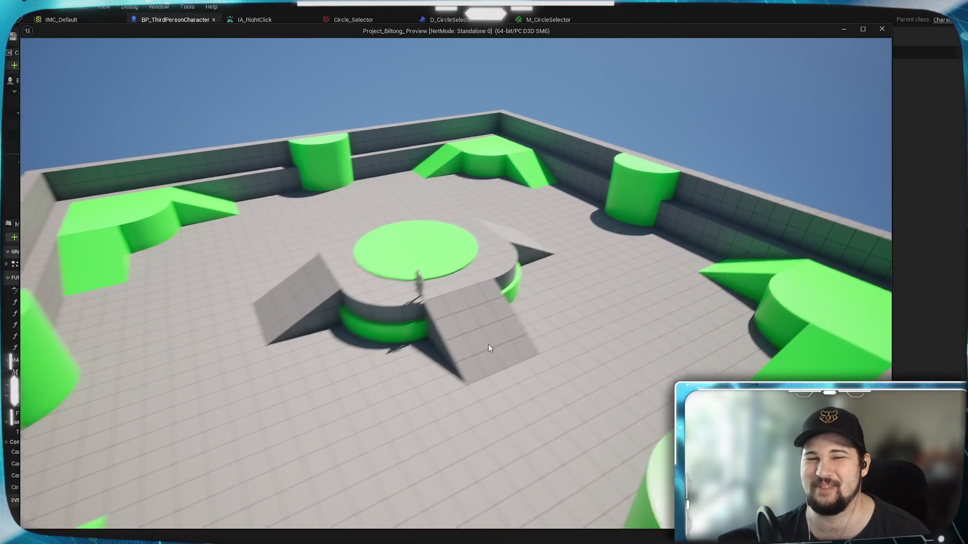
pyautogui.press('Escape')
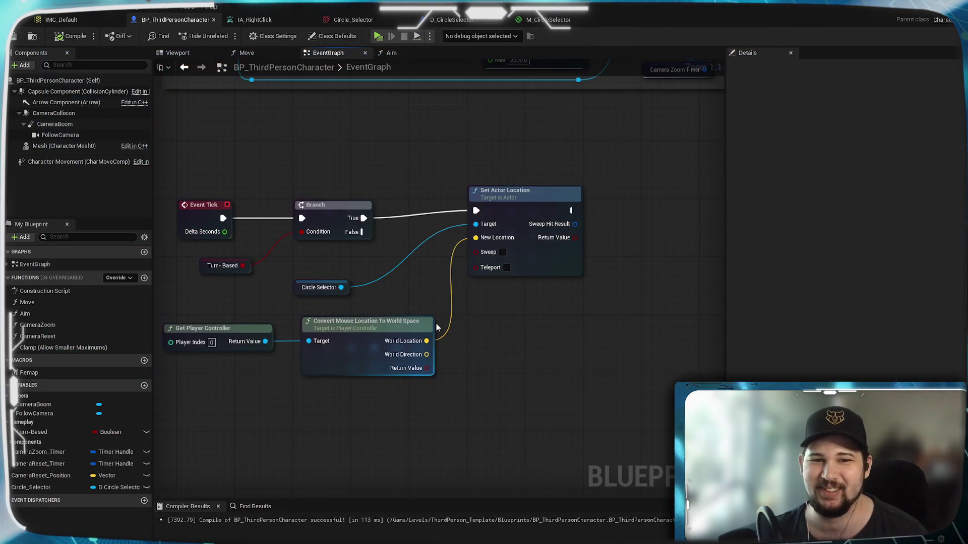
pyautogui.click(376, 37)
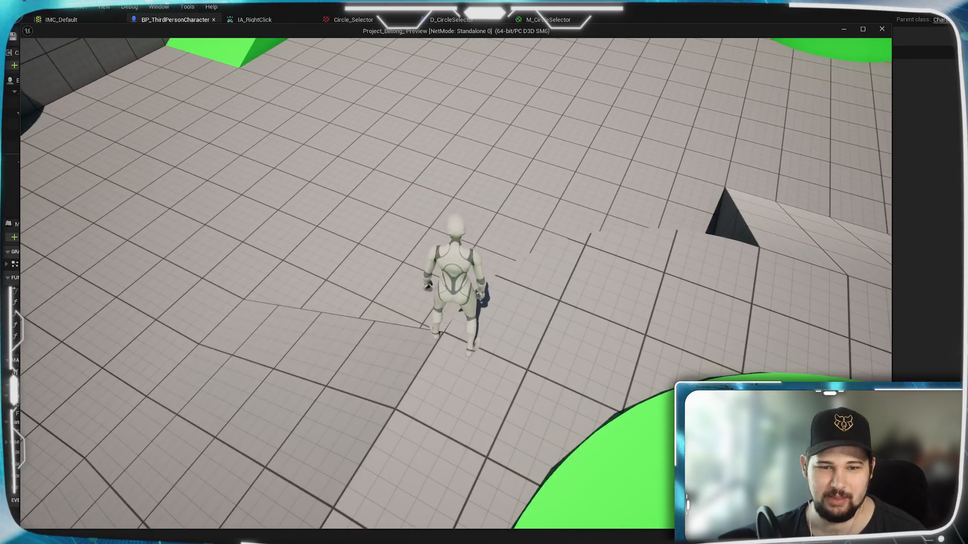
pyautogui.press('Escape')
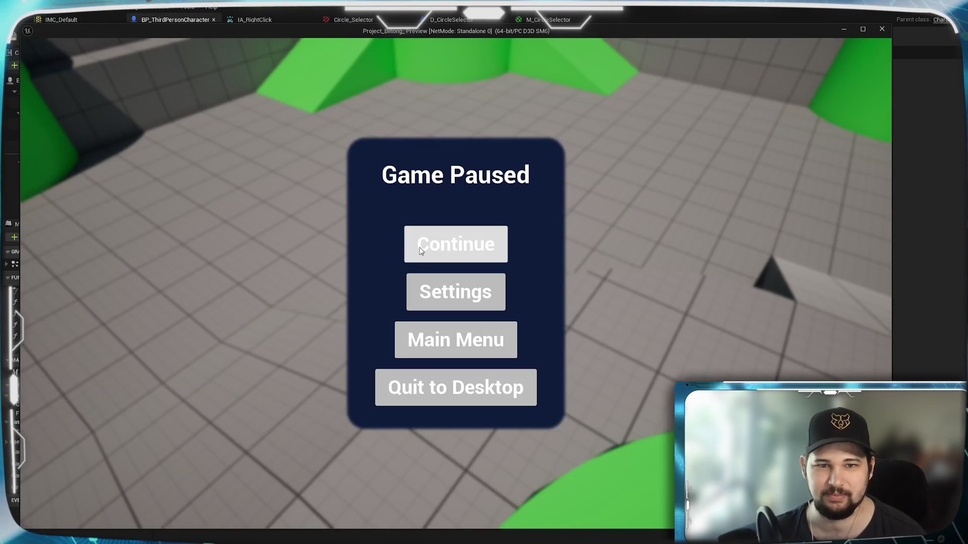
pyautogui.click(420, 251)
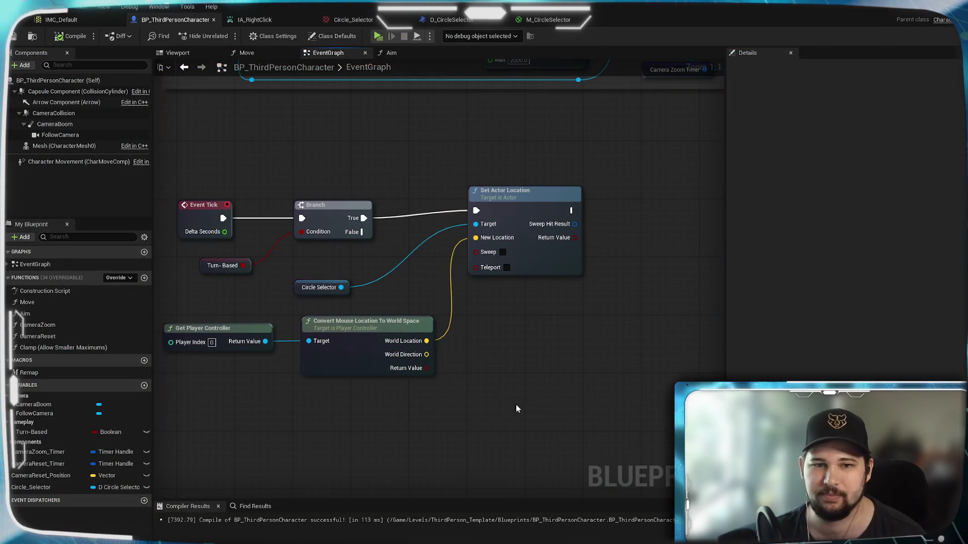
# Open the Lvl_ThirdPerson level blueprint from the level editor's Blueprints menu
pyautogui.moveTo(494, 410)
pyautogui.mouseDown()
pyautogui.moveTo(551, 255)
pyautogui.moveTo(419, 364)
pyautogui.mouseUp()
pyautogui.scroll(-1, 395, 273)
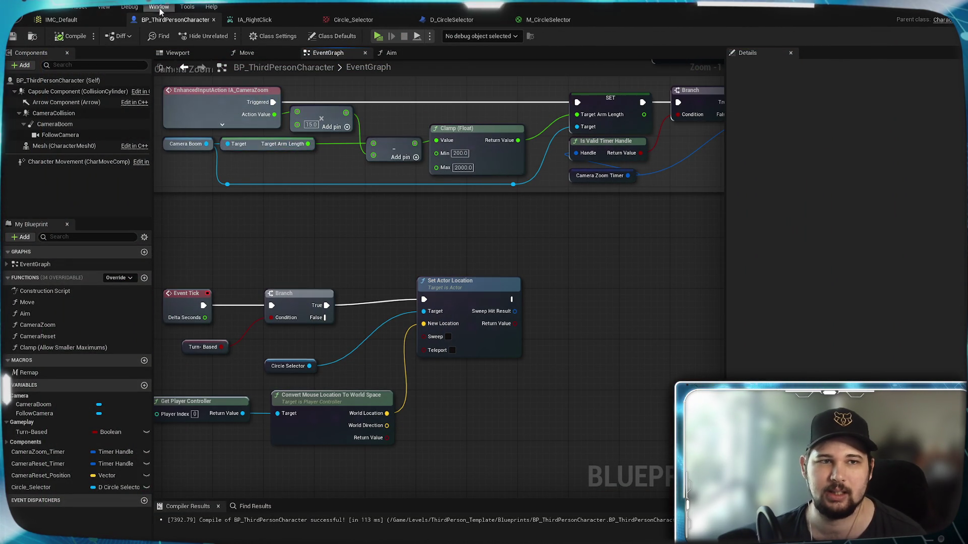
pyautogui.click(914, 12)
pyautogui.click(162, 35)
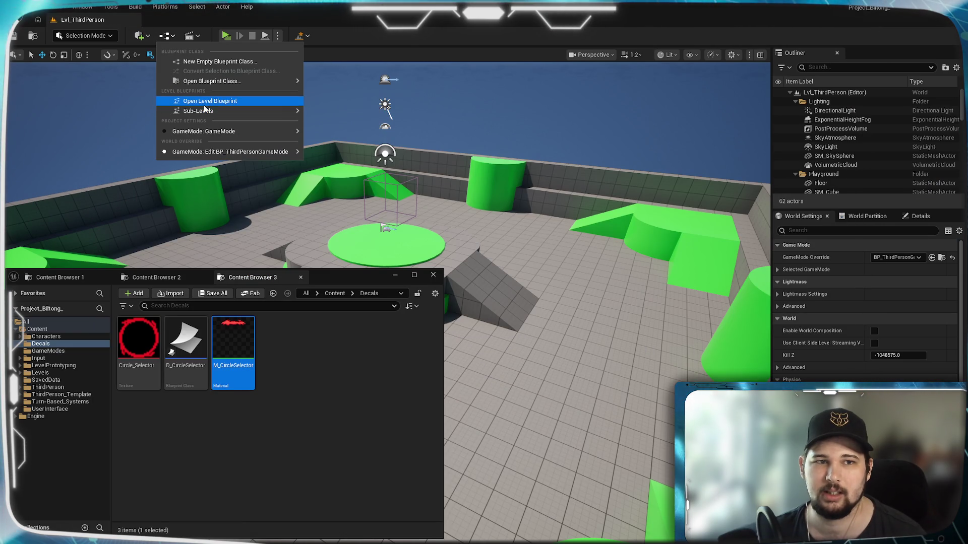
pyautogui.moveTo(195, 82)
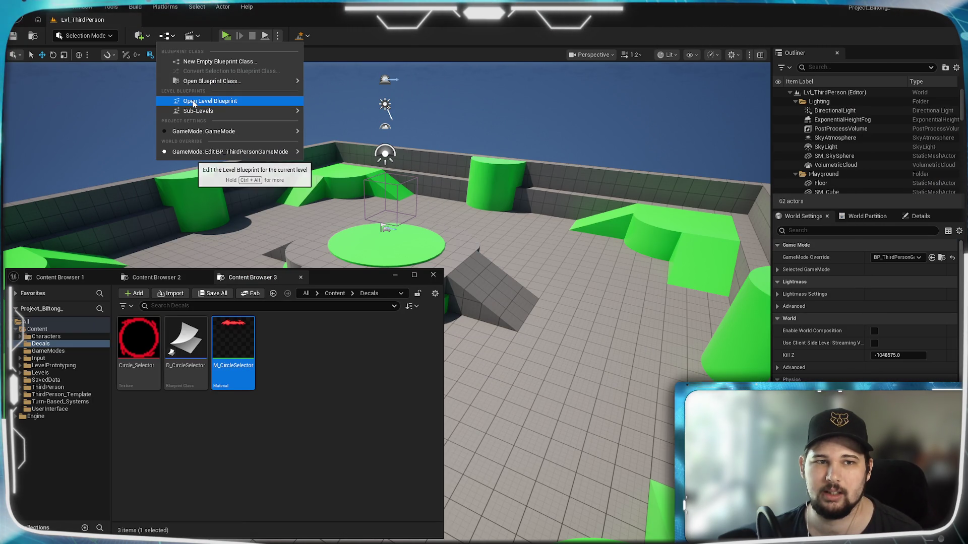
pyautogui.click(201, 101)
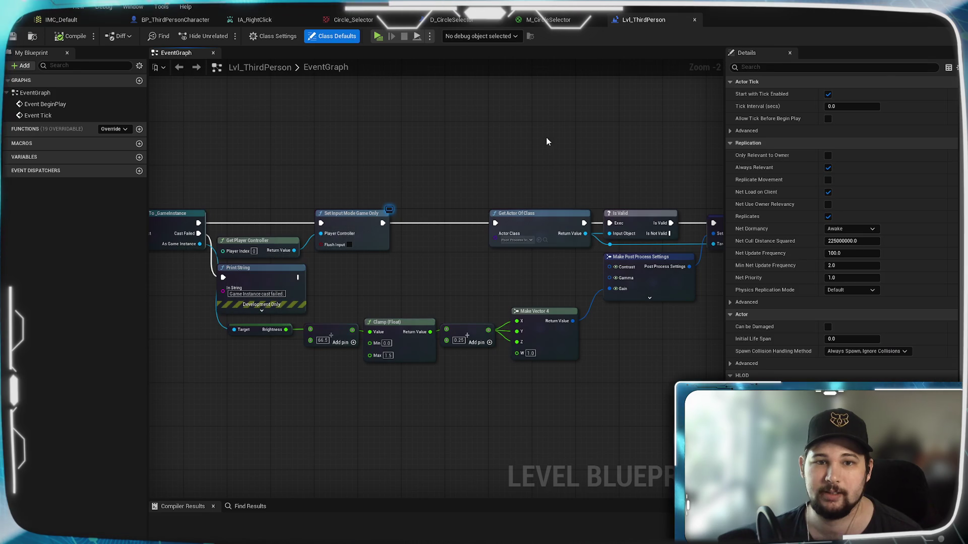
# Inspect Event BeginPlay and its Set Input Mode Game Only setup, then return to BP_ThirdPersonCharacter
pyautogui.scroll(2, 385, 168)
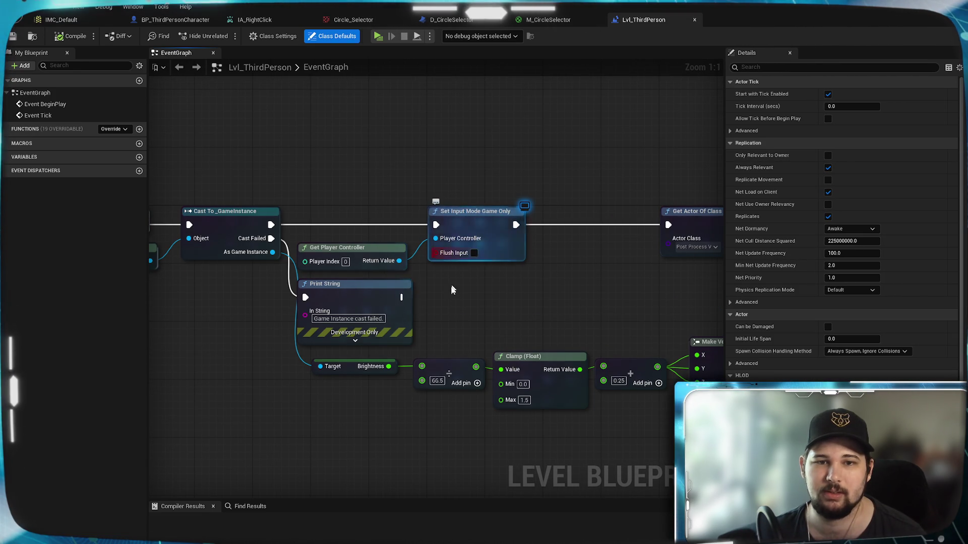
pyautogui.moveTo(460, 217)
pyautogui.mouseDown()
pyautogui.moveTo(580, 190)
pyautogui.moveTo(645, 190)
pyautogui.moveTo(613, 190)
pyautogui.mouseUp()
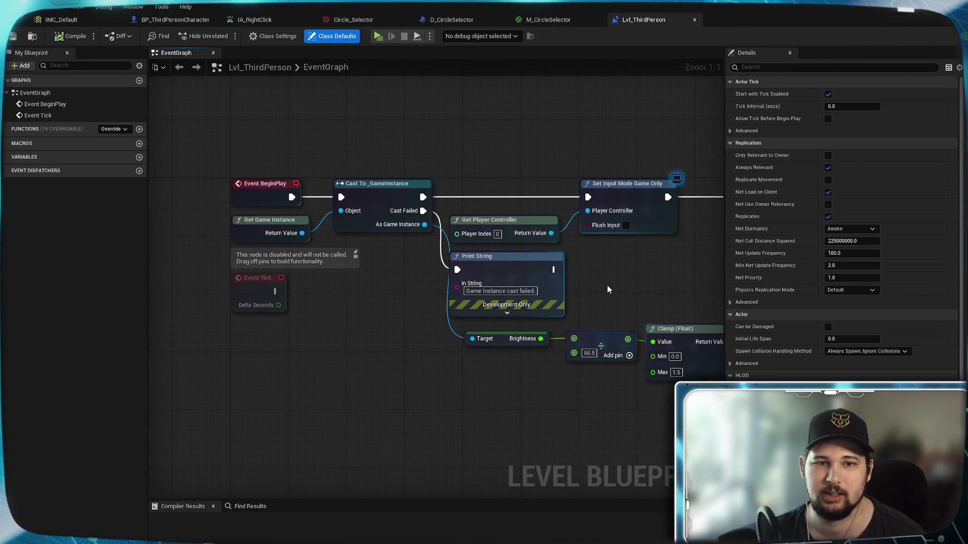
pyautogui.moveTo(605, 286)
pyautogui.mouseDown()
pyautogui.moveTo(244, 271)
pyautogui.moveTo(613, 254)
pyautogui.mouseUp()
pyautogui.moveTo(429, 246); pyautogui.dragTo(580, 242)
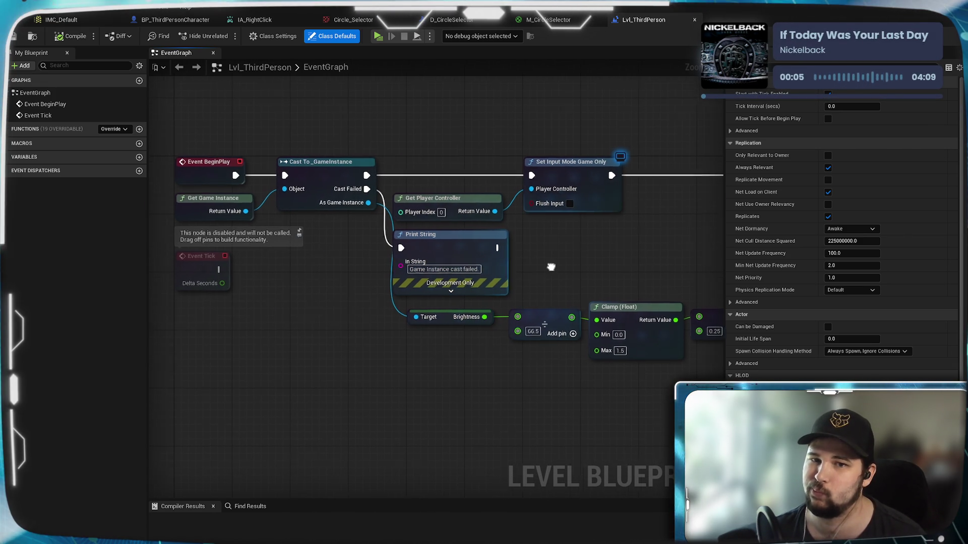
pyautogui.moveTo(553, 266); pyautogui.dragTo(516, 289)
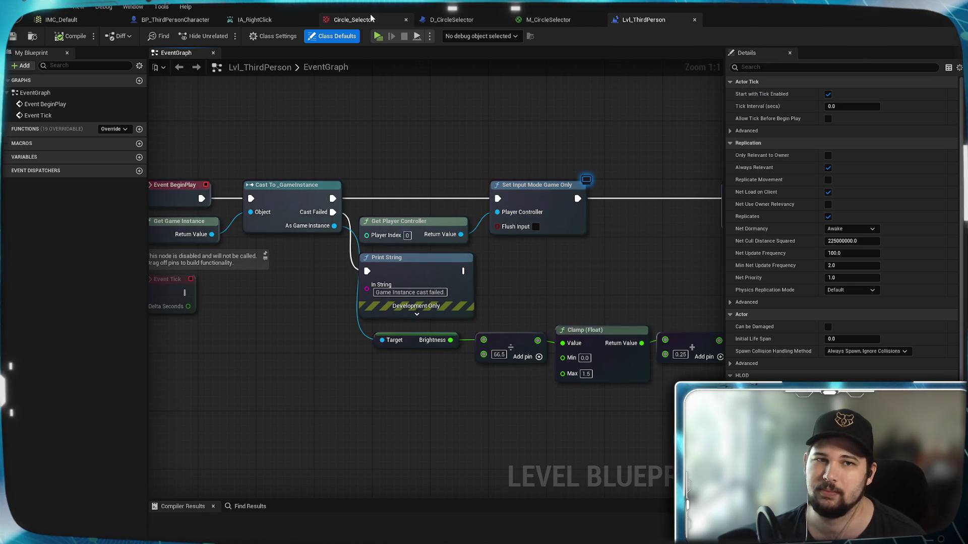
pyautogui.click(451, 19)
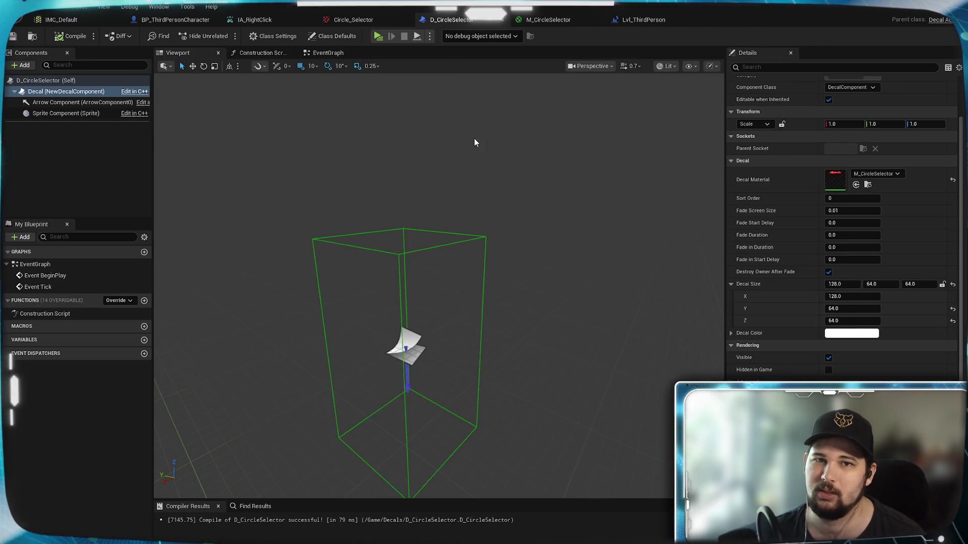
pyautogui.click(184, 20)
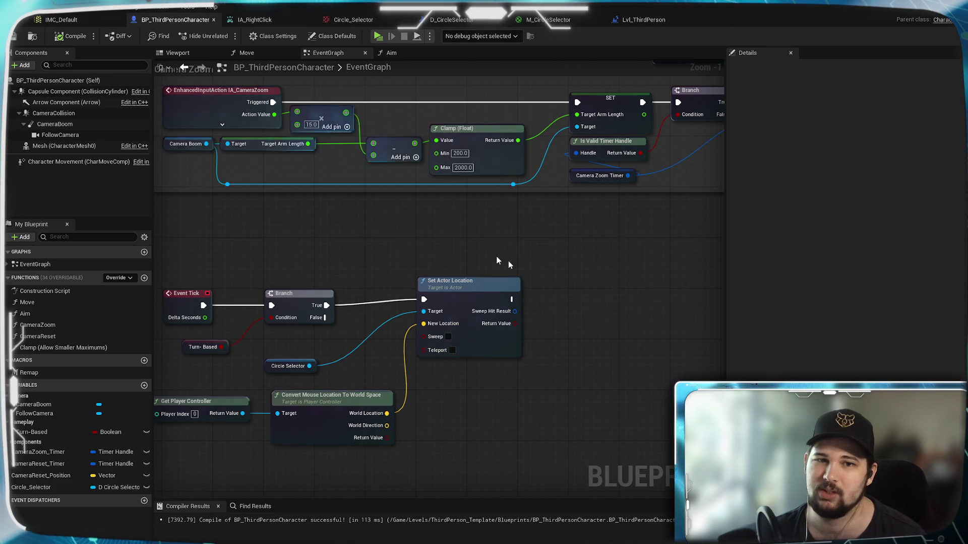
# Near the Turn-Based toggle nodes, search actions for 'set game' and 'set mode', then close without adding
pyautogui.moveTo(568, 277); pyautogui.dragTo(491, 228)
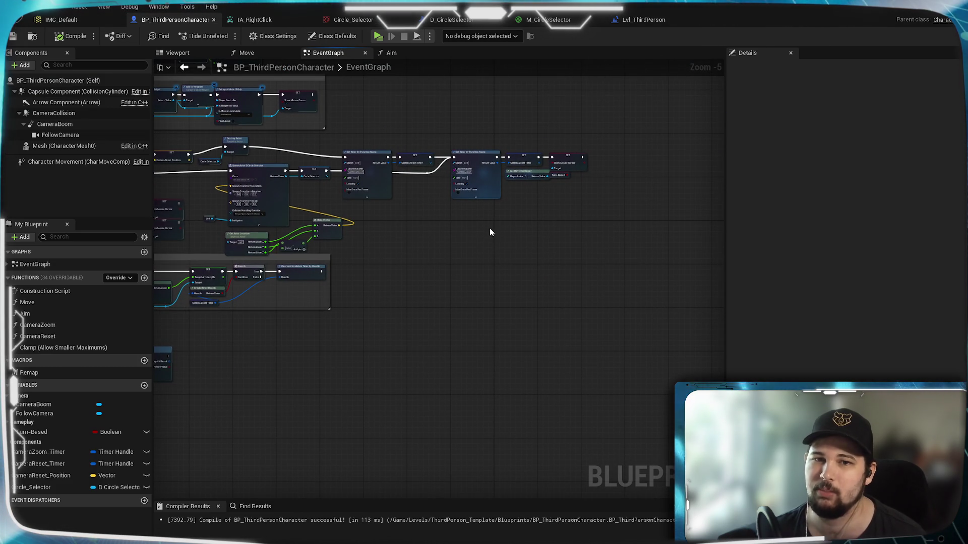
pyautogui.scroll(1, 484, 237)
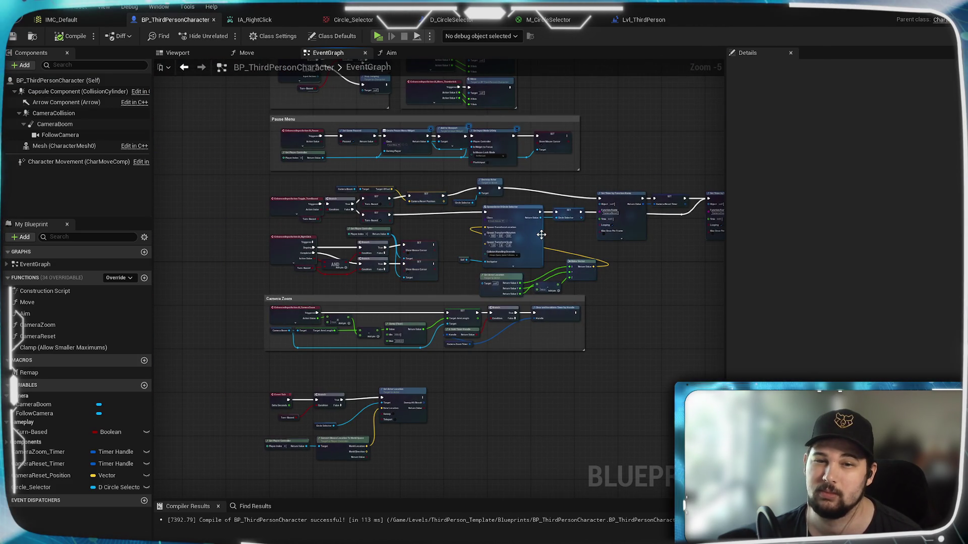
pyautogui.scroll(4, 484, 237)
pyautogui.moveTo(261, 222); pyautogui.dragTo(502, 239)
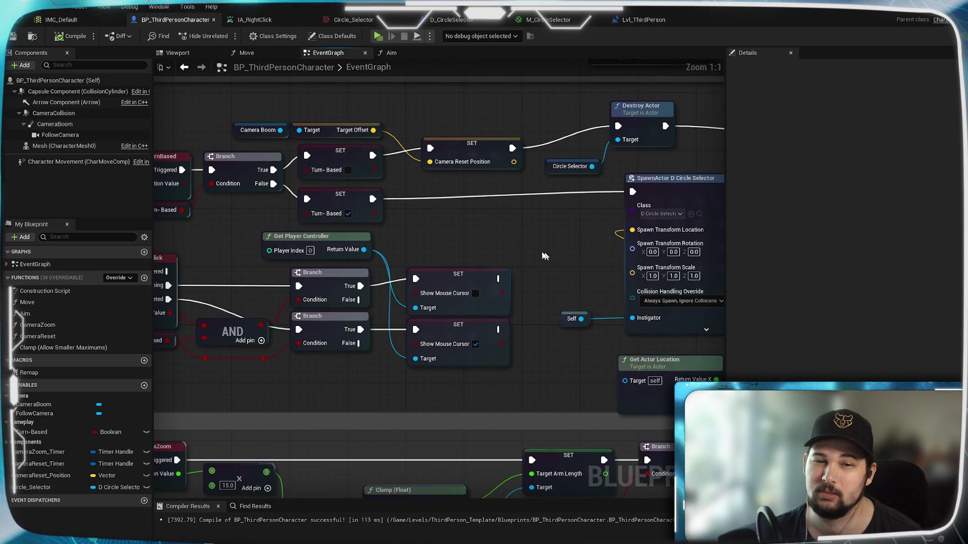
pyautogui.rightClick(502, 238)
pyautogui.write('set game')
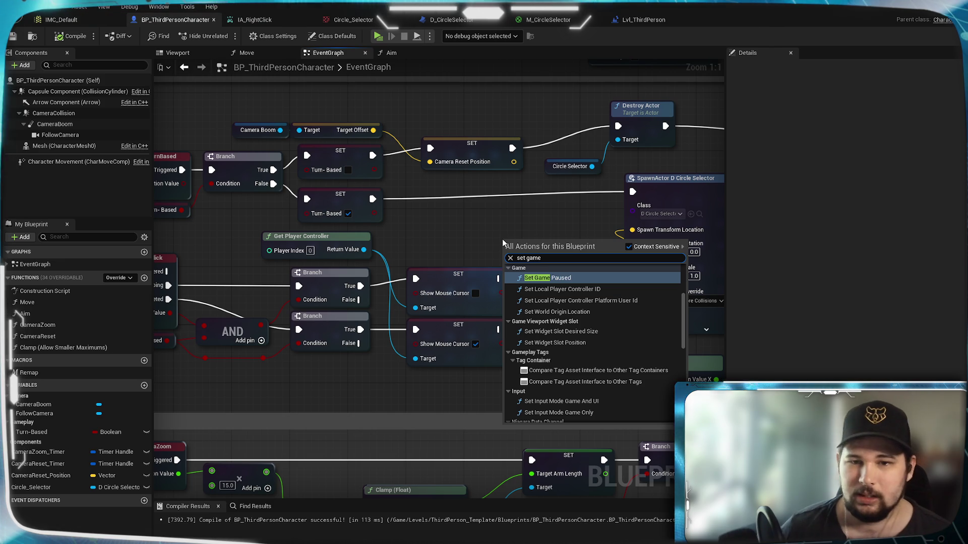
pyautogui.press('BackSpace')
pyautogui.press('BackSpace')
pyautogui.press('BackSpace')
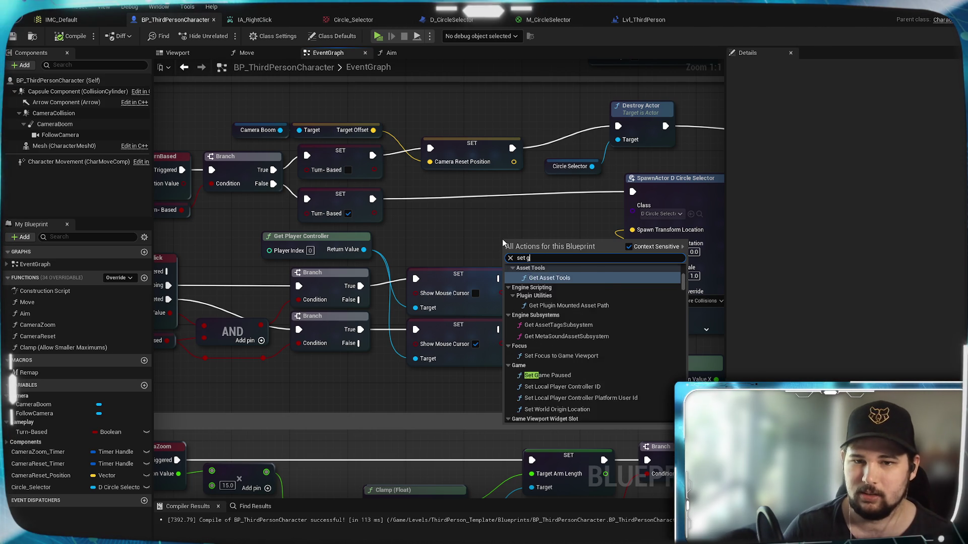
pyautogui.write('mode to')
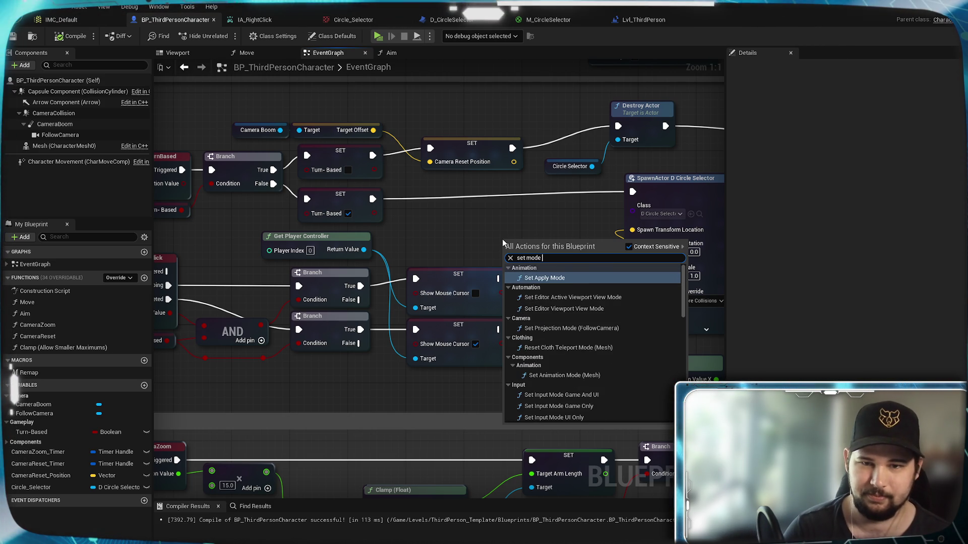
pyautogui.press('BackSpace')
pyautogui.press('BackSpace')
pyautogui.press('BackSpace')
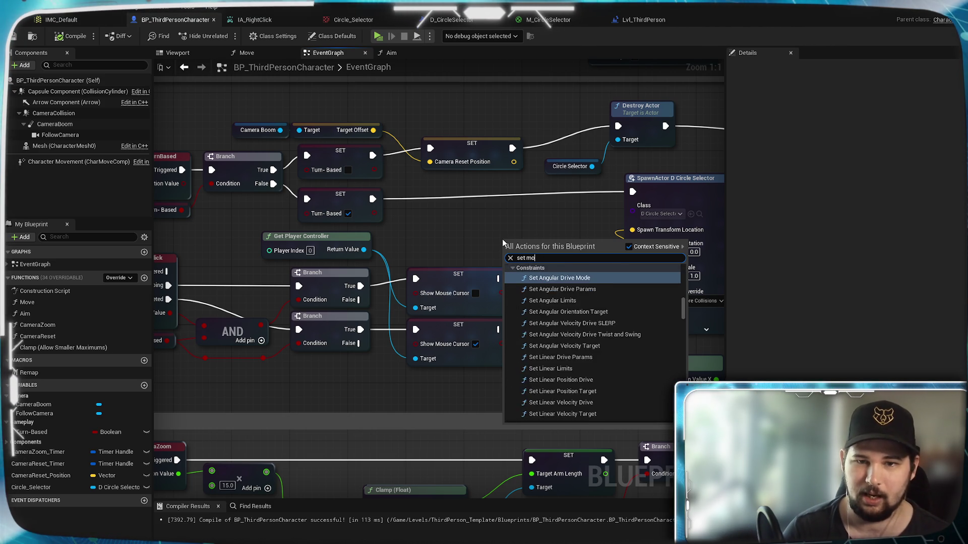
pyautogui.write('game')
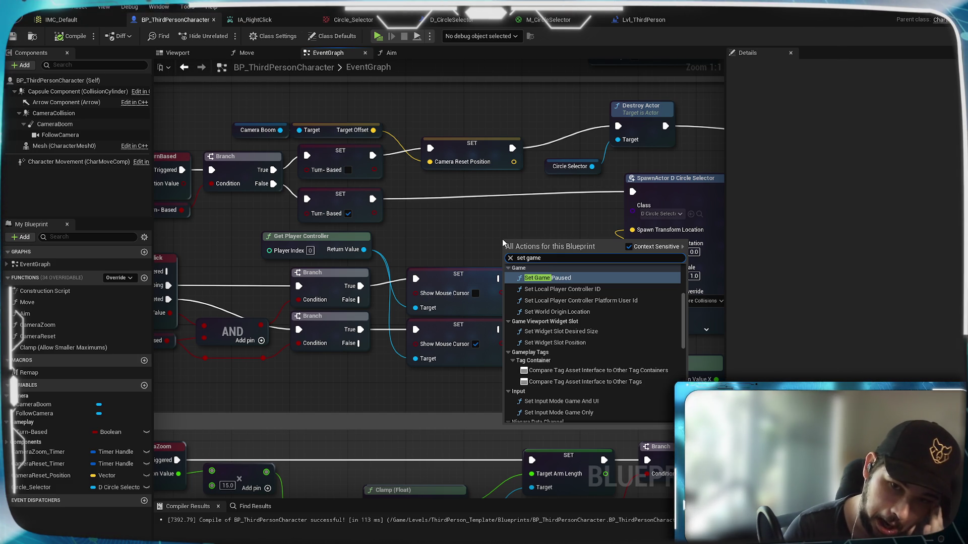
pyautogui.scroll(3, 655, 337)
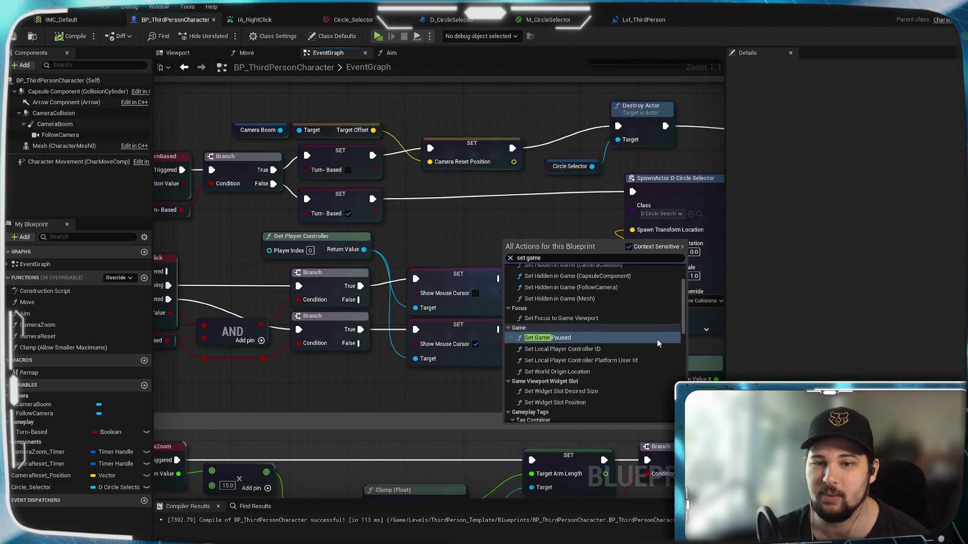
pyautogui.press('Escape')
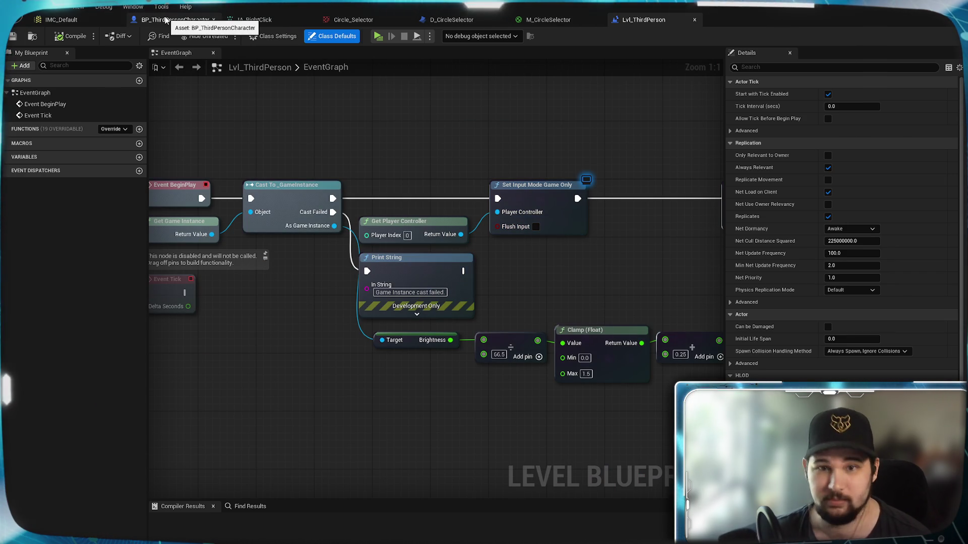
# In the BP_ThirdPersonCharacter graph, search the action list for Set Input Mode nodes
pyautogui.click(165, 21)
pyautogui.rightClick(486, 236)
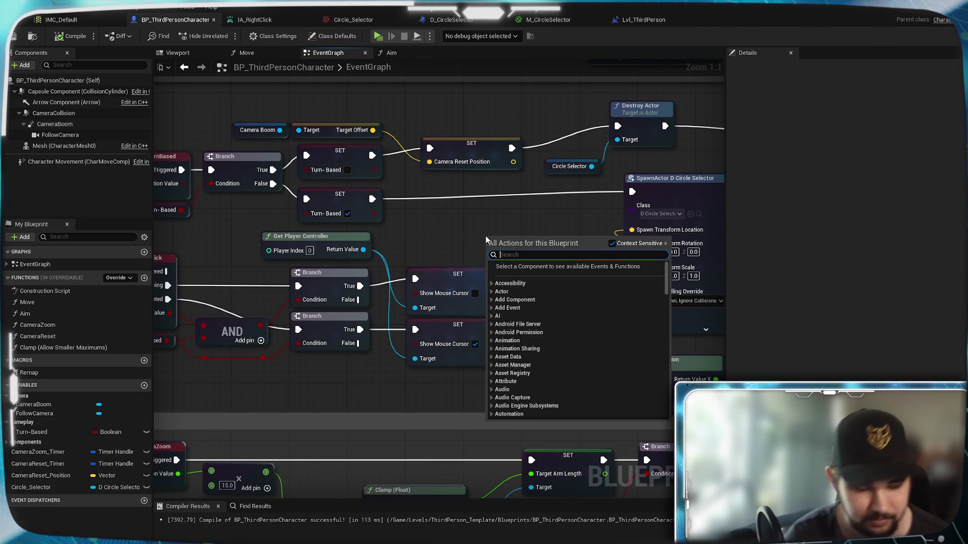
pyautogui.write('sae5t')
pyautogui.press('BackSpace')
pyautogui.press('BackSpace')
pyautogui.press('BackSpace')
pyautogui.write('set ii')
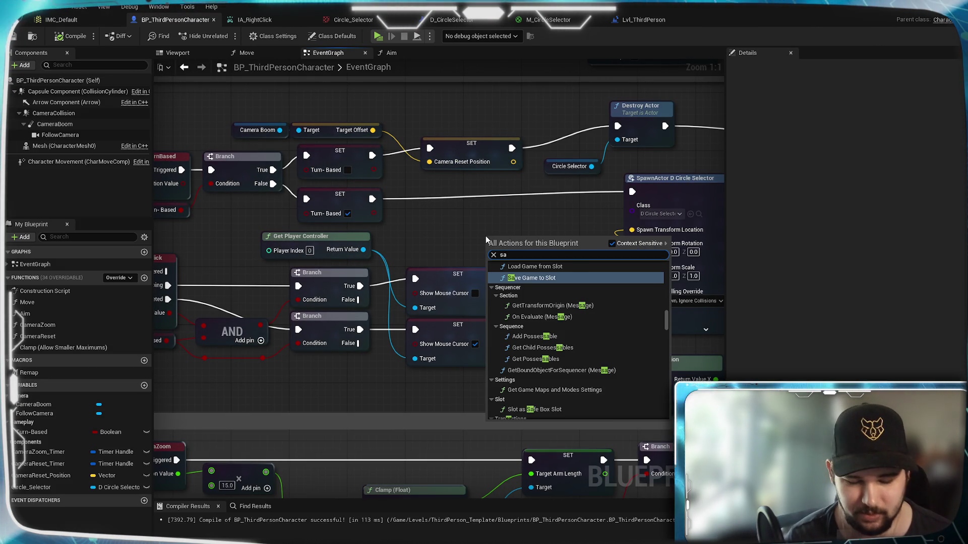
pyautogui.write('nput')
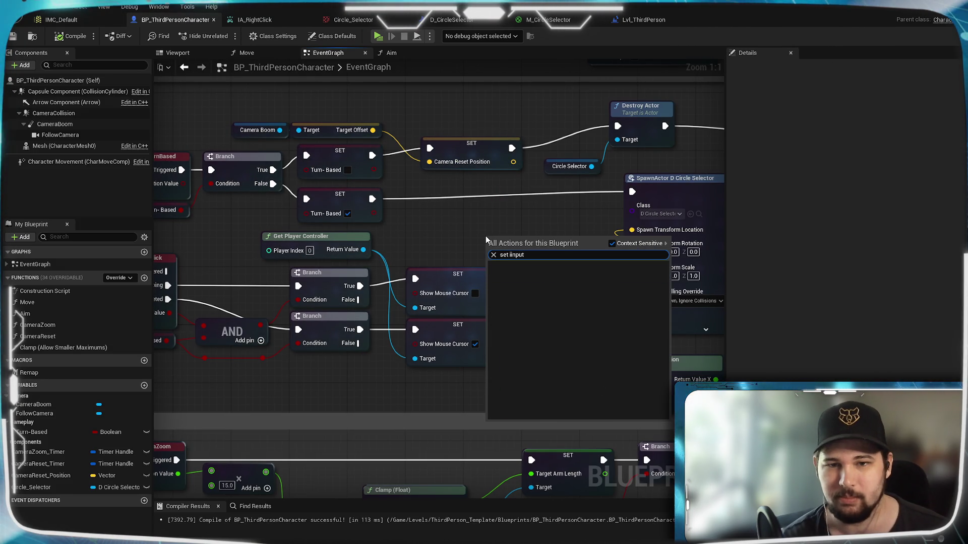
pyautogui.press('BackSpace')
pyautogui.press('BackSpace')
pyautogui.press('BackSpace')
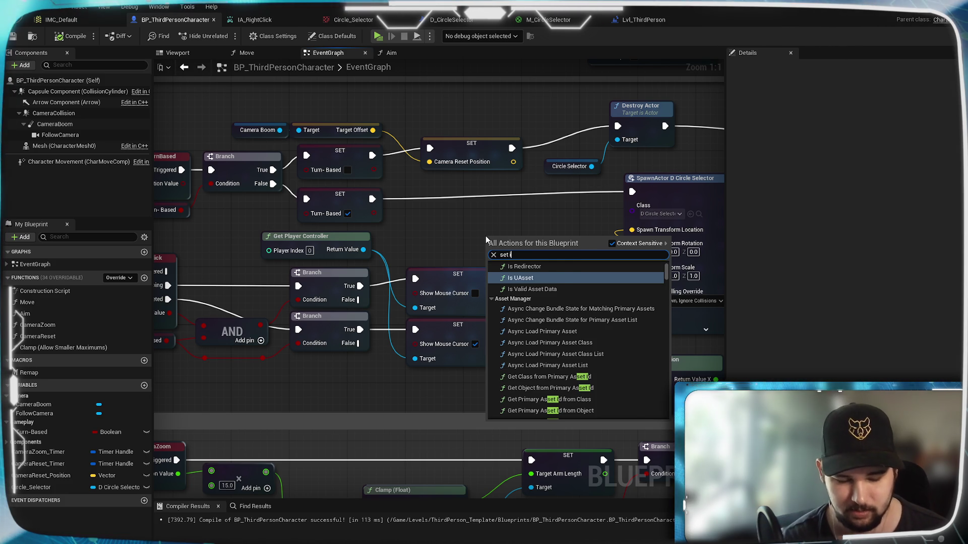
pyautogui.write('nput')
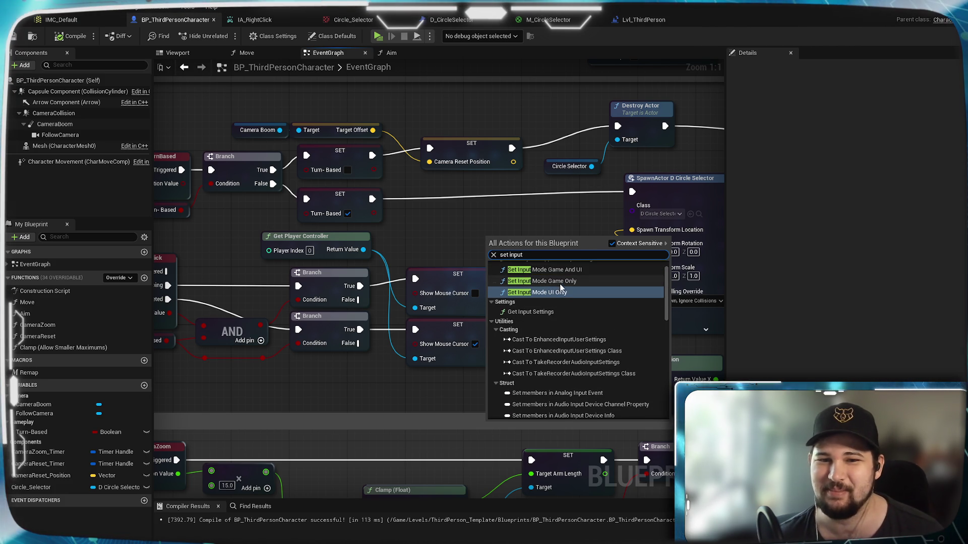
# Add a Set Input Mode Game And UI node, view its mouse lock options, then undo it
pyautogui.click(558, 277)
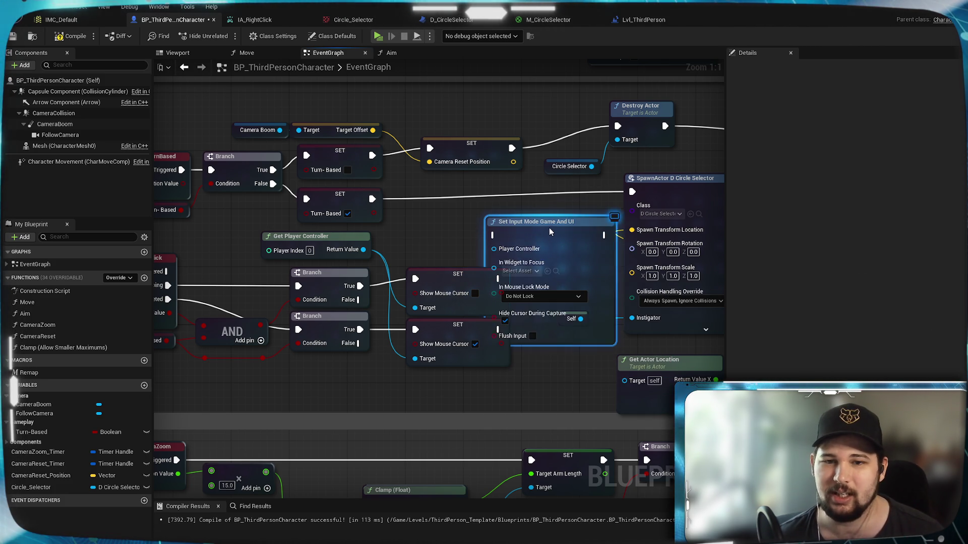
pyautogui.moveTo(547, 229); pyautogui.dragTo(552, 218)
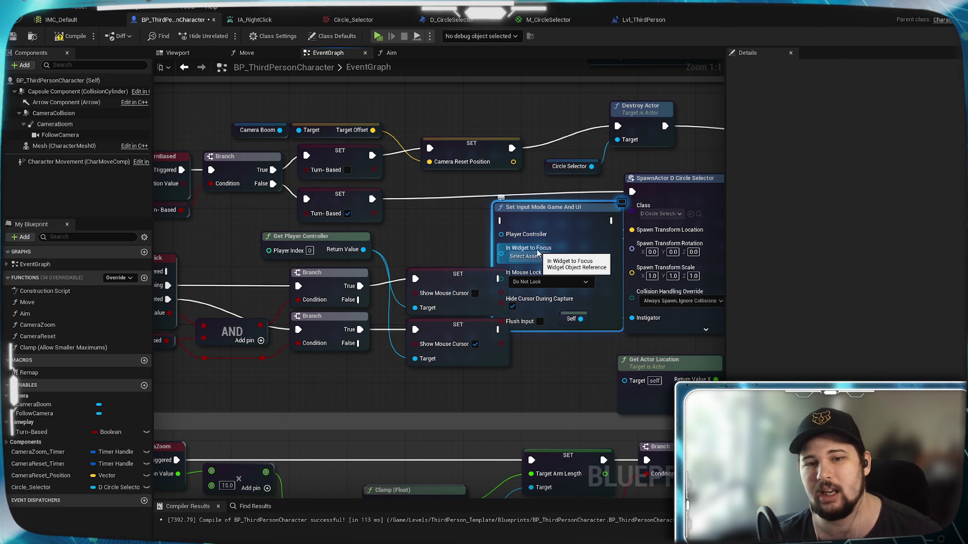
pyautogui.moveTo(574, 227); pyautogui.dragTo(604, 187)
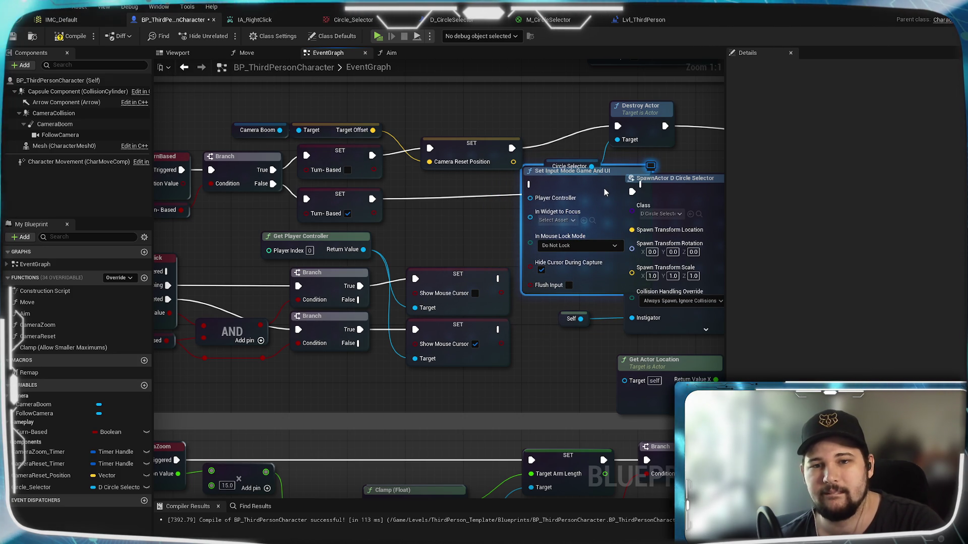
pyautogui.click(573, 244)
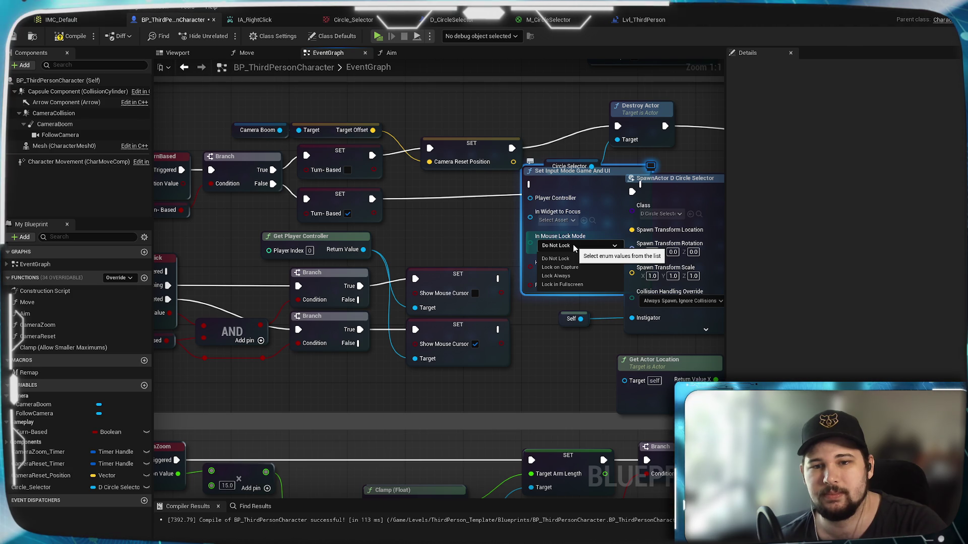
pyautogui.click(565, 247)
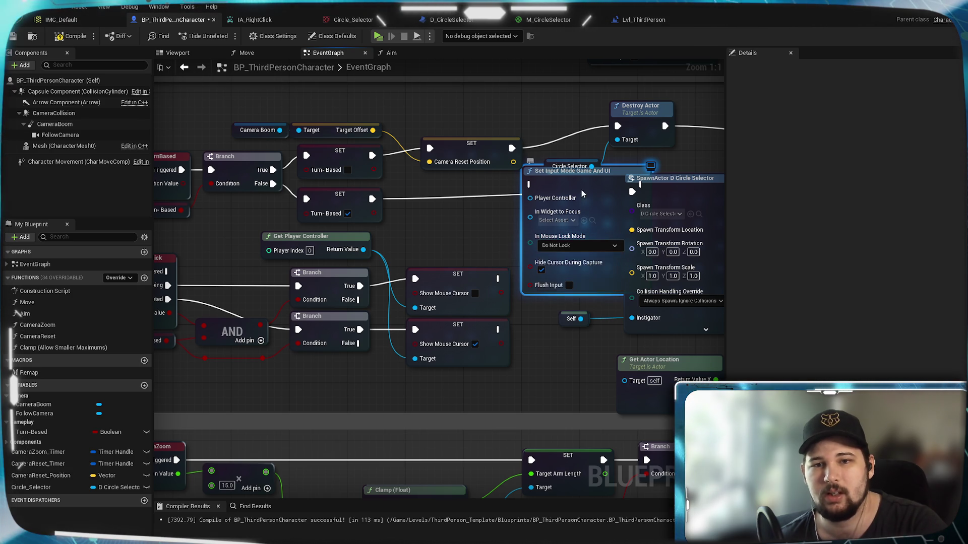
pyautogui.hotkey('ctrl', 'z')
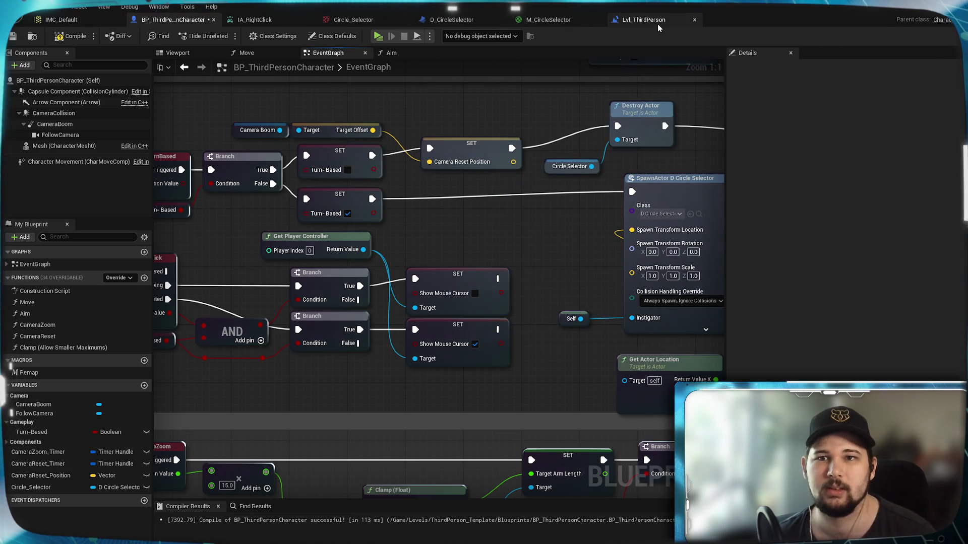
# Review the Set Input Mode Game Only node in the Lvl_ThirdPerson level blueprint, then return
pyautogui.click(656, 20)
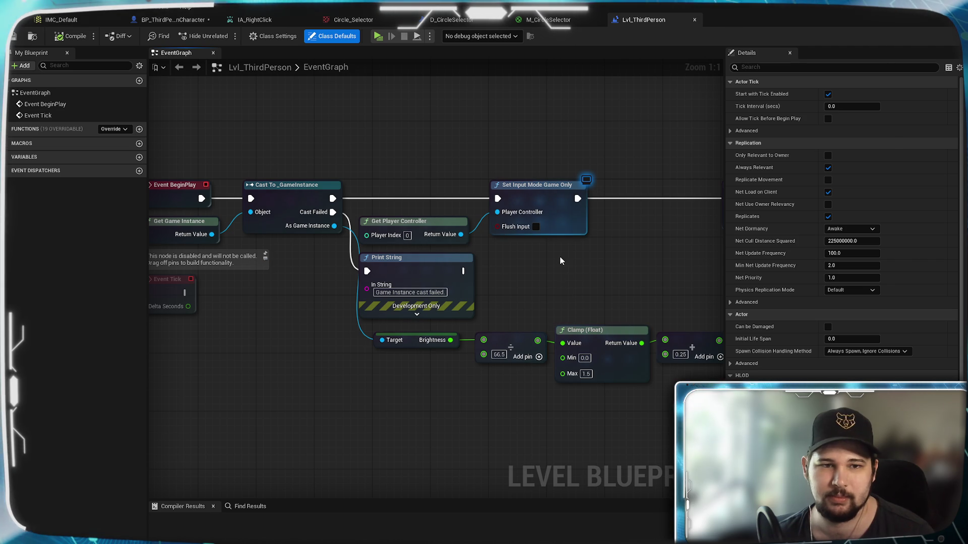
pyautogui.moveTo(563, 252)
pyautogui.mouseDown()
pyautogui.moveTo(397, 280)
pyautogui.moveTo(186, 264)
pyautogui.moveTo(630, 269)
pyautogui.moveTo(566, 263)
pyautogui.mouseUp()
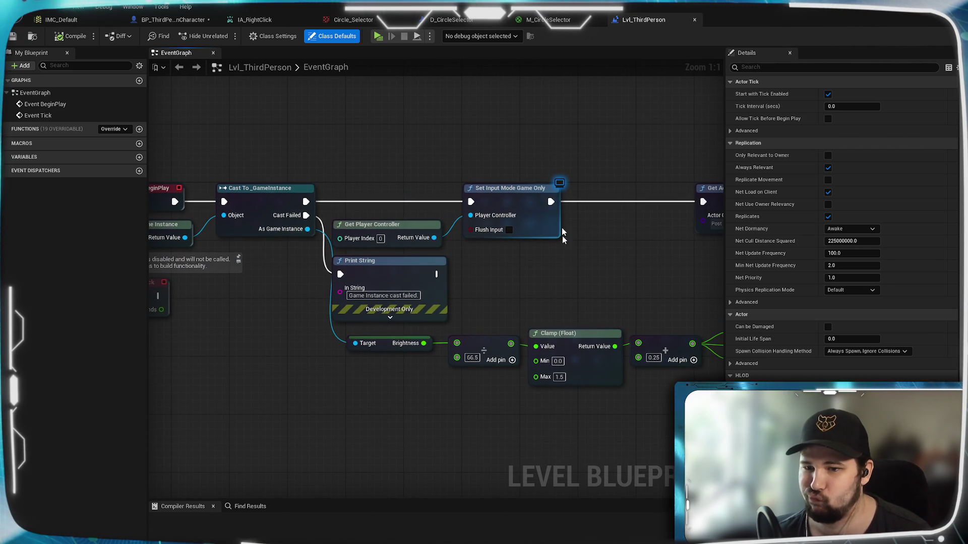
pyautogui.click(565, 254)
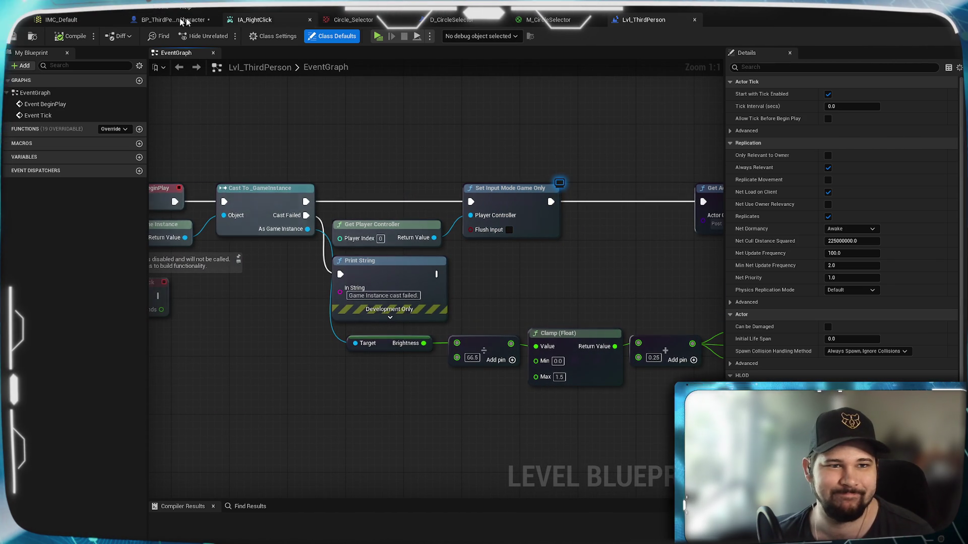
pyautogui.click(173, 19)
# Box-select the Show Mouse Cursor branch nodes and move them far to the left
pyautogui.moveTo(482, 335)
pyautogui.mouseDown()
pyautogui.moveTo(615, 296)
pyautogui.moveTo(665, 267)
pyautogui.moveTo(288, 225)
pyautogui.moveTo(725, 235)
pyautogui.mouseUp()
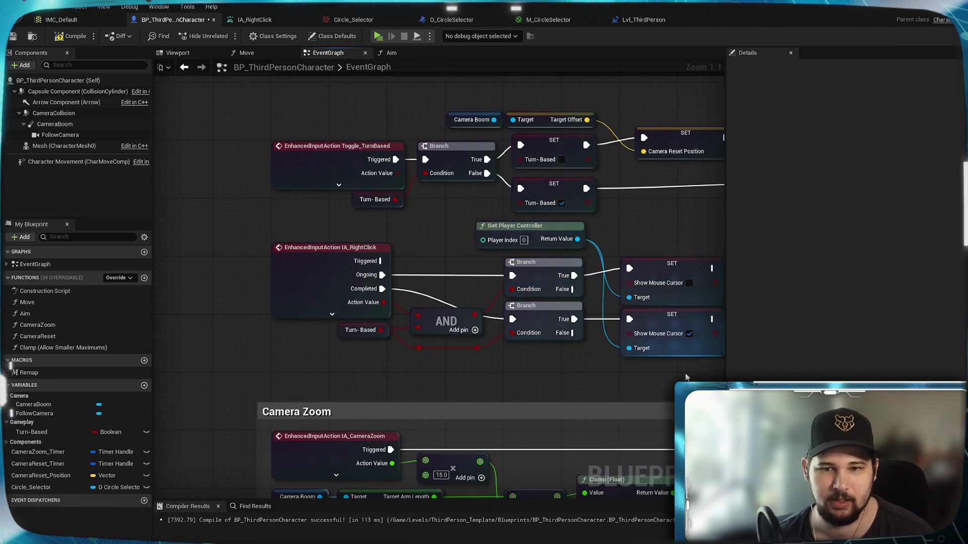
pyautogui.moveTo(686, 377); pyautogui.dragTo(270, 219)
pyautogui.moveTo(267, 269); pyautogui.dragTo(488, 254)
pyautogui.moveTo(630, 270); pyautogui.dragTo(290, 271)
pyautogui.moveTo(582, 235); pyautogui.dragTo(349, 249)
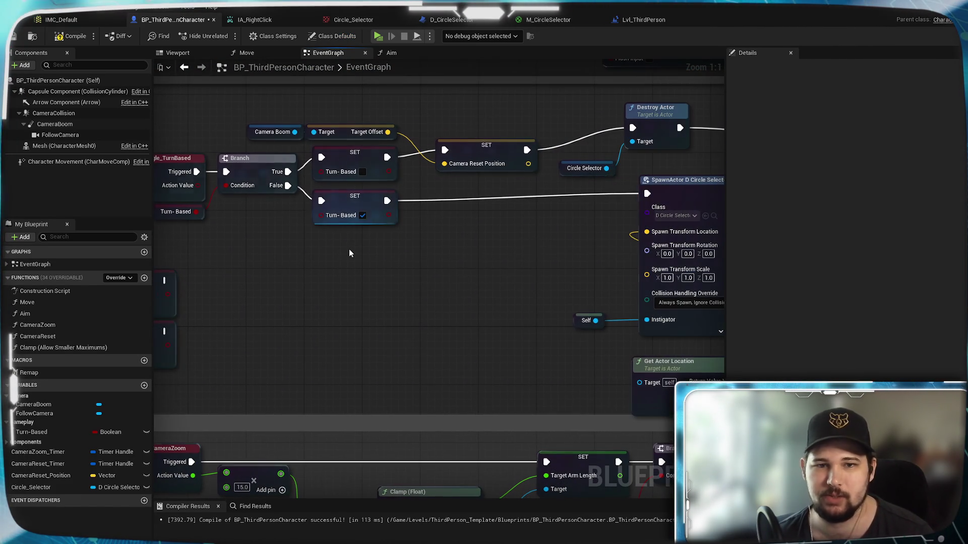
pyautogui.rightClick(435, 234)
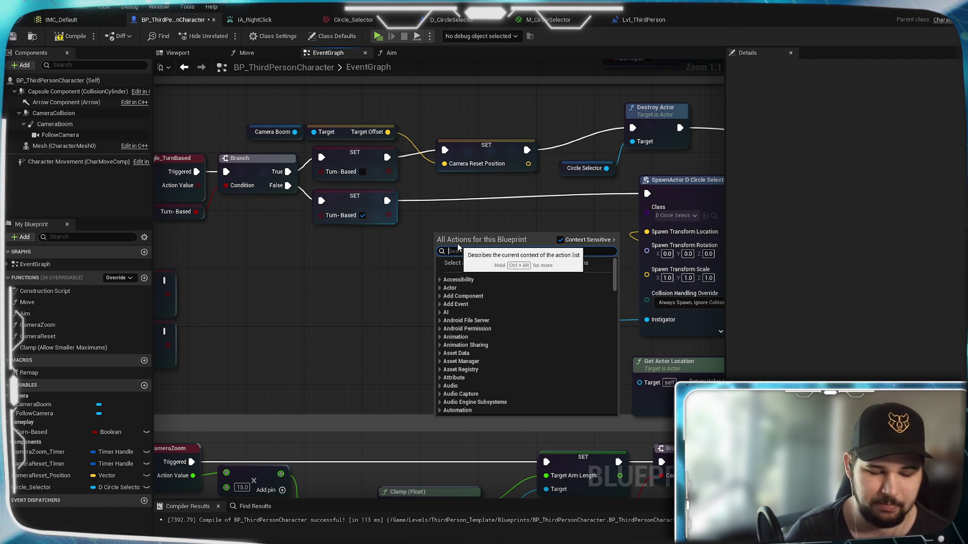
# Add a Set Input Mode Game And UI node in the free space below the Turn-Based setters
pyautogui.write('set input m')
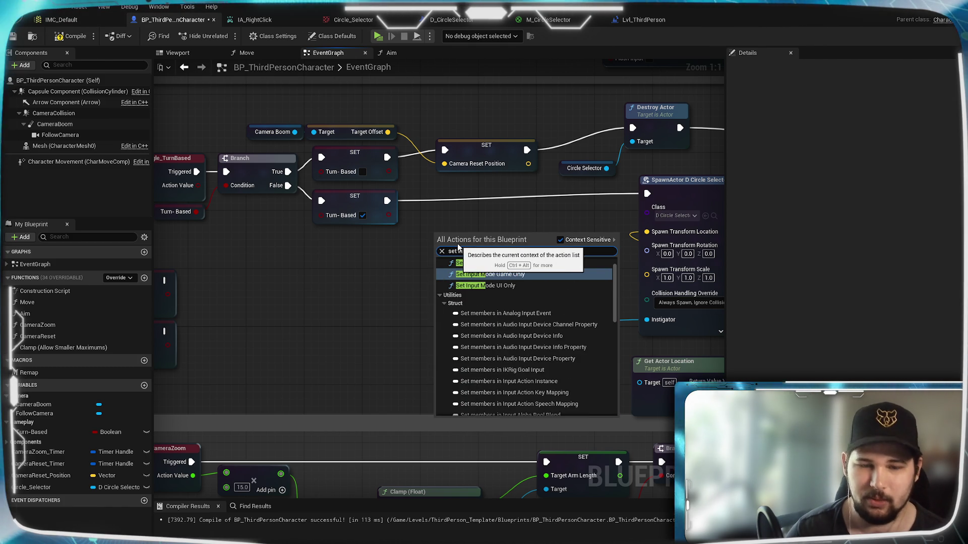
pyautogui.write('ode')
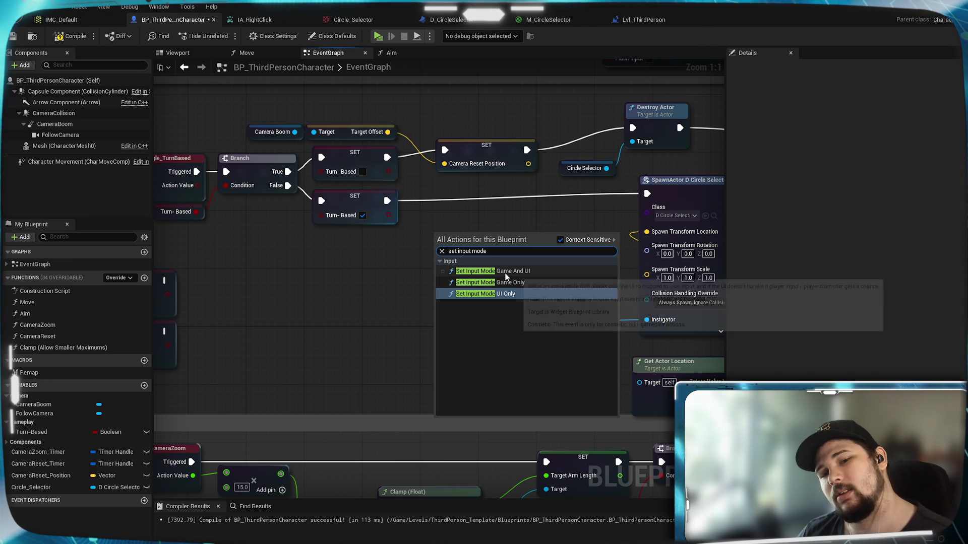
pyautogui.click(505, 273)
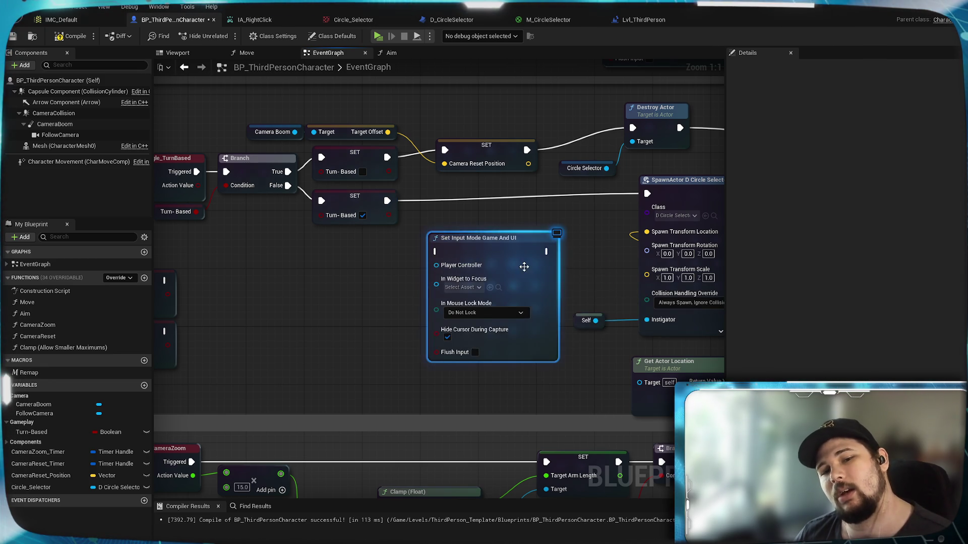
pyautogui.moveTo(509, 251); pyautogui.dragTo(524, 243)
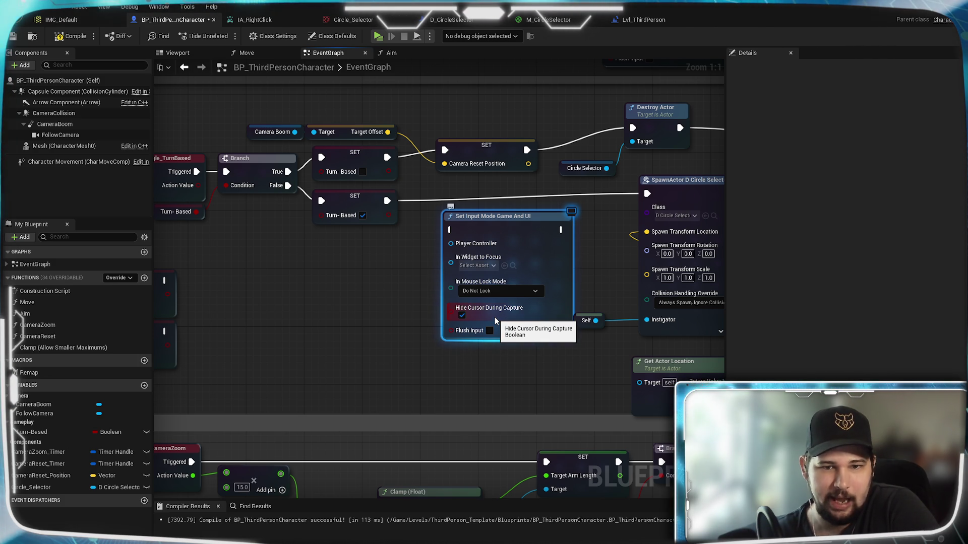
pyautogui.click(337, 350)
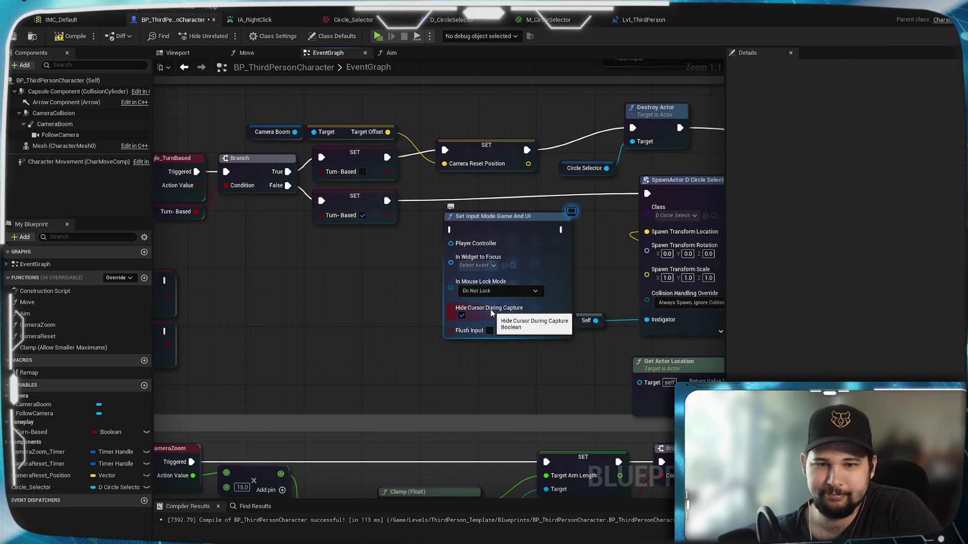
pyautogui.click(461, 315)
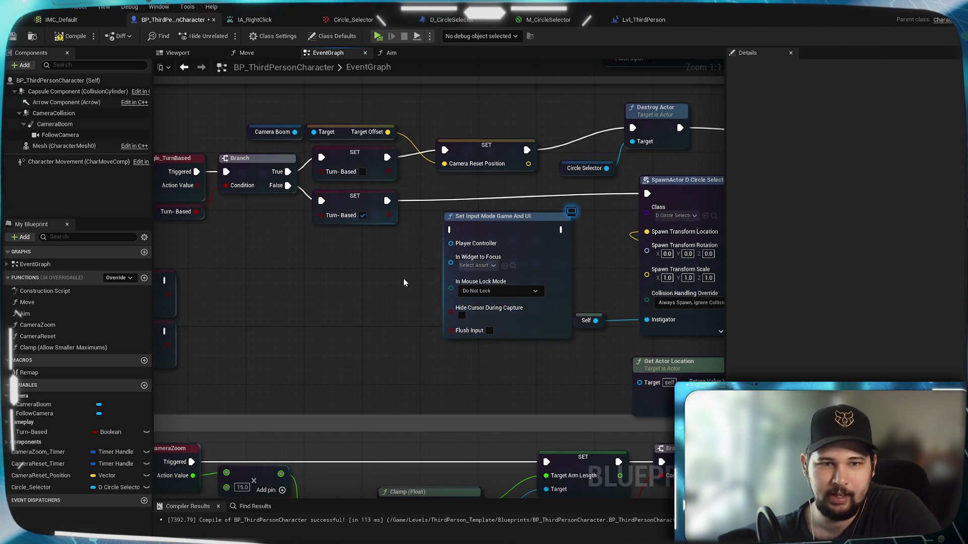
# Wire Turn-Based SET into Set Input Mode and then SpawnActor, with Hide Cursor During Capture checked
pyautogui.moveTo(381, 268)
pyautogui.mouseDown()
pyautogui.moveTo(85, 273)
pyautogui.moveTo(541, 237)
pyautogui.moveTo(312, 284)
pyautogui.mouseUp()
pyautogui.moveTo(431, 240); pyautogui.dragTo(422, 231)
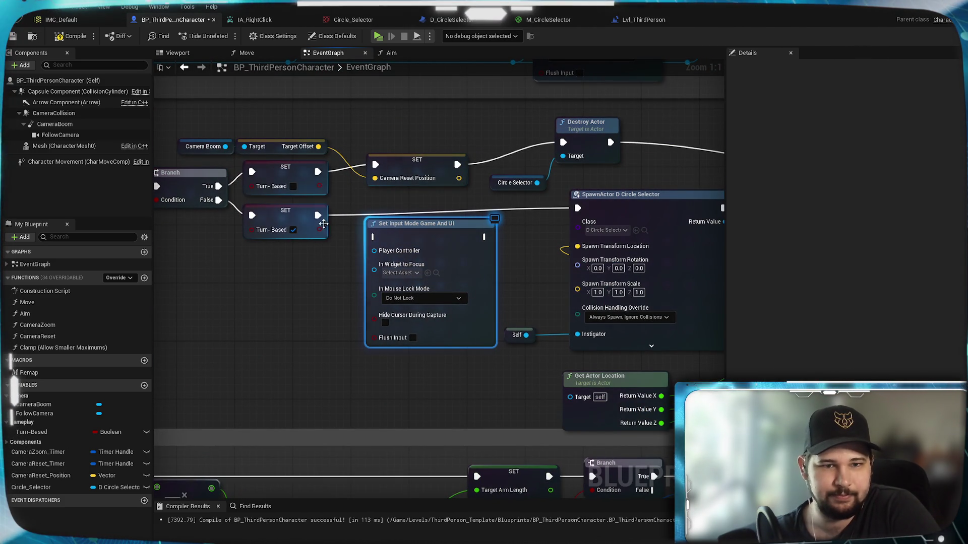
pyautogui.moveTo(319, 215); pyautogui.dragTo(373, 237)
pyautogui.moveTo(277, 295)
pyautogui.mouseDown()
pyautogui.moveTo(506, 289)
pyautogui.moveTo(222, 296)
pyautogui.mouseUp()
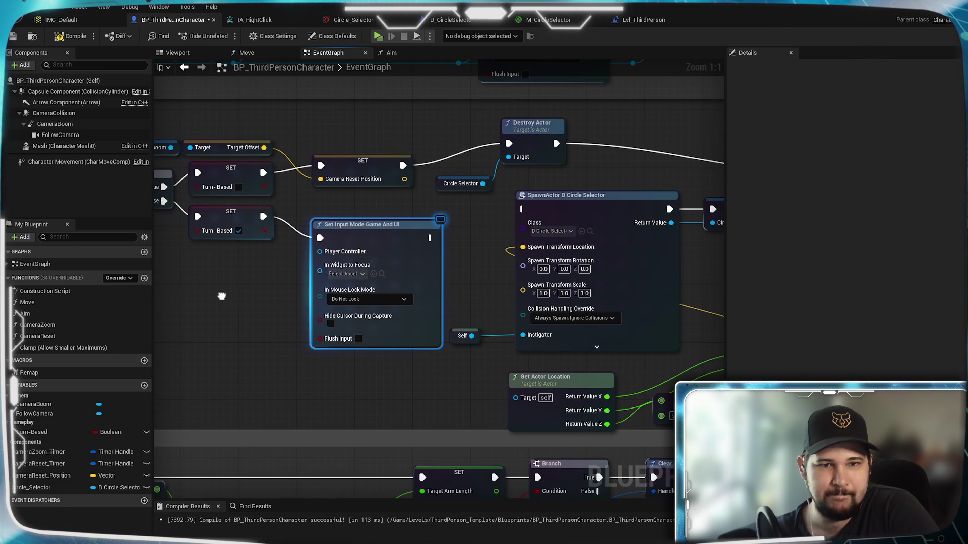
pyautogui.click(331, 324)
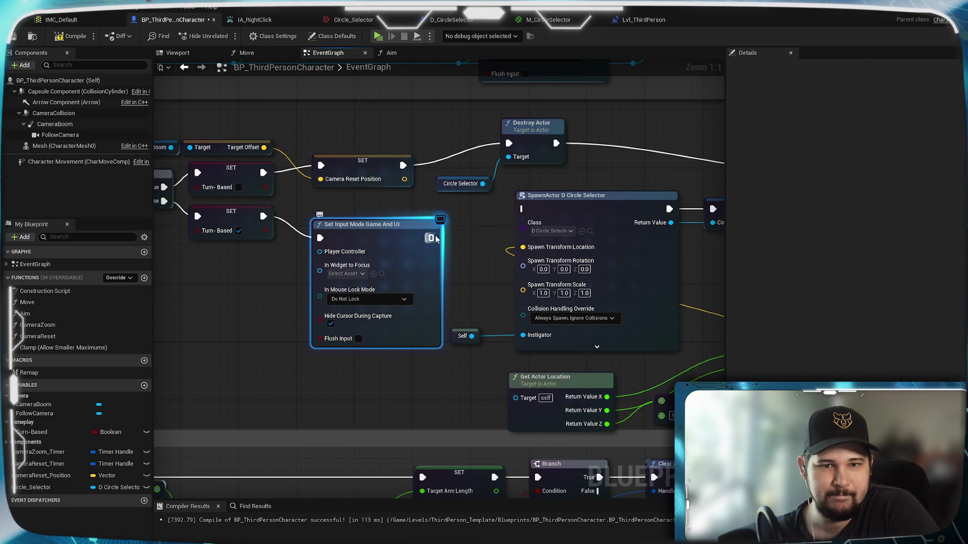
pyautogui.moveTo(429, 238); pyautogui.dragTo(529, 214)
pyautogui.moveTo(462, 259)
pyautogui.mouseDown()
pyautogui.moveTo(529, 201)
pyautogui.moveTo(474, 151)
pyautogui.moveTo(582, 297)
pyautogui.moveTo(708, 308)
pyautogui.moveTo(273, 308)
pyautogui.moveTo(676, 315)
pyautogui.moveTo(610, 333)
pyautogui.moveTo(249, 341)
pyautogui.moveTo(460, 336)
pyautogui.mouseUp()
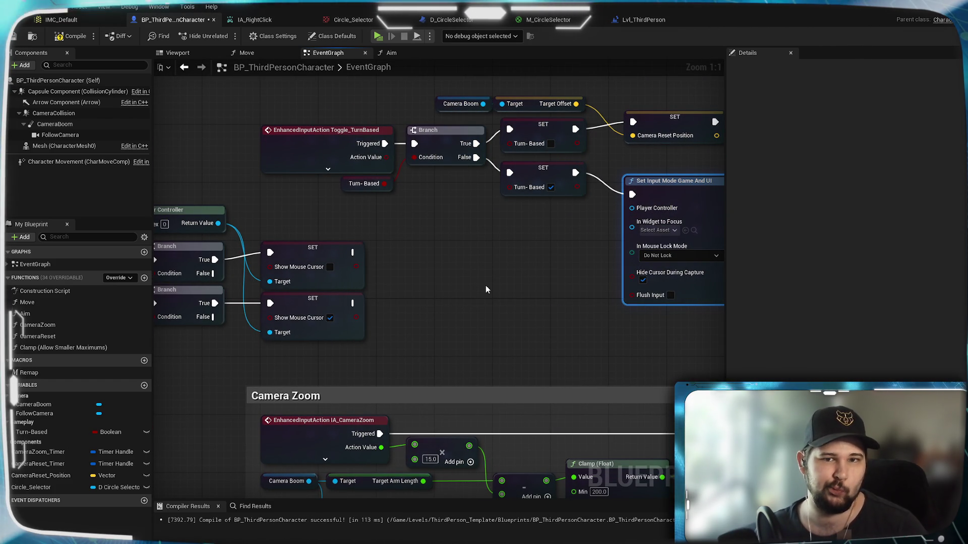
# Break the exec wire from the SET Camera Zoom Timer node to SET Show Mouse Cursor
pyautogui.moveTo(493, 270)
pyautogui.mouseDown()
pyautogui.moveTo(257, 331)
pyautogui.moveTo(170, 335)
pyautogui.moveTo(166, 141)
pyautogui.mouseUp()
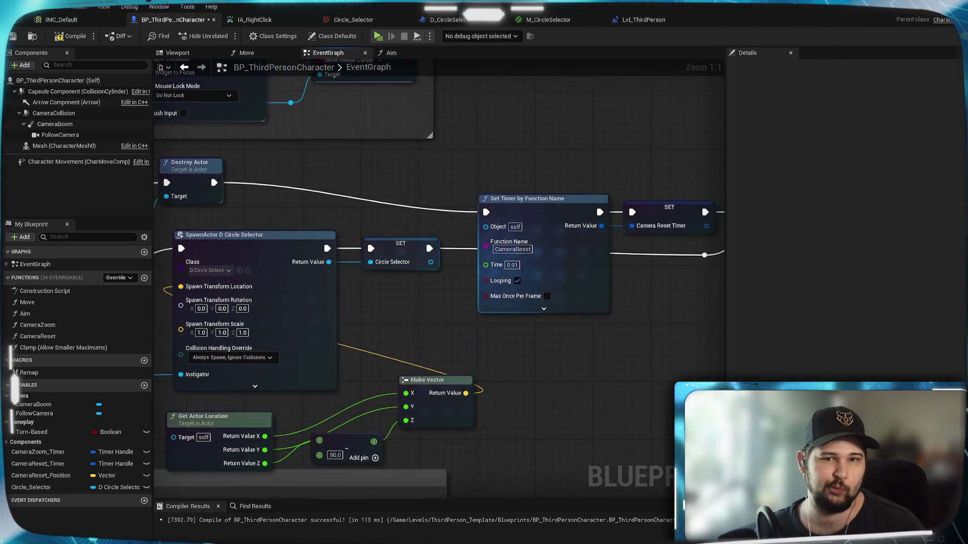
pyautogui.moveTo(167, 353); pyautogui.dragTo(610, 318)
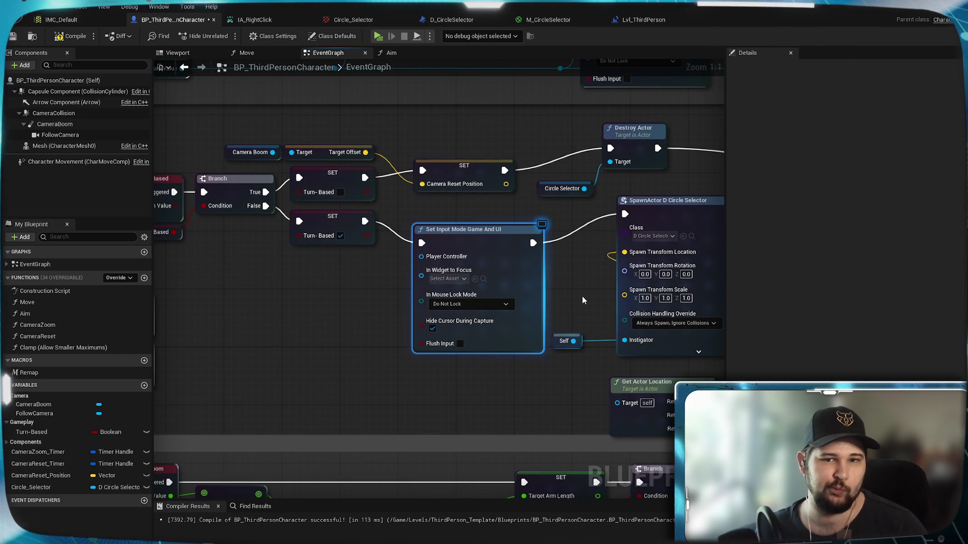
pyautogui.moveTo(582, 300)
pyautogui.mouseDown()
pyautogui.moveTo(468, 350)
pyautogui.moveTo(244, 346)
pyautogui.mouseUp()
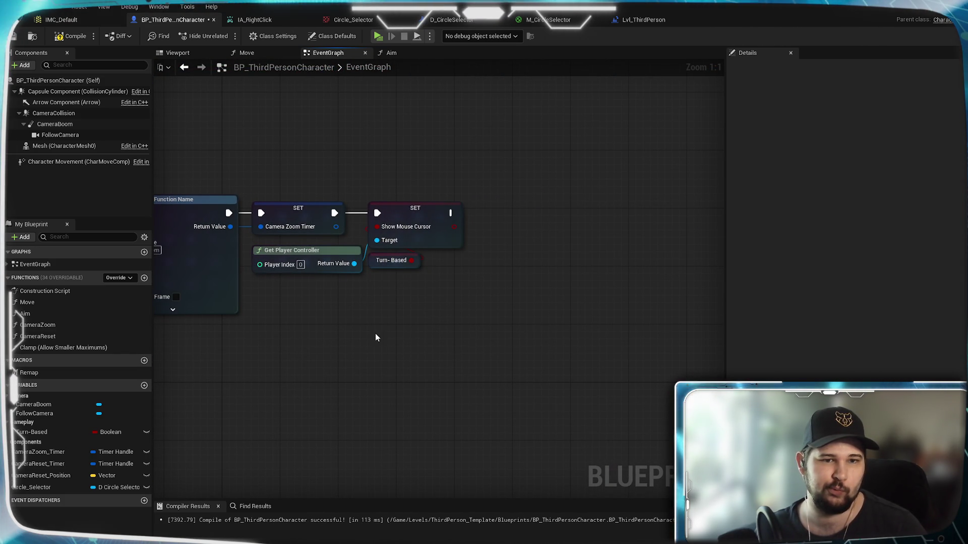
pyautogui.keyDown('alt'); pyautogui.click(334, 212); pyautogui.keyUp('alt')
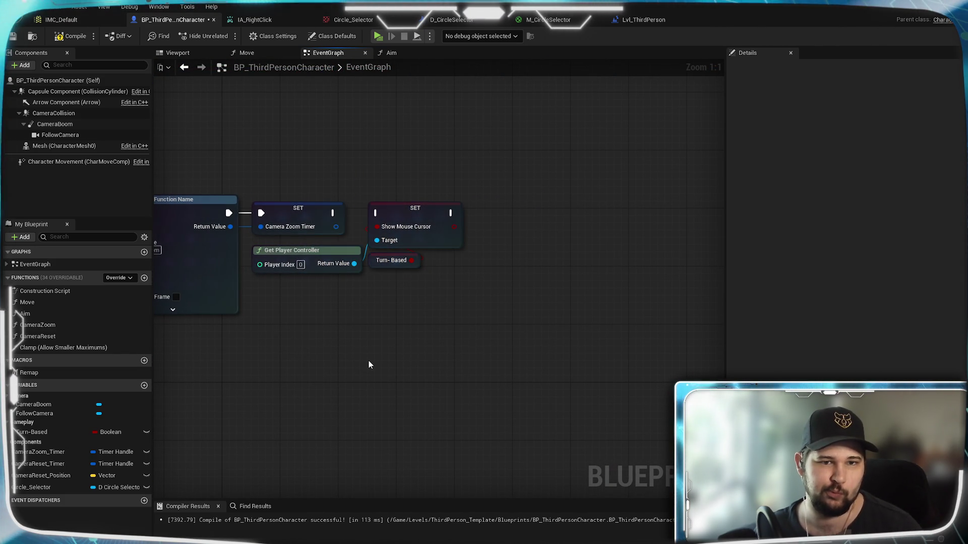
# Move over to the UI-only input mode setup and start a new wire from Destroy Actor's output
pyautogui.moveTo(369, 364)
pyautogui.mouseDown()
pyautogui.moveTo(346, 385)
pyautogui.moveTo(353, 418)
pyautogui.moveTo(504, 398)
pyautogui.moveTo(620, 309)
pyautogui.mouseUp()
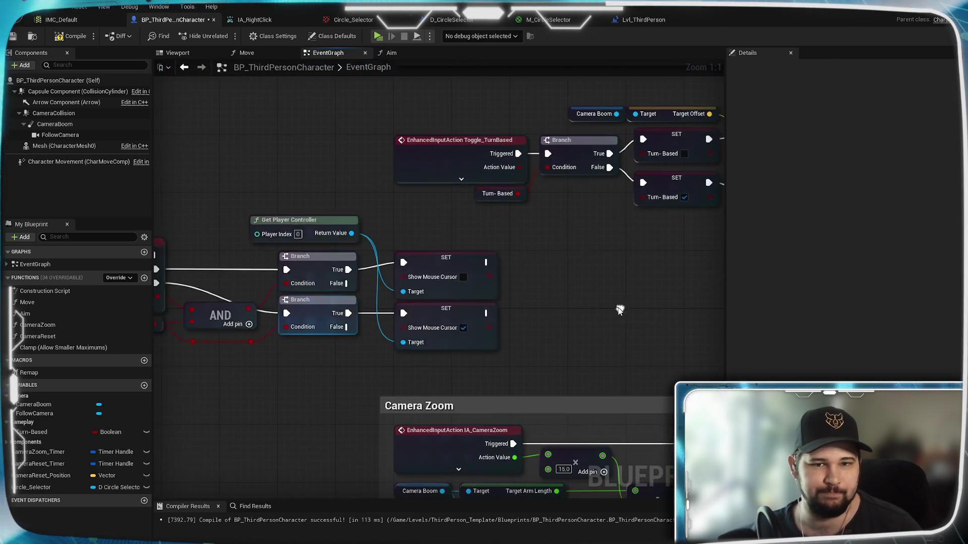
pyautogui.moveTo(549, 319)
pyautogui.mouseDown()
pyautogui.moveTo(745, 298)
pyautogui.moveTo(234, 309)
pyautogui.mouseUp()
pyautogui.moveTo(185, 357)
pyautogui.mouseDown()
pyautogui.moveTo(34, 371)
pyautogui.moveTo(110, 359)
pyautogui.moveTo(362, 363)
pyautogui.moveTo(158, 392)
pyautogui.mouseUp()
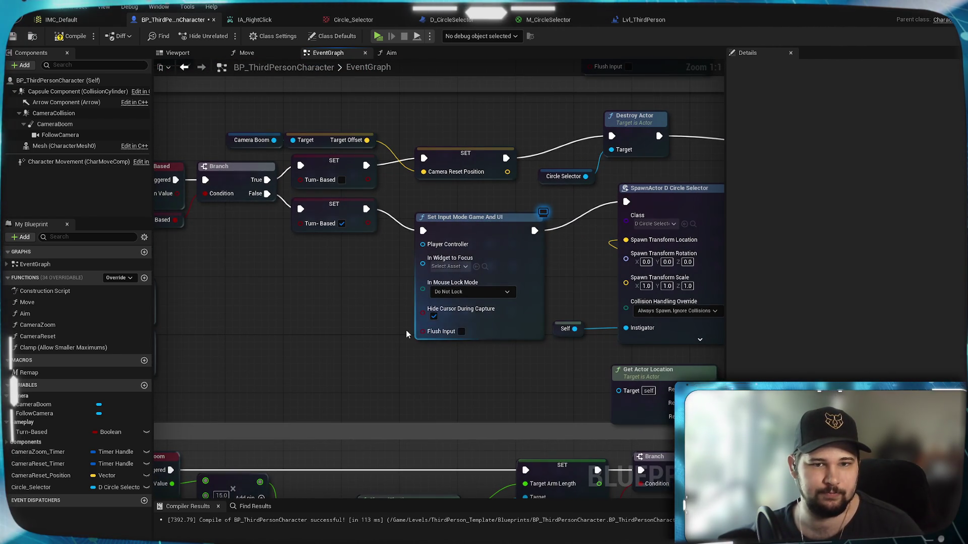
pyautogui.moveTo(555, 256)
pyautogui.mouseDown()
pyautogui.moveTo(504, 282)
pyautogui.moveTo(477, 325)
pyautogui.mouseUp()
pyautogui.moveTo(282, 303)
pyautogui.mouseDown()
pyautogui.moveTo(688, 310)
pyautogui.moveTo(450, 290)
pyautogui.moveTo(376, 258)
pyautogui.mouseUp()
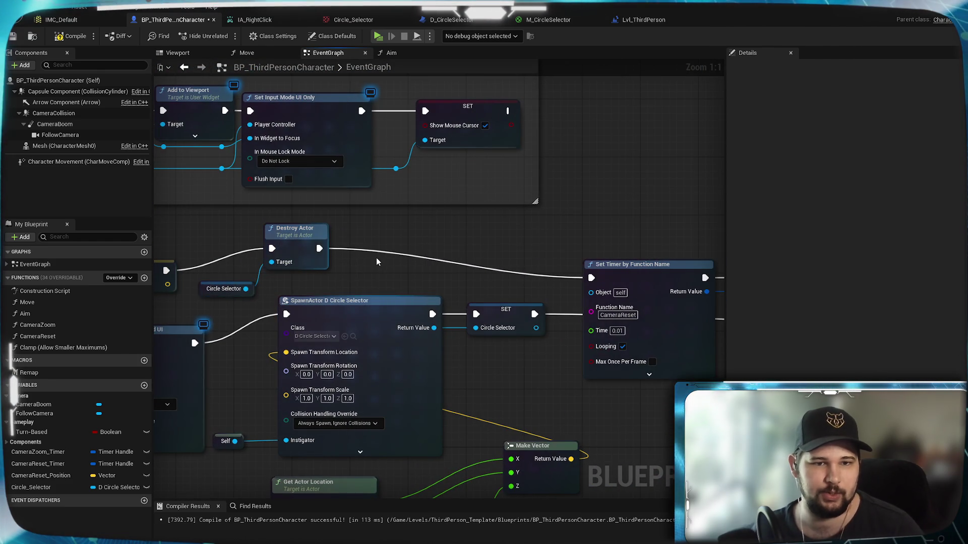
pyautogui.moveTo(319, 248)
pyautogui.mouseDown()
pyautogui.moveTo(444, 240)
pyautogui.moveTo(369, 246)
pyautogui.mouseUp()
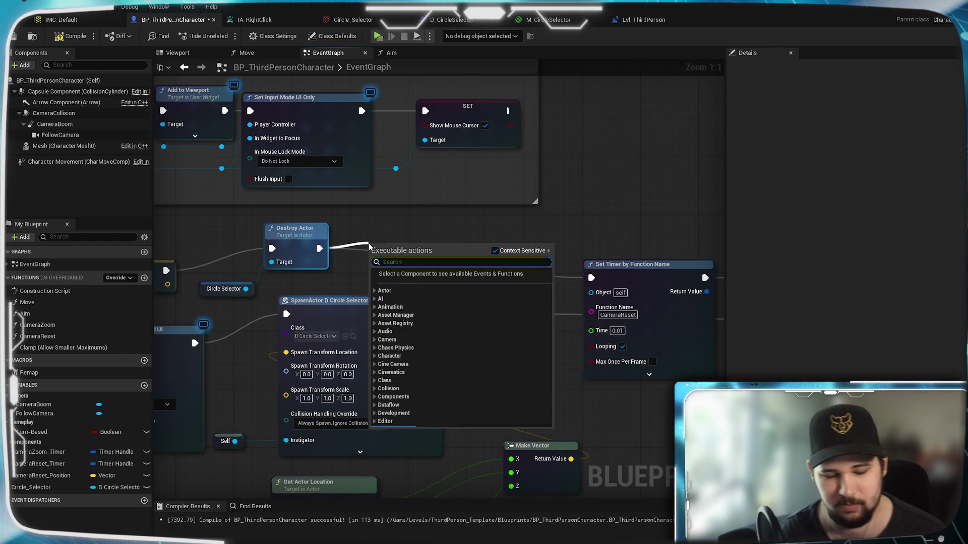
# Add Set Input Mode Game Only after Destroy Actor and wire Get Player Controller into it
pyautogui.write('set input')
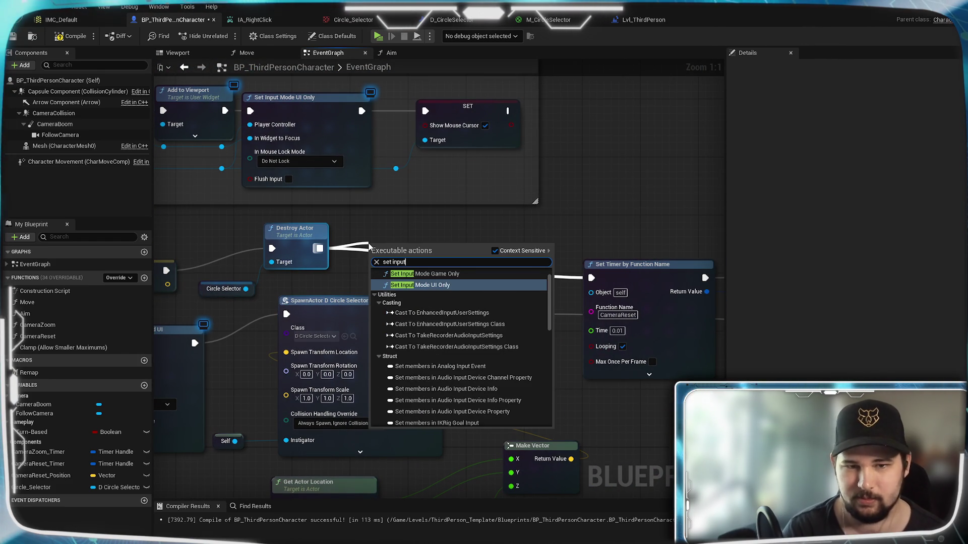
pyautogui.click(428, 274)
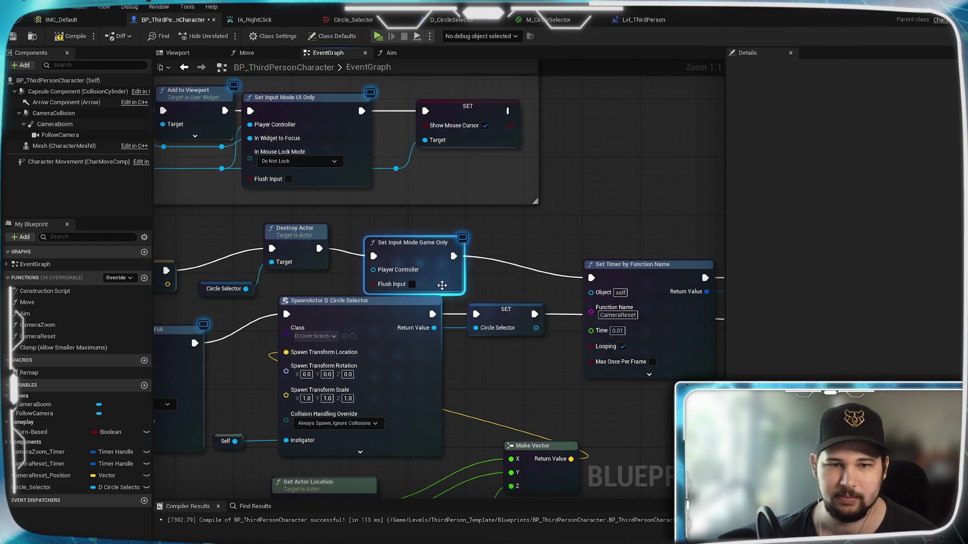
pyautogui.moveTo(249, 340); pyautogui.dragTo(451, 325)
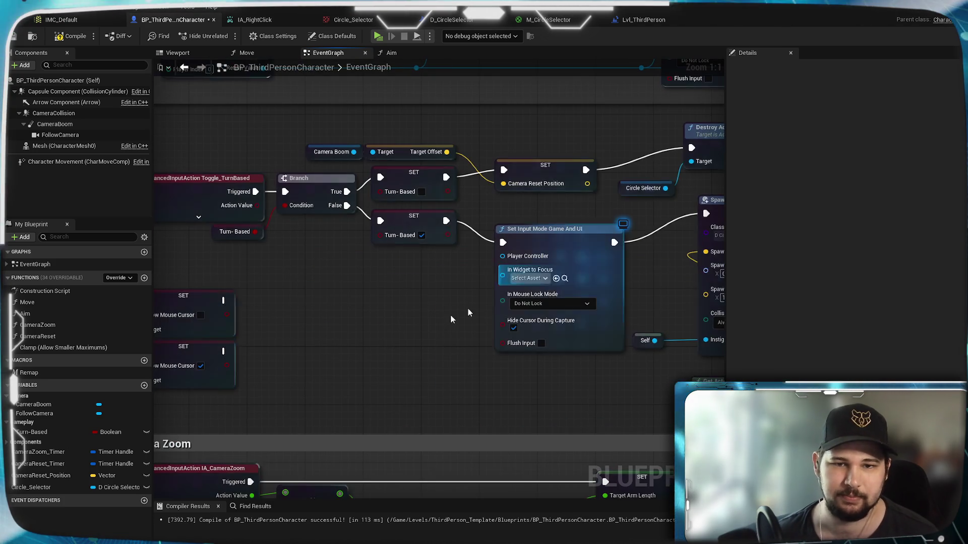
pyautogui.moveTo(496, 264)
pyautogui.mouseDown()
pyautogui.moveTo(265, 253)
pyautogui.moveTo(528, 369)
pyautogui.mouseUp()
pyautogui.moveTo(416, 356); pyautogui.dragTo(666, 311)
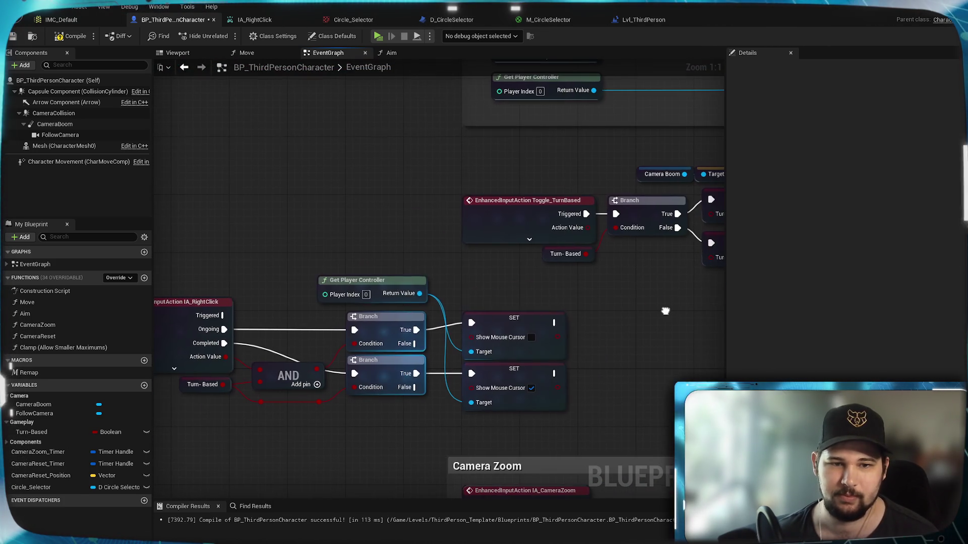
pyautogui.moveTo(419, 293)
pyautogui.mouseDown()
pyautogui.moveTo(356, 245)
pyautogui.moveTo(585, 293)
pyautogui.moveTo(579, 279)
pyautogui.mouseUp()
pyautogui.moveTo(444, 313); pyautogui.dragTo(634, 320)
# Paste copies of the Set Input Mode Game And UI node beside the right-click branches
pyautogui.moveTo(351, 299)
pyautogui.mouseDown()
pyautogui.moveTo(761, 255)
pyautogui.moveTo(355, 152)
pyautogui.moveTo(346, 194)
pyautogui.moveTo(266, 183)
pyautogui.mouseUp()
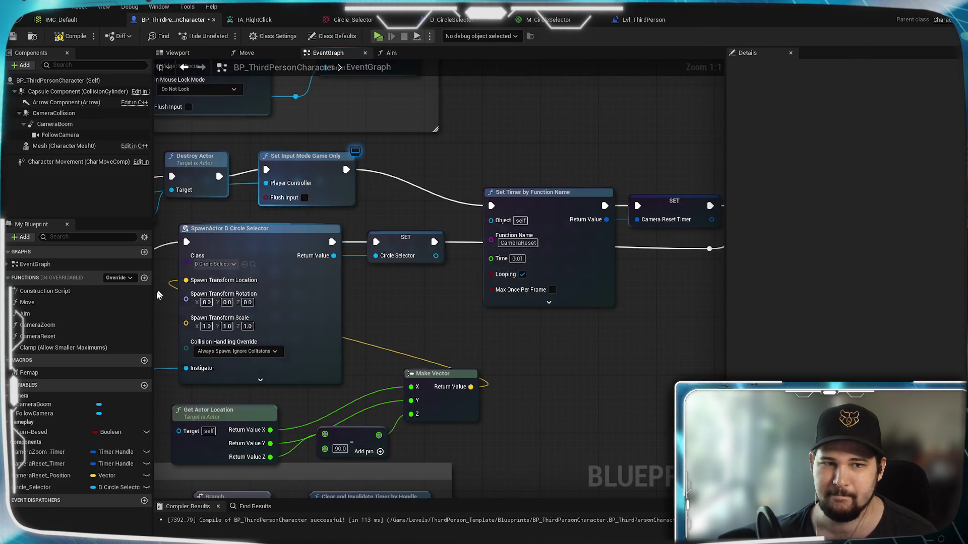
pyautogui.moveTo(176, 283)
pyautogui.mouseDown()
pyautogui.moveTo(579, 255)
pyautogui.moveTo(540, 303)
pyautogui.moveTo(514, 315)
pyautogui.mouseUp()
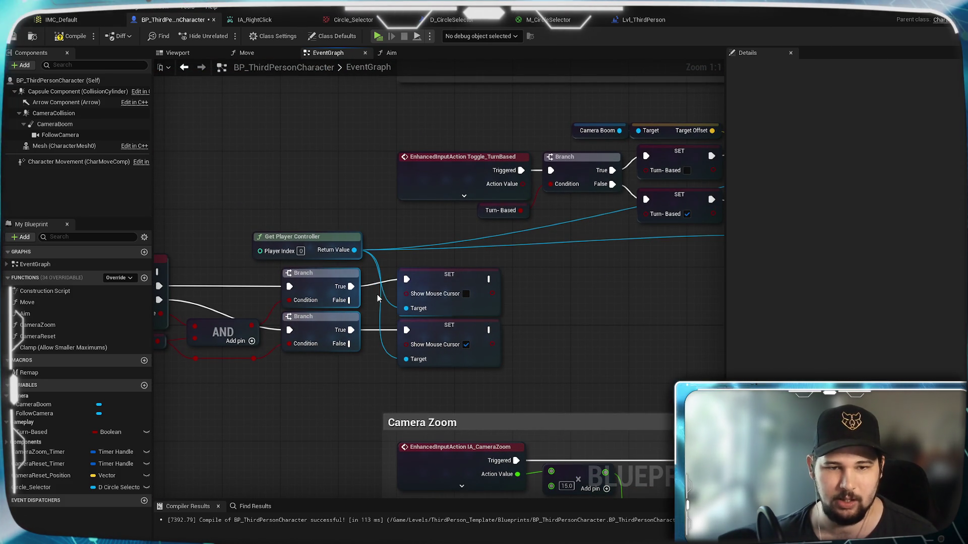
pyautogui.moveTo(546, 329)
pyautogui.mouseDown()
pyautogui.moveTo(516, 314)
pyautogui.moveTo(384, 331)
pyautogui.moveTo(492, 308)
pyautogui.mouseUp()
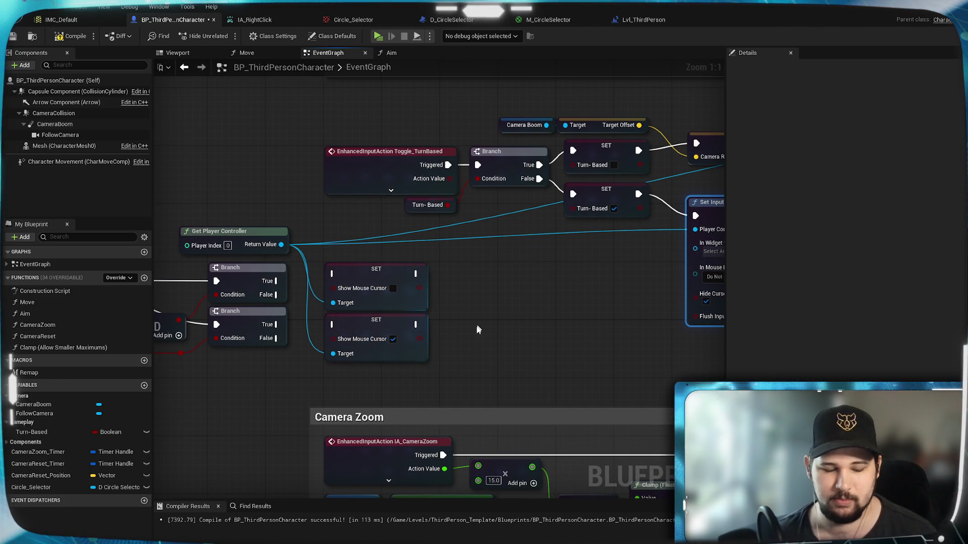
pyautogui.hotkey('ctrl', 'v')
pyautogui.hotkey('ctrl', 'v')
# Undo the earlier paste and paste two fresh copies of Set Input Mode Game And UI
pyautogui.moveTo(454, 319); pyautogui.dragTo(523, 299)
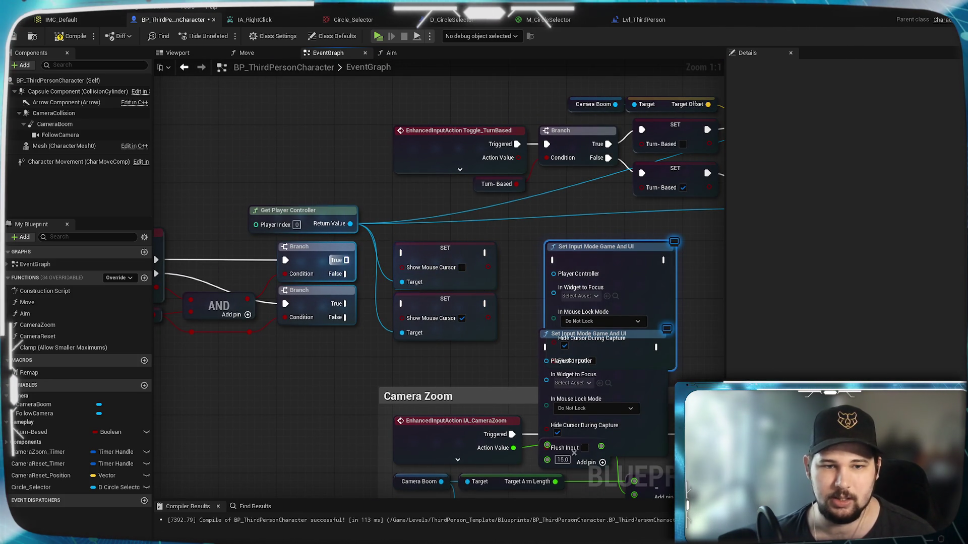
pyautogui.click(313, 389)
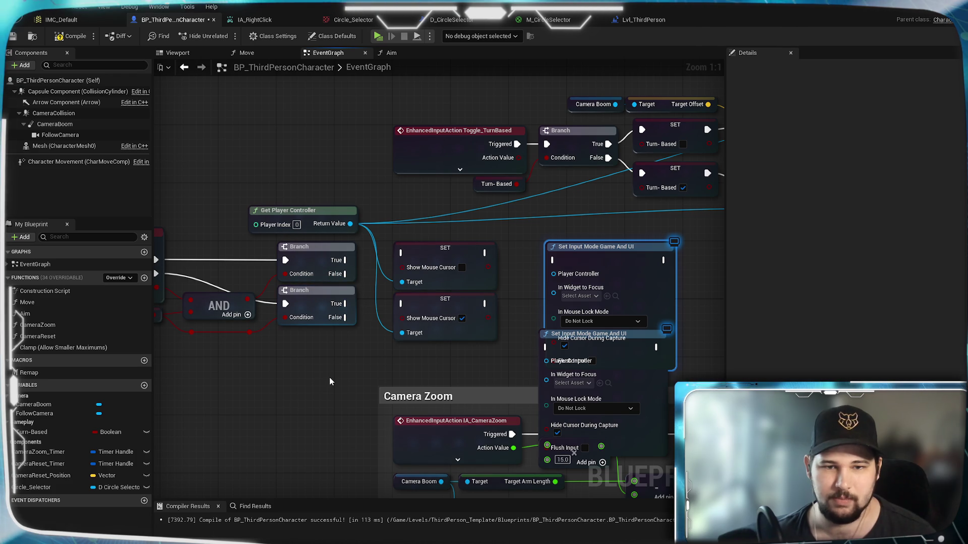
pyautogui.hotkey('ctrl', 'z')
pyautogui.hotkey('ctrl', 'z')
pyautogui.hotkey('ctrl', 'z')
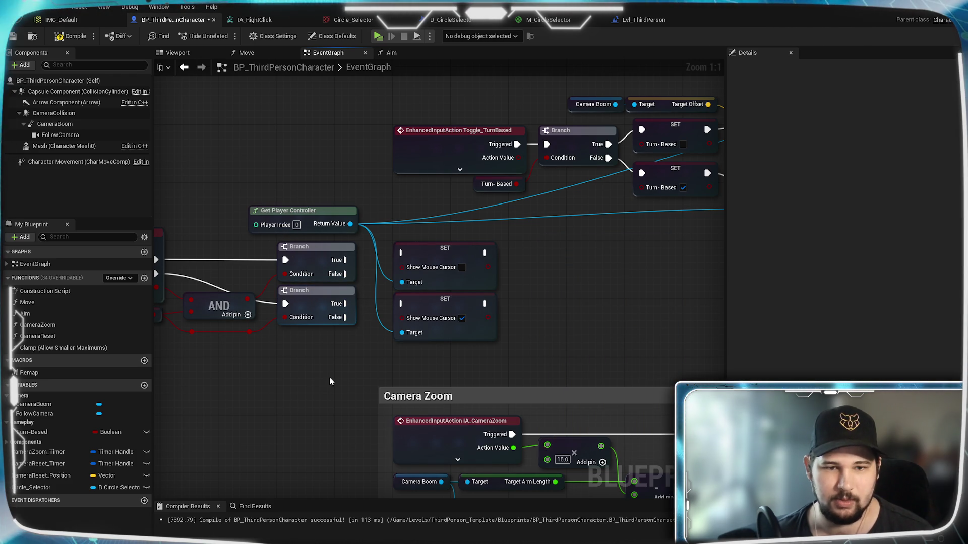
pyautogui.hotkey('ctrl', 'z')
pyautogui.hotkey('ctrl', 'z')
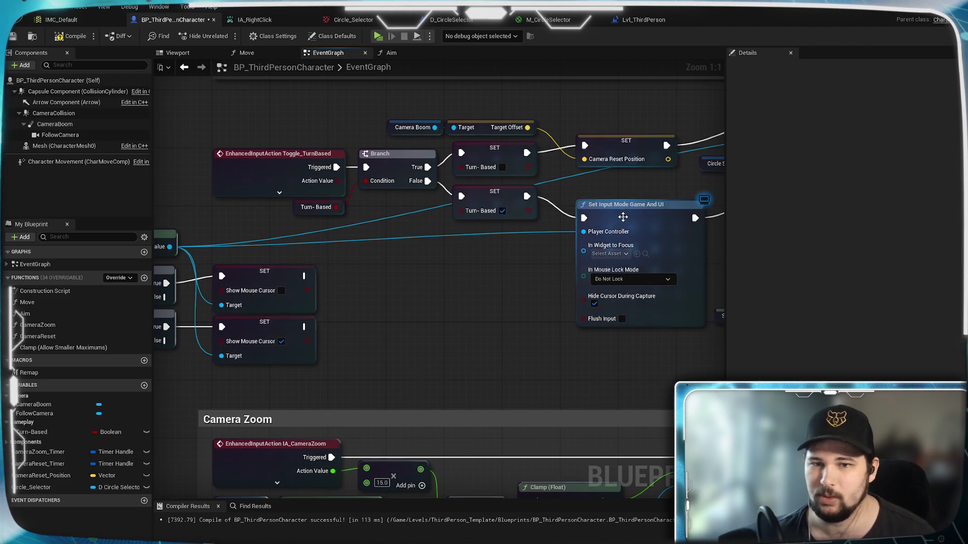
pyautogui.hotkey('ctrl', 'v')
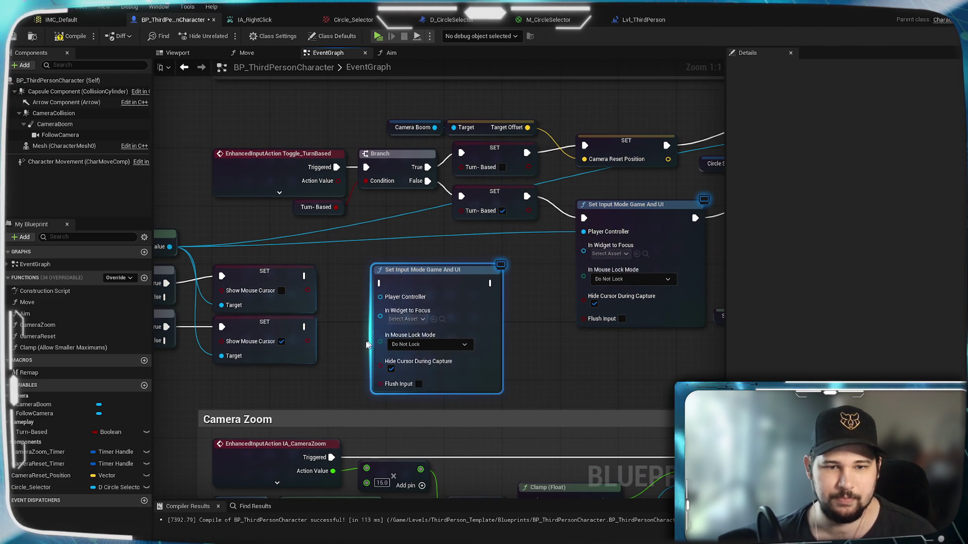
pyautogui.hotkey('ctrl', 'v')
pyautogui.hotkey('ctrl', 'z')
# Wire each right-click Branch True into its own input mode copy and lay the copies out side by side
pyautogui.moveTo(443, 235)
pyautogui.mouseDown()
pyautogui.moveTo(683, 237)
pyautogui.moveTo(656, 235)
pyautogui.mouseUp()
pyautogui.moveTo(443, 279); pyautogui.dragTo(627, 315)
pyautogui.moveTo(533, 319)
pyautogui.mouseDown()
pyautogui.moveTo(543, 256)
pyautogui.moveTo(510, 262)
pyautogui.mouseUp()
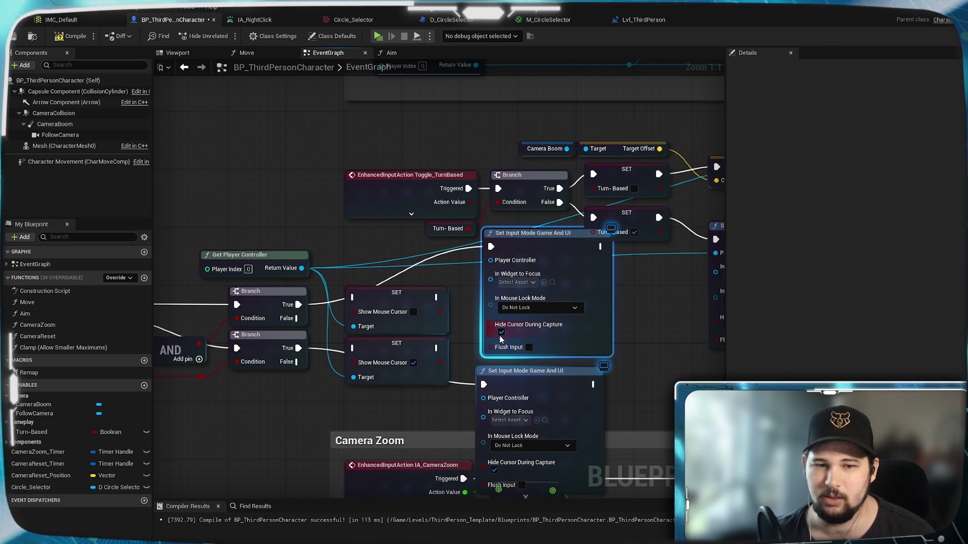
pyautogui.moveTo(554, 377)
pyautogui.mouseDown()
pyautogui.moveTo(596, 325)
pyautogui.moveTo(648, 304)
pyautogui.mouseUp()
# Uncheck Hide Cursor During Capture on the lower copy and connect Get Player Controller to it
pyautogui.click(587, 397)
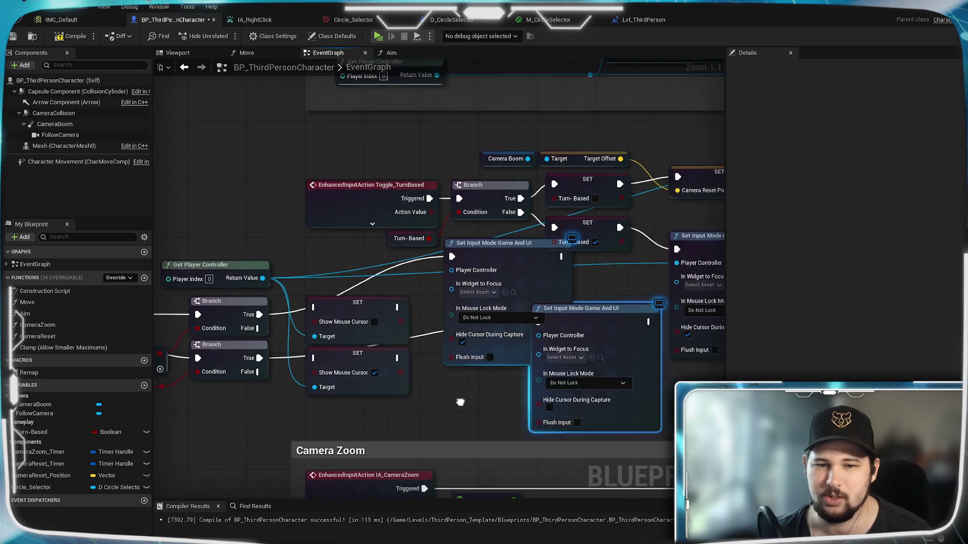
pyautogui.moveTo(264, 217); pyautogui.dragTo(453, 209)
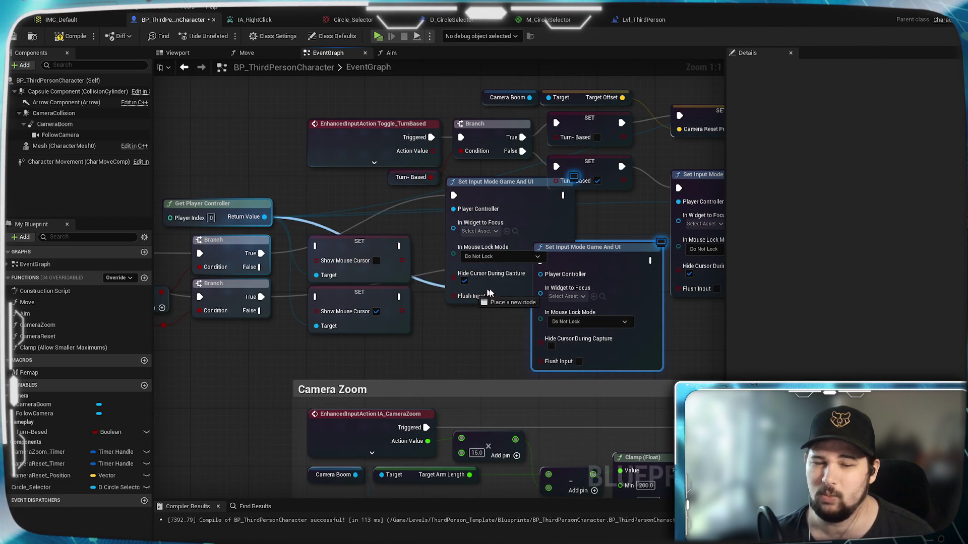
pyautogui.moveTo(542, 285); pyautogui.dragTo(540, 274)
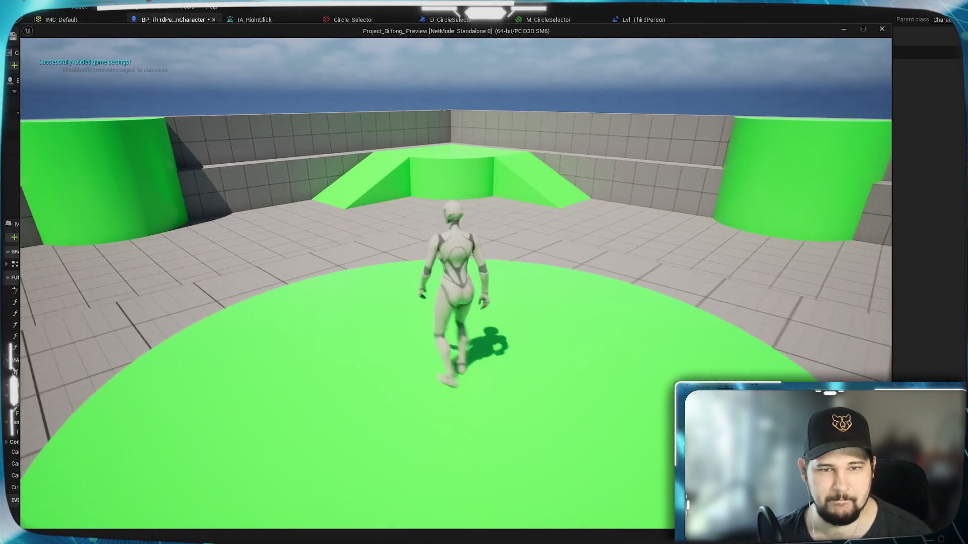
# Zoom the game camera out during the play session, then end it and return to the event graph
pyautogui.scroll(-5, 456, 283)
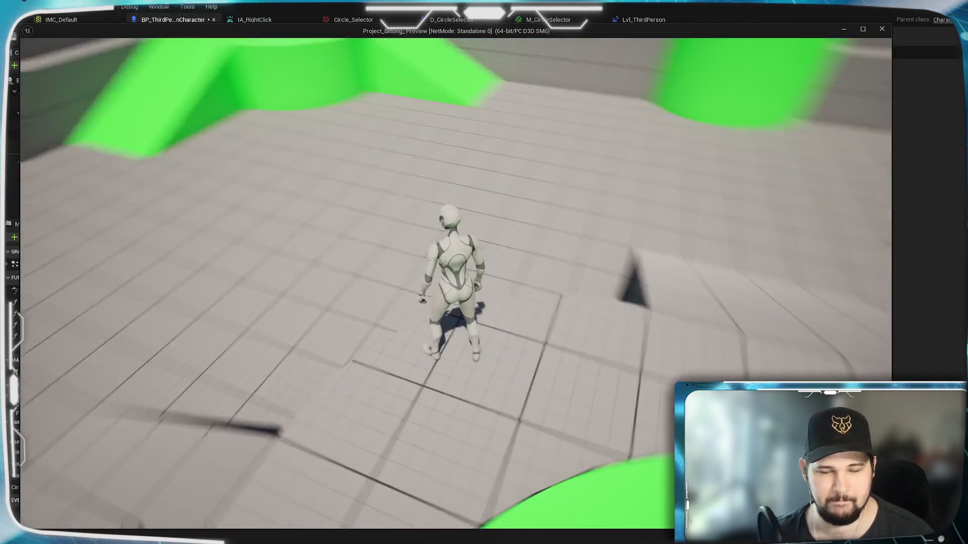
pyautogui.scroll(-3, 456, 282)
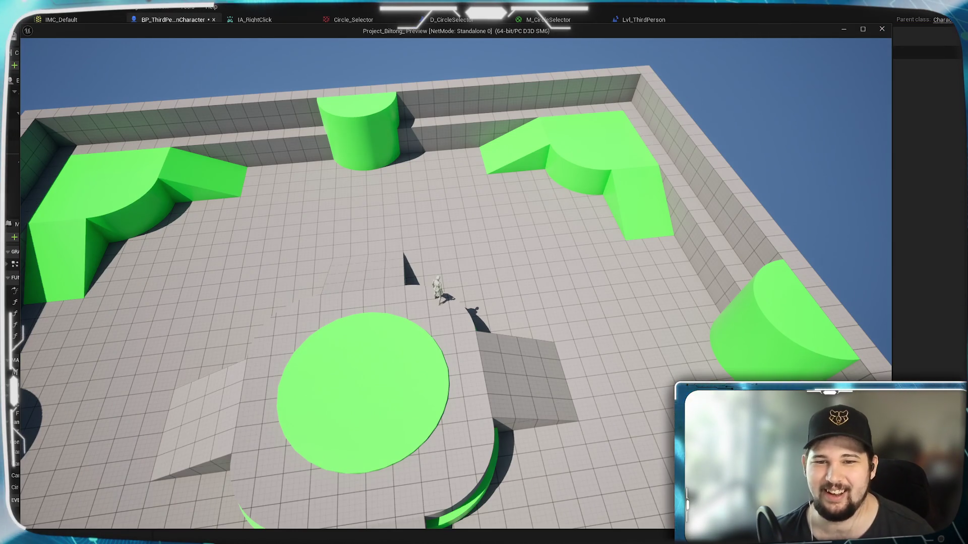
pyautogui.press('Escape')
pyautogui.scroll(3, 559, 295)
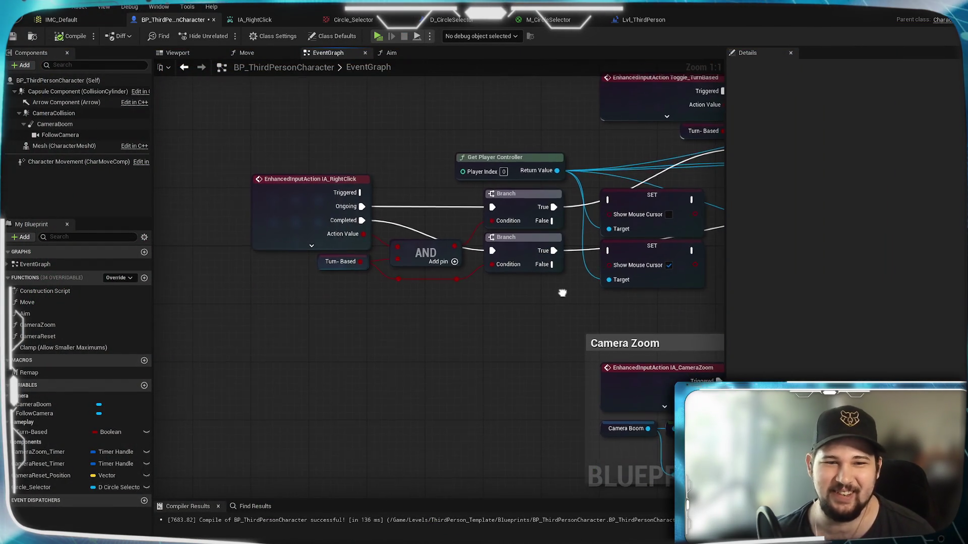
# Reconnect the lower Branch True to the second SET node and save the character blueprint
pyautogui.moveTo(559, 295)
pyautogui.mouseDown()
pyautogui.moveTo(471, 321)
pyautogui.moveTo(554, 279)
pyautogui.moveTo(524, 336)
pyautogui.mouseUp()
pyautogui.moveTo(318, 256); pyautogui.dragTo(373, 249)
pyautogui.moveTo(318, 301); pyautogui.dragTo(373, 300)
pyautogui.moveTo(508, 344)
pyautogui.mouseDown()
pyautogui.moveTo(181, 361)
pyautogui.moveTo(227, 344)
pyautogui.moveTo(488, 300)
pyautogui.mouseUp()
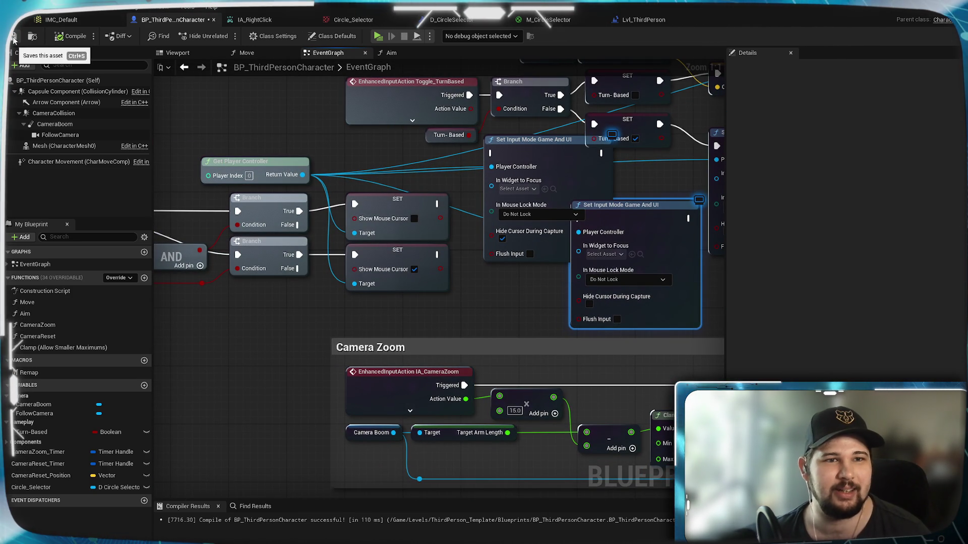
pyautogui.click(13, 41)
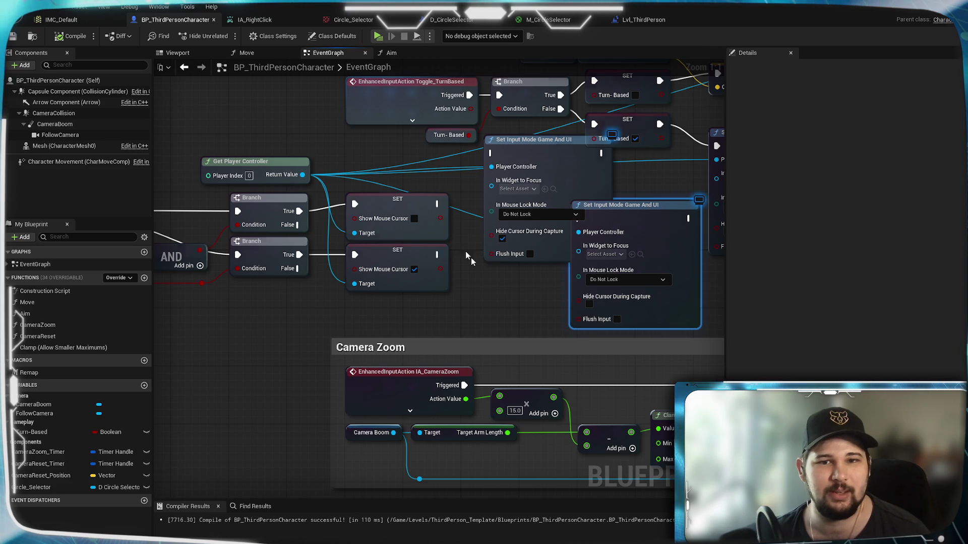
# Delete both extra Set Input Mode Game And UI nodes
pyautogui.click(517, 310)
pyautogui.moveTo(586, 236); pyautogui.dragTo(375, 284)
pyautogui.press('Delete')
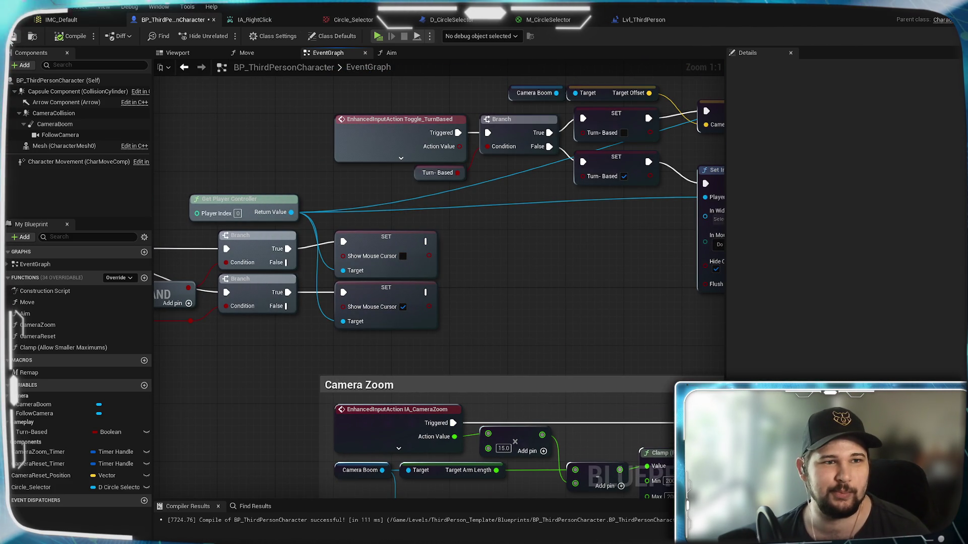
# Play-test the level, running the character forward and zooming the camera out
pyautogui.click(378, 36)
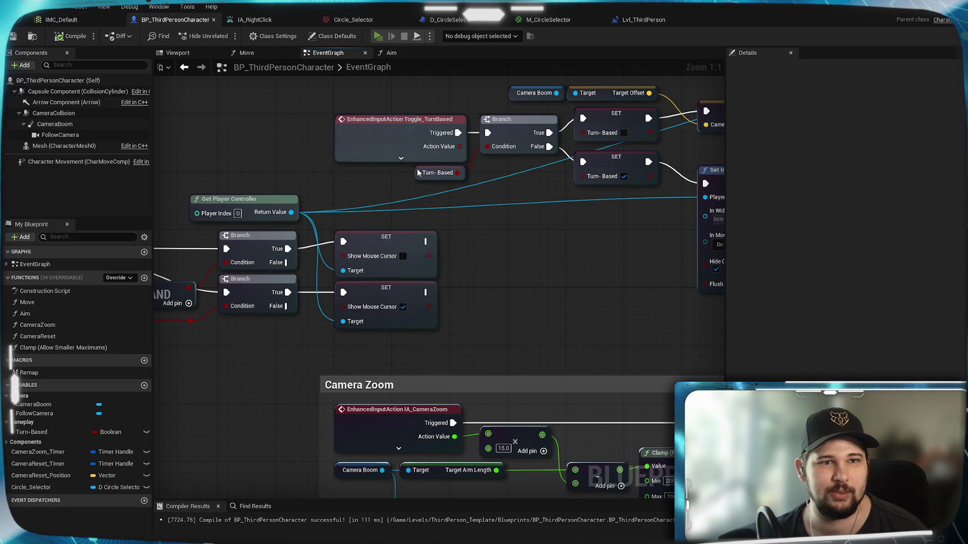
pyautogui.press('w')
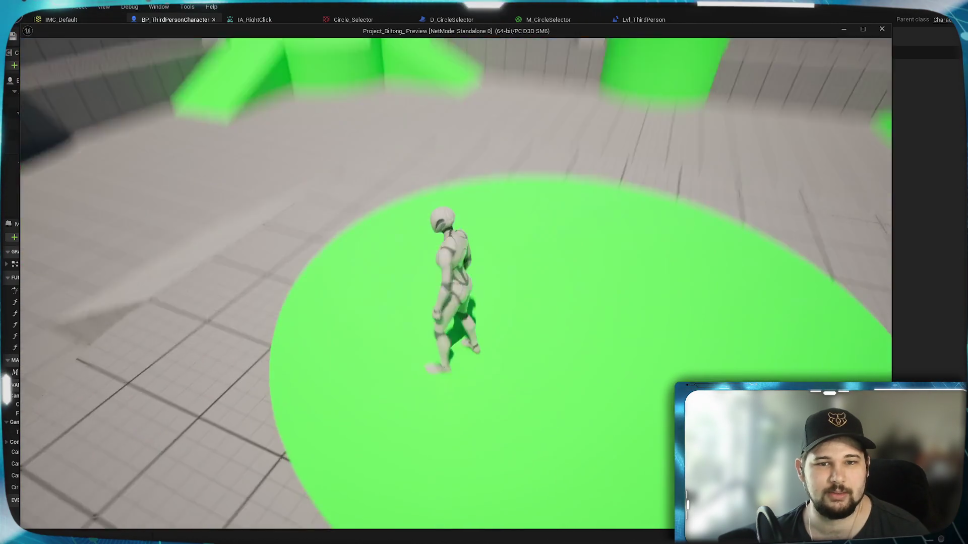
pyautogui.scroll(-5, 484, 273)
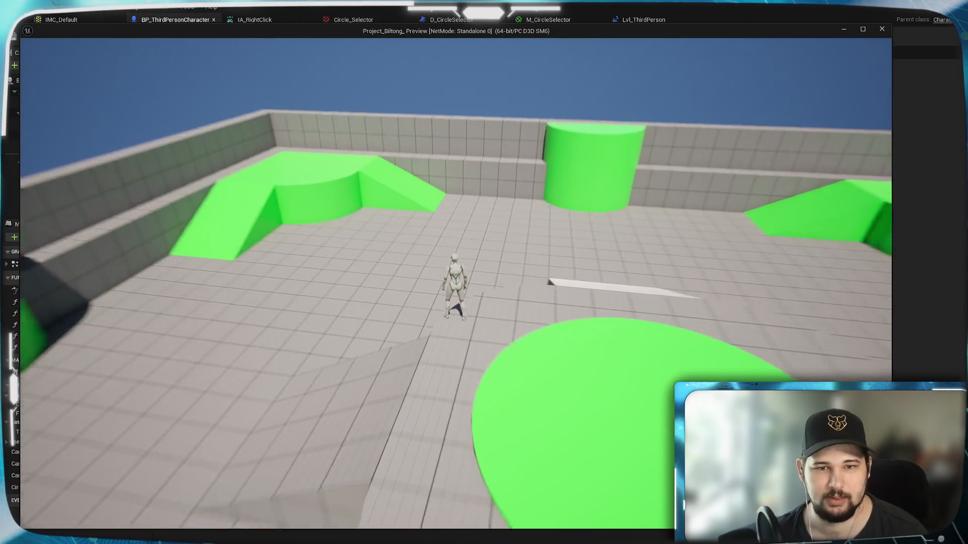
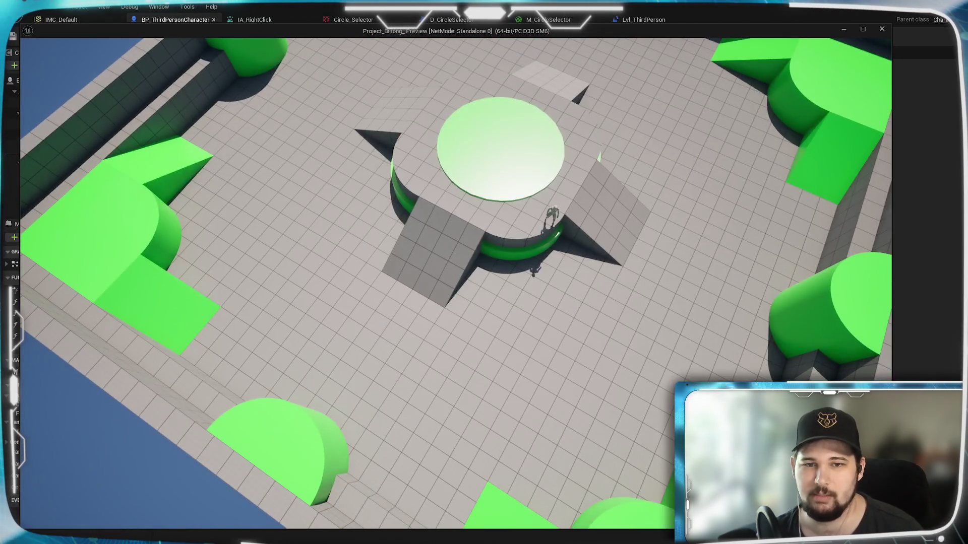
# Close the preview and adjust the Set Input Mode Game And UI node's cursor capture options
pyautogui.press('Escape')
pyautogui.moveTo(303, 361)
pyautogui.mouseDown()
pyautogui.moveTo(494, 348)
pyautogui.moveTo(357, 420)
pyautogui.moveTo(374, 328)
pyautogui.moveTo(244, 357)
pyautogui.moveTo(440, 335)
pyautogui.mouseUp()
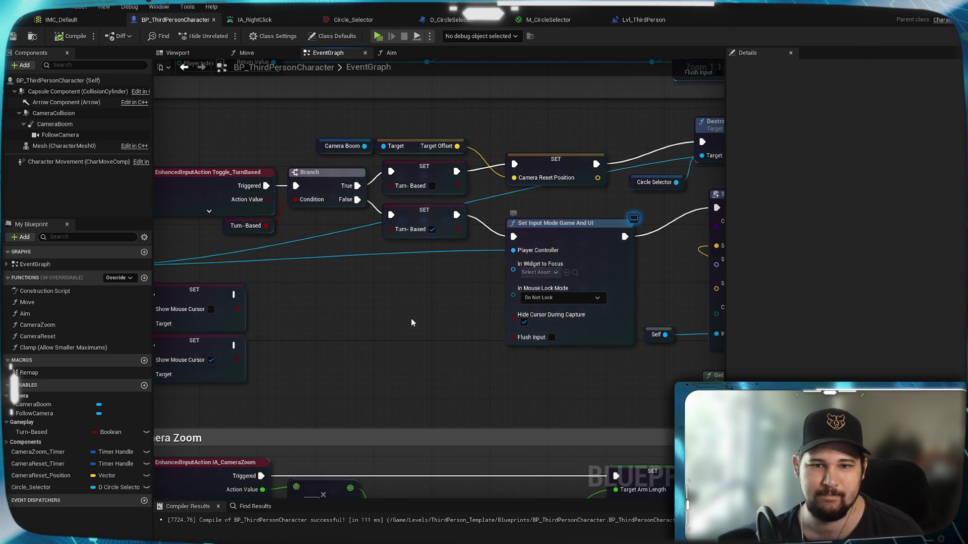
pyautogui.click(554, 275)
pyautogui.click(436, 304)
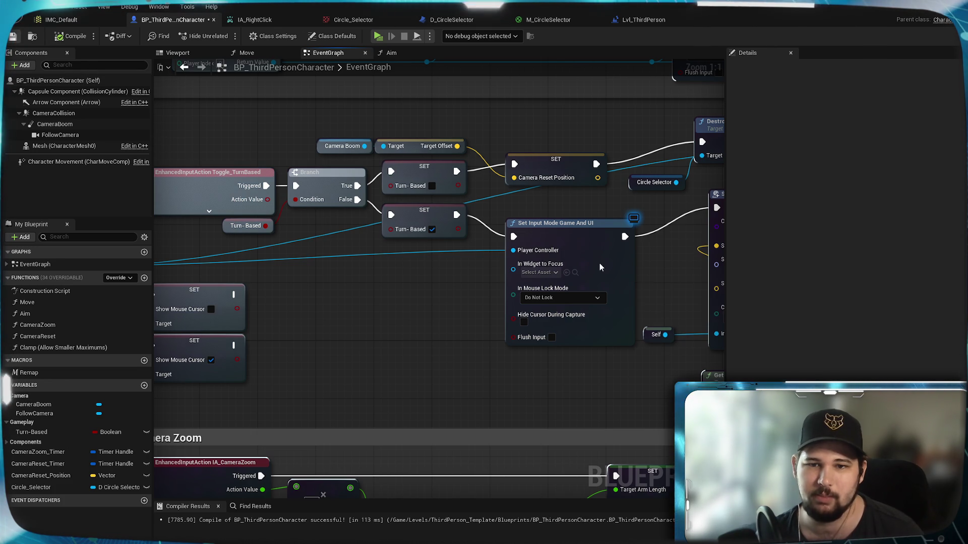
pyautogui.rightClick(573, 337)
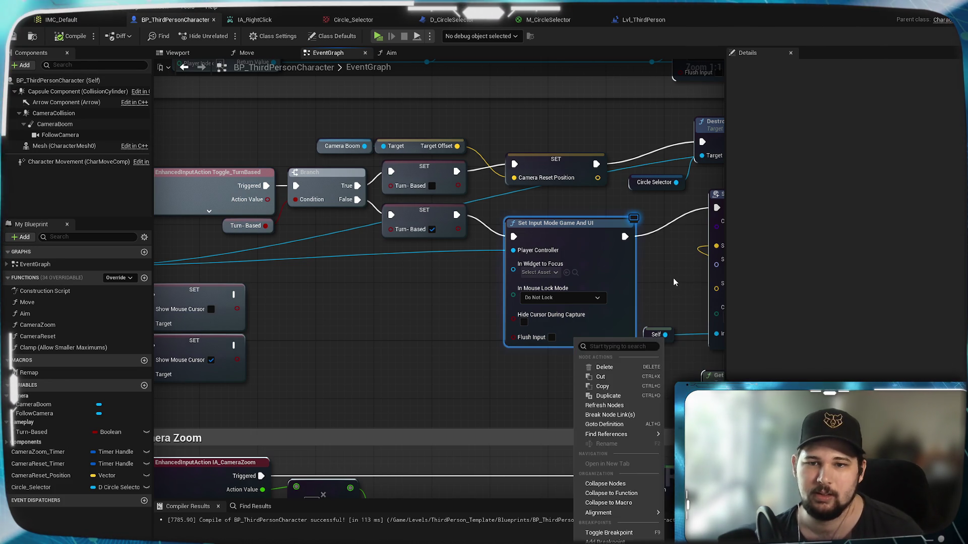
pyautogui.press('Escape')
# Save BP_ThirdPersonCharacter and playtest the cursor behaviour, then stop the game
pyautogui.moveTo(672, 284); pyautogui.dragTo(311, 374)
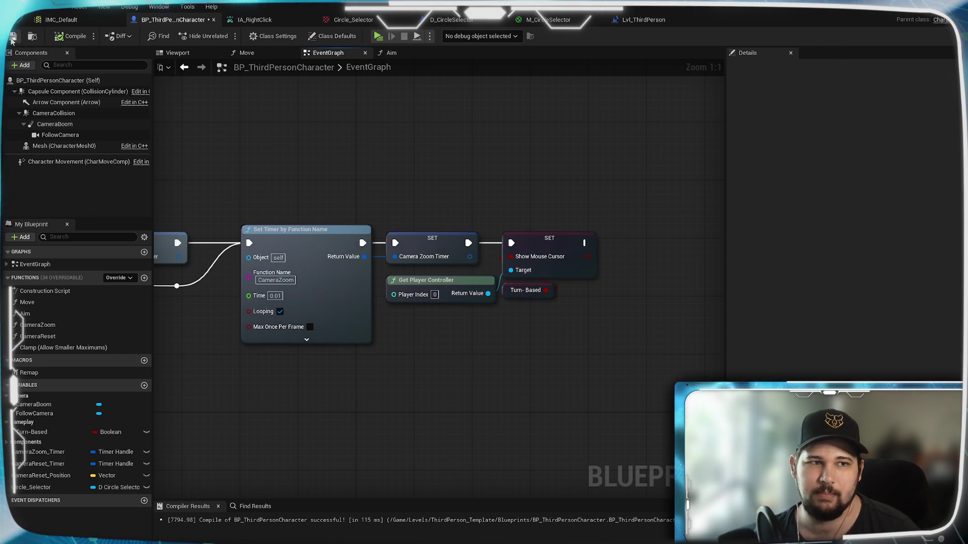
pyautogui.hotkey('ctrl', 's')
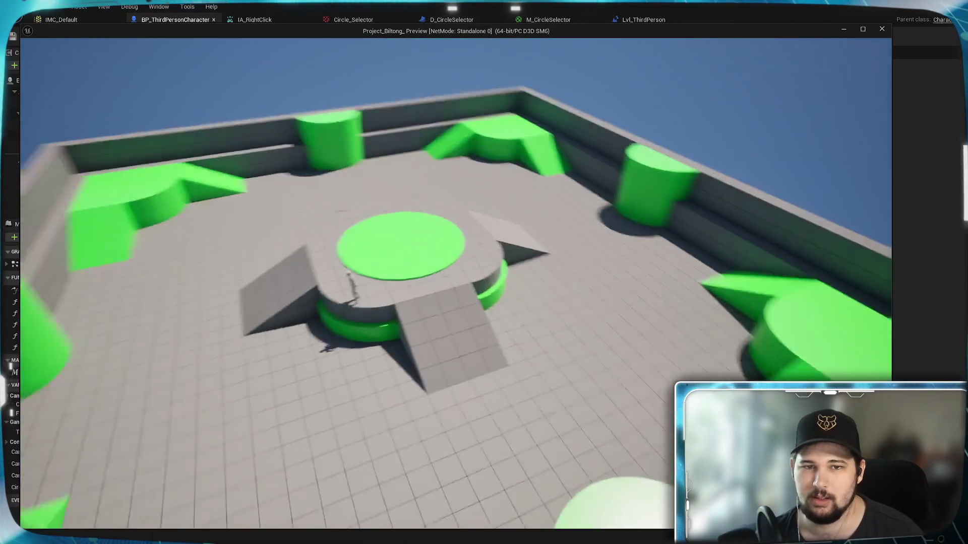
pyautogui.press('Escape')
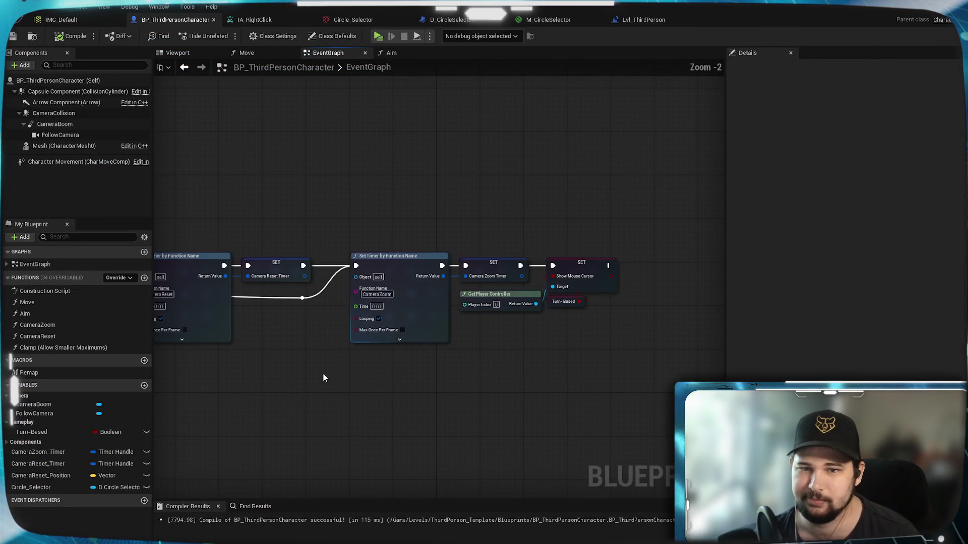
# Playtest the turn-based cursor again and stop the preview
pyautogui.scroll(3, 322, 373)
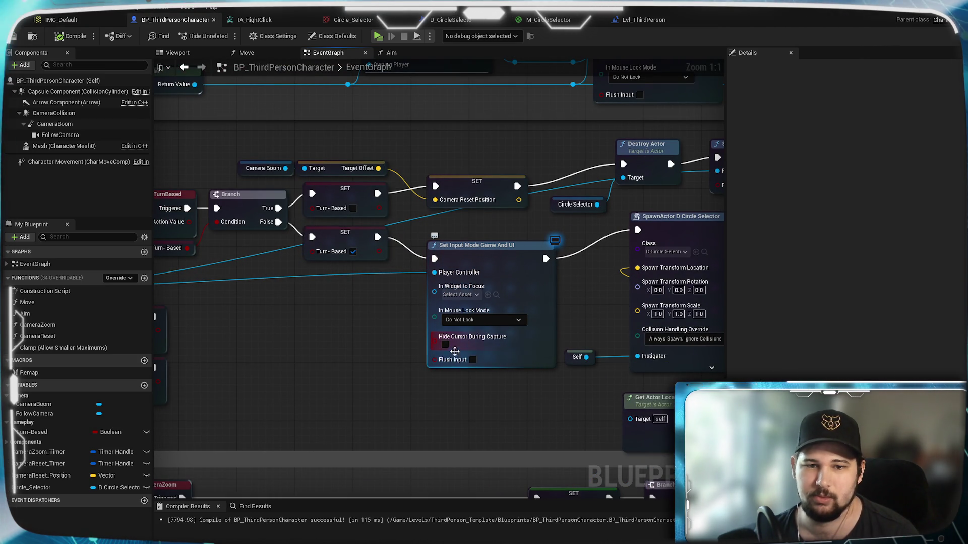
pyautogui.moveTo(446, 346)
pyautogui.mouseDown()
pyautogui.moveTo(490, 104)
pyautogui.moveTo(560, 127)
pyautogui.moveTo(557, 368)
pyautogui.mouseUp()
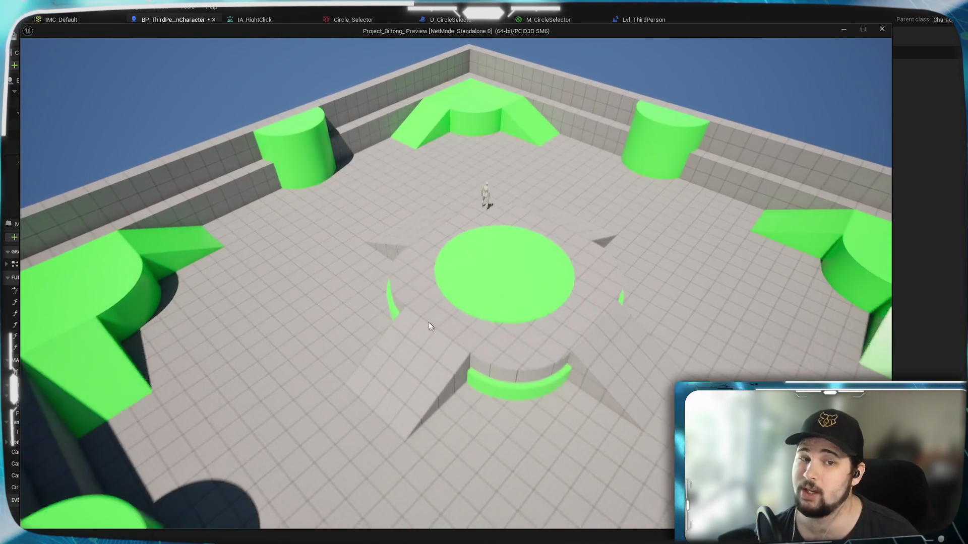
pyautogui.press('Escape')
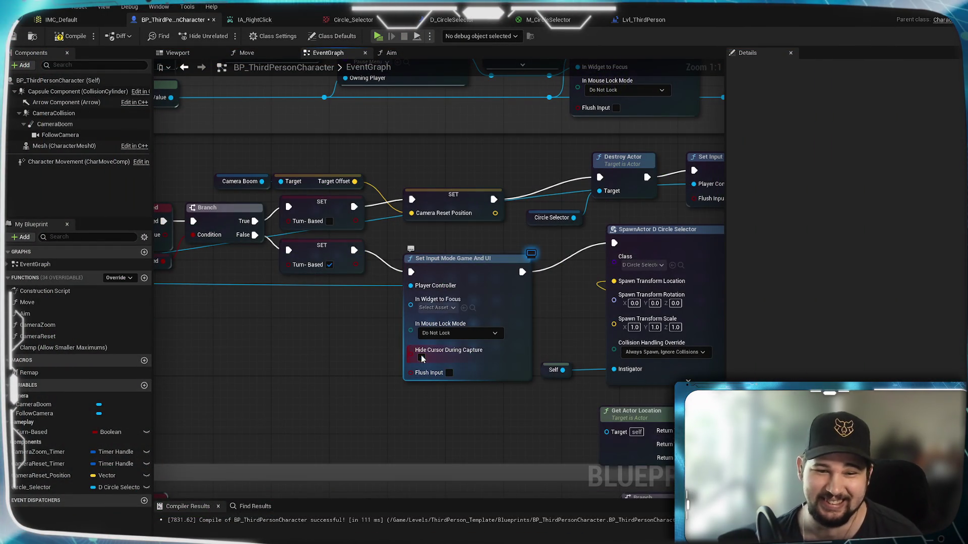
# Nudge the Set Input Mode node and bring the Event Tick → Branch → Set Actor Location chain into view
pyautogui.moveTo(462, 274)
pyautogui.mouseDown()
pyautogui.moveTo(439, 253)
pyautogui.moveTo(457, 260)
pyautogui.moveTo(484, 246)
pyautogui.moveTo(460, 251)
pyautogui.mouseUp()
pyautogui.moveTo(240, 373)
pyautogui.mouseDown()
pyautogui.moveTo(575, 339)
pyautogui.moveTo(550, 354)
pyautogui.mouseUp()
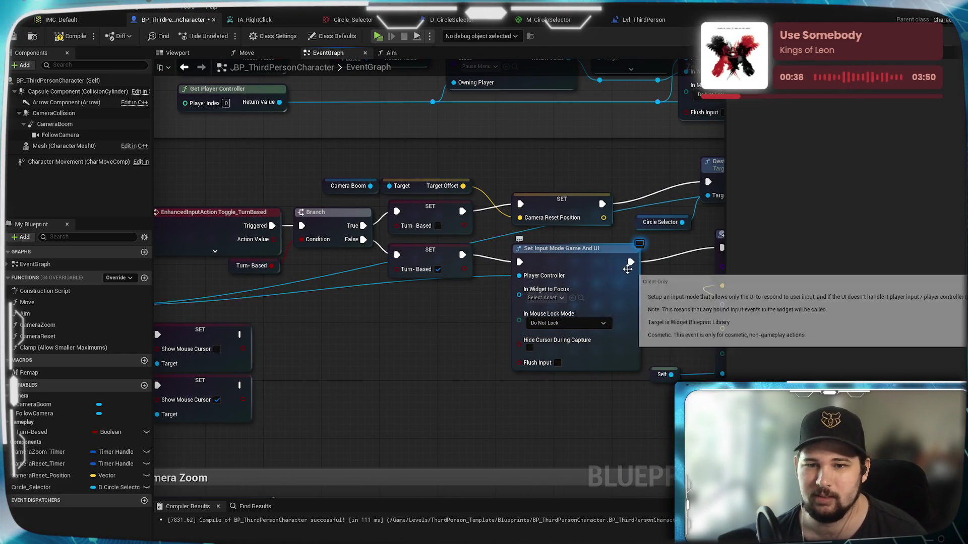
pyautogui.moveTo(671, 305)
pyautogui.mouseDown()
pyautogui.moveTo(564, 322)
pyautogui.moveTo(455, 357)
pyautogui.moveTo(245, 361)
pyautogui.moveTo(705, 342)
pyautogui.mouseUp()
pyautogui.moveTo(211, 310)
pyautogui.mouseDown()
pyautogui.moveTo(625, 315)
pyautogui.moveTo(506, 279)
pyautogui.moveTo(345, 275)
pyautogui.moveTo(555, 315)
pyautogui.moveTo(685, 321)
pyautogui.mouseUp()
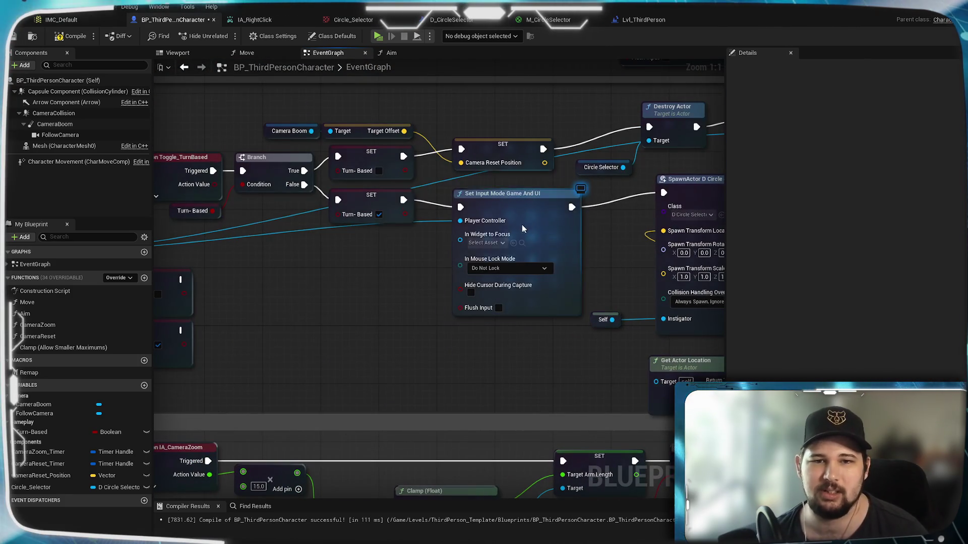
pyautogui.moveTo(558, 263); pyautogui.dragTo(235, 226)
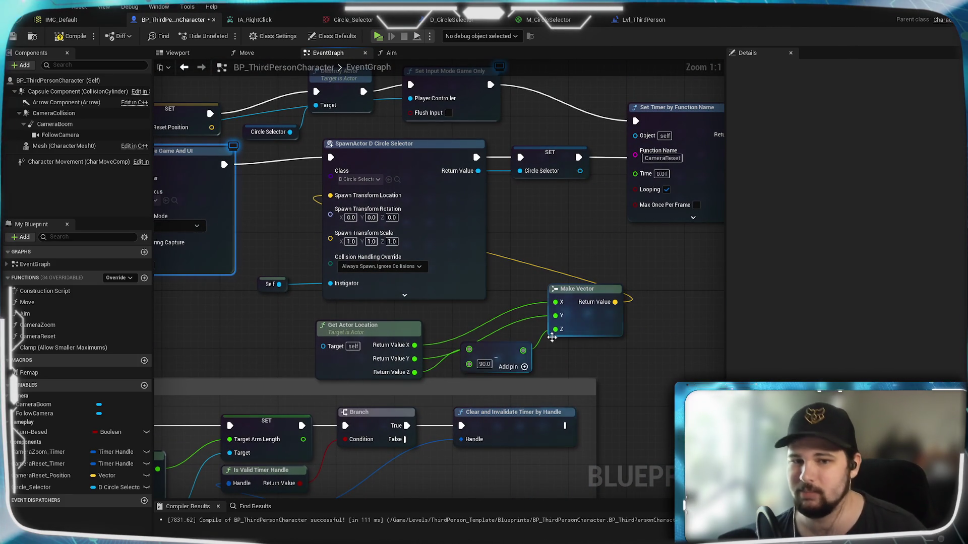
pyautogui.click(466, 323)
pyautogui.moveTo(289, 324); pyautogui.dragTo(424, 305)
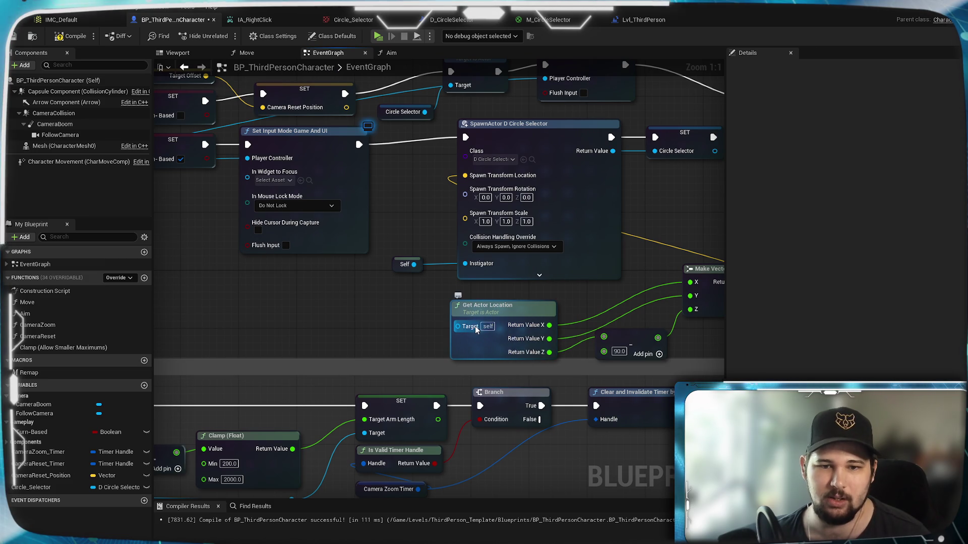
pyautogui.moveTo(475, 330)
pyautogui.mouseDown()
pyautogui.moveTo(501, 326)
pyautogui.moveTo(395, 340)
pyautogui.moveTo(594, 242)
pyautogui.mouseUp()
pyautogui.scroll(-5, 593, 242)
pyautogui.scroll(5, 563, 291)
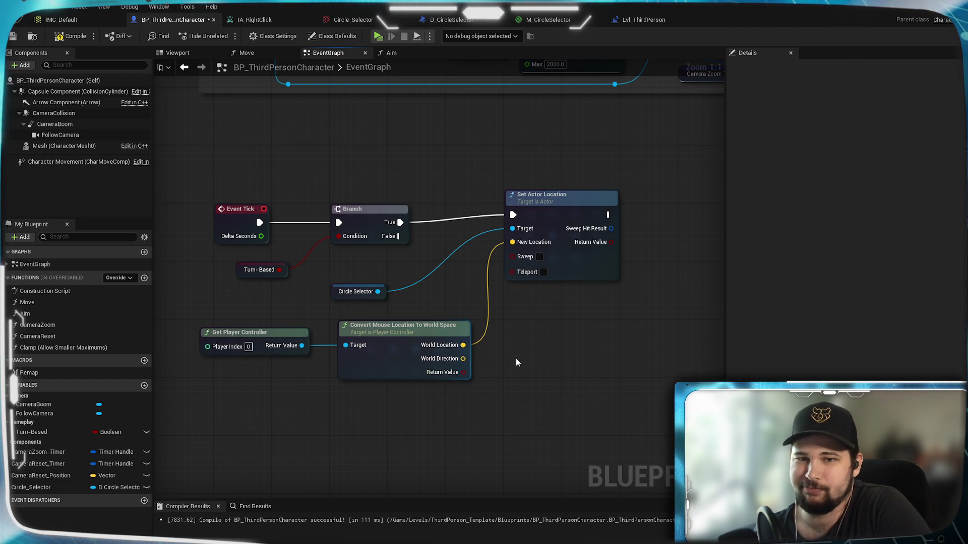
# Make room near the Circle Selector nodes and add Get Mouse Position on Viewport via a 'mouse' search
pyautogui.moveTo(383, 298); pyautogui.dragTo(399, 266)
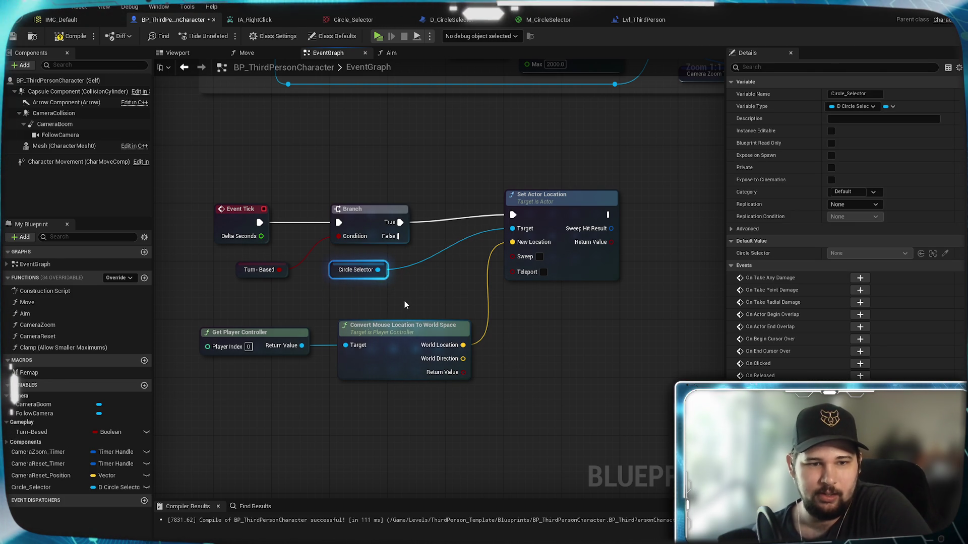
pyautogui.moveTo(404, 300); pyautogui.dragTo(447, 221)
pyautogui.moveTo(225, 248); pyautogui.dragTo(225, 248)
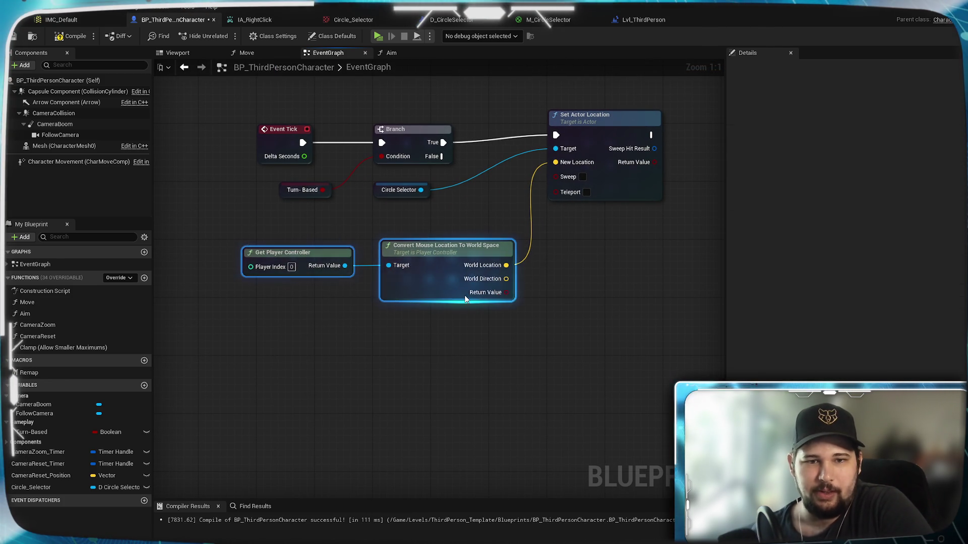
pyautogui.moveTo(468, 297); pyautogui.dragTo(309, 283)
pyautogui.rightClick(482, 318)
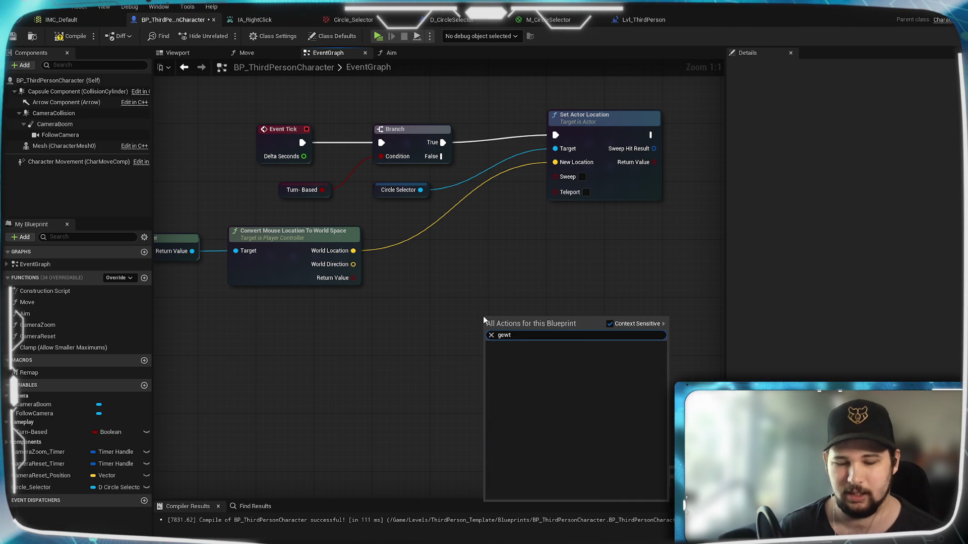
pyautogui.press('BackSpace')
pyautogui.press('BackSpace')
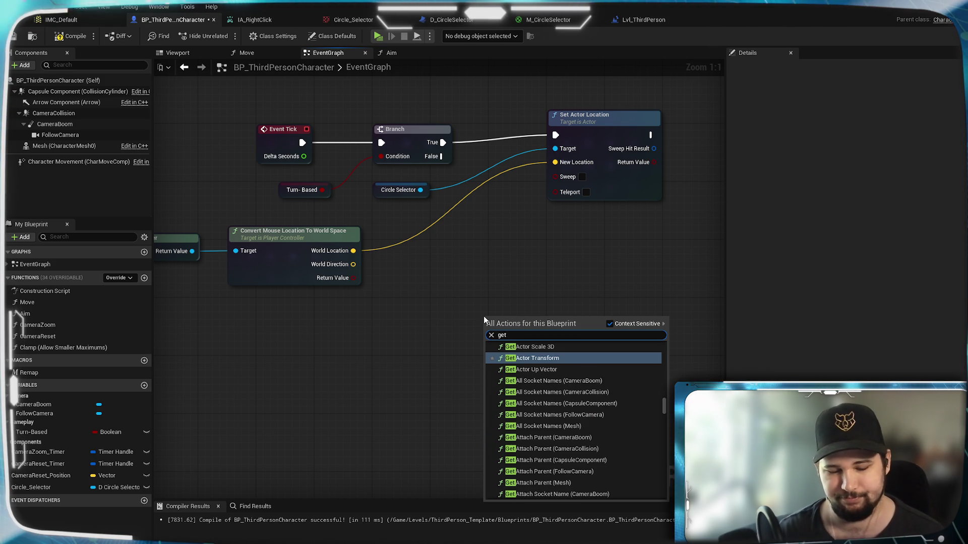
pyautogui.write(' mouse')
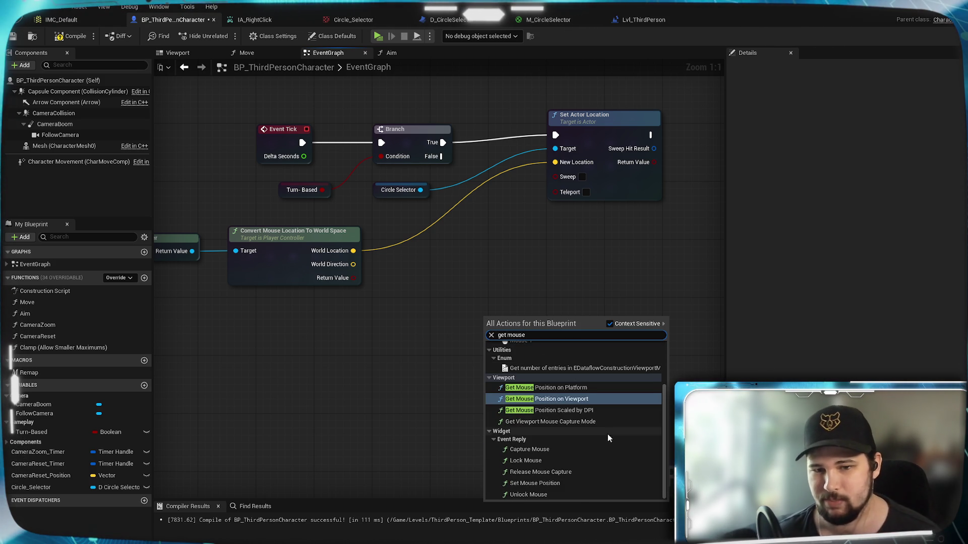
pyautogui.press('Escape')
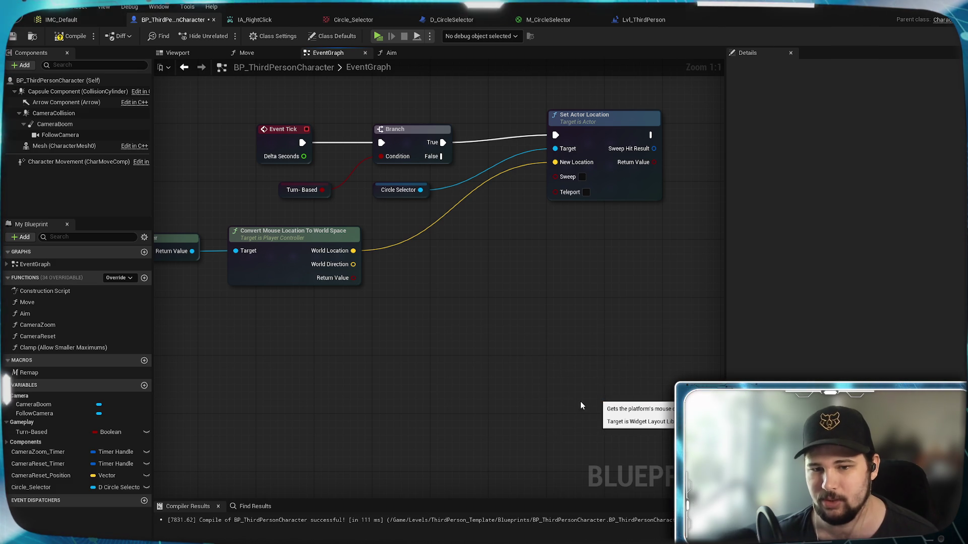
# Wire Branch True through Get Mouse Position on Viewport into Set Actor Location, and add a FollowCamera getter
pyautogui.moveTo(538, 329); pyautogui.dragTo(541, 269)
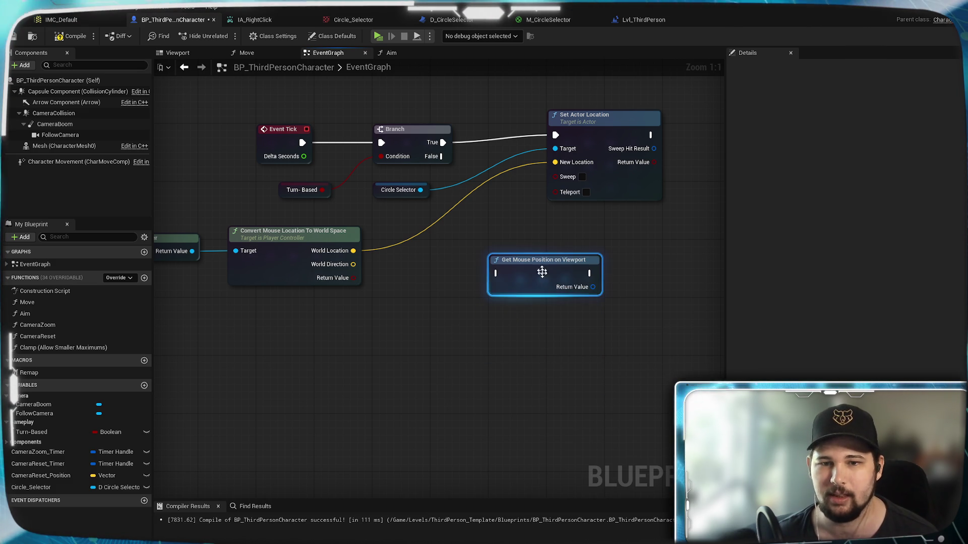
pyautogui.moveTo(673, 282); pyautogui.dragTo(494, 379)
pyautogui.moveTo(428, 239)
pyautogui.mouseDown()
pyautogui.moveTo(555, 244)
pyautogui.moveTo(542, 245)
pyautogui.mouseUp()
pyautogui.moveTo(379, 370)
pyautogui.mouseDown()
pyautogui.moveTo(379, 327)
pyautogui.moveTo(331, 342)
pyautogui.mouseUp()
pyautogui.moveTo(412, 328); pyautogui.dragTo(412, 330)
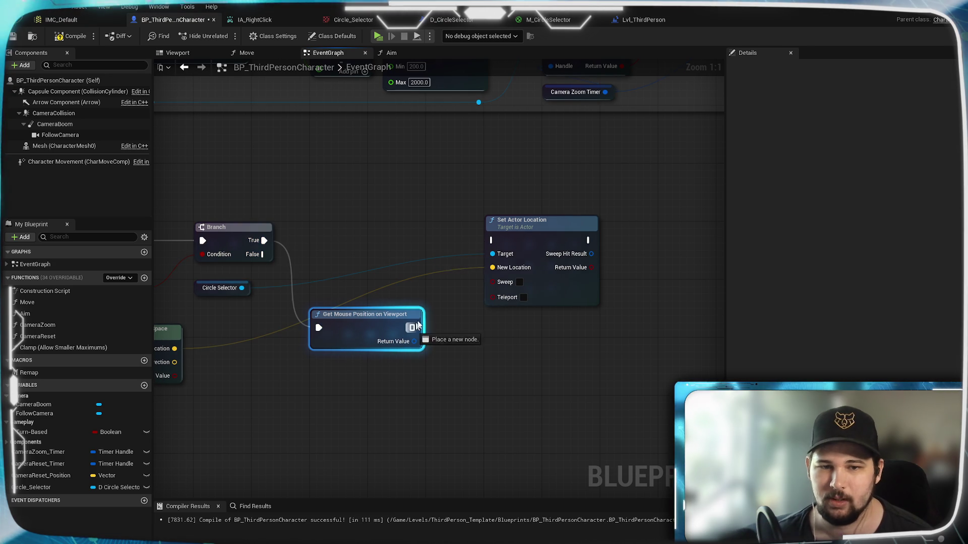
pyautogui.moveTo(493, 242); pyautogui.dragTo(493, 241)
pyautogui.moveTo(388, 330); pyautogui.dragTo(373, 251)
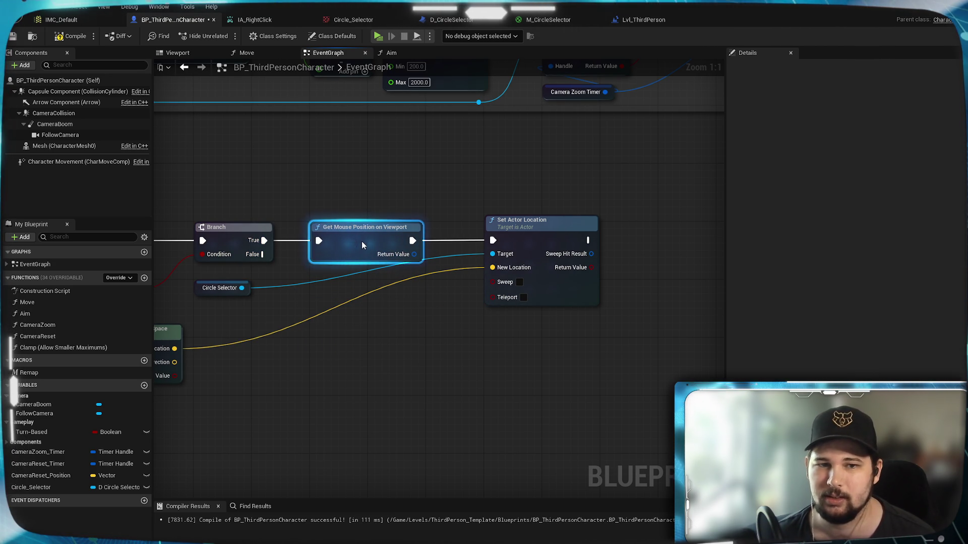
pyautogui.click(417, 367)
pyautogui.moveTo(416, 367)
pyautogui.mouseDown()
pyautogui.moveTo(365, 388)
pyautogui.moveTo(624, 329)
pyautogui.moveTo(521, 346)
pyautogui.moveTo(628, 341)
pyautogui.mouseUp()
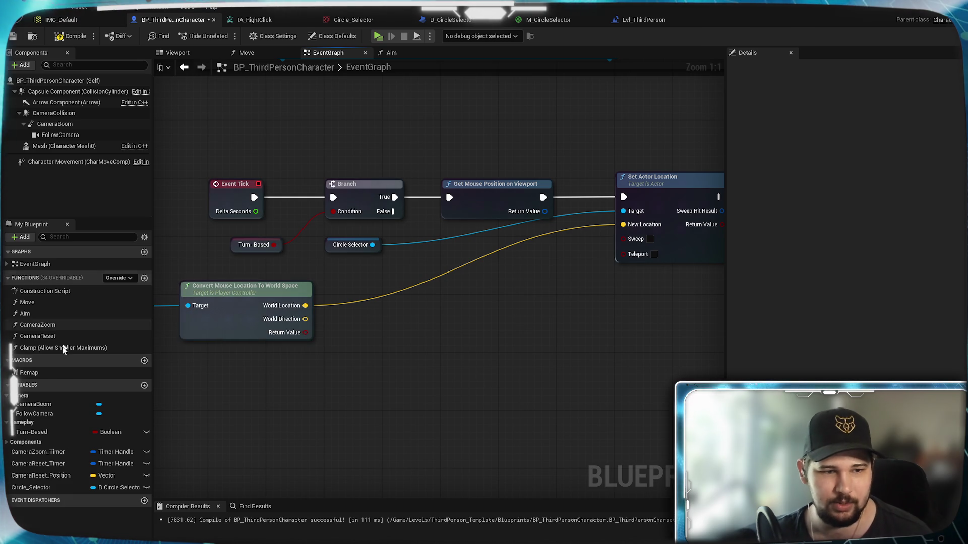
pyautogui.moveTo(35, 413)
pyautogui.mouseDown()
pyautogui.moveTo(466, 302)
pyautogui.moveTo(388, 322)
pyautogui.mouseUp()
# Add Get World Transform from Follow Camera and split its Return Value into location, rotation and scale
pyautogui.click(412, 343)
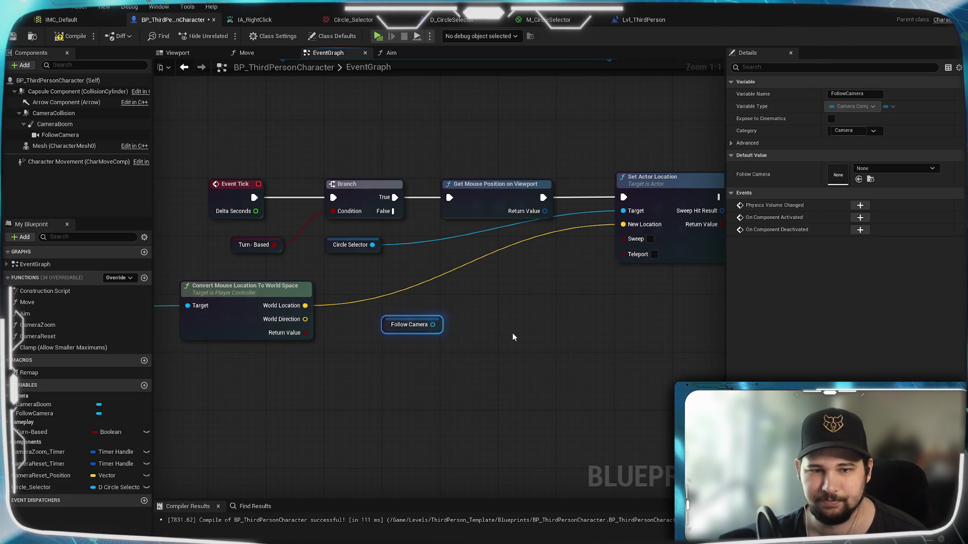
pyautogui.moveTo(512, 335); pyautogui.dragTo(372, 346)
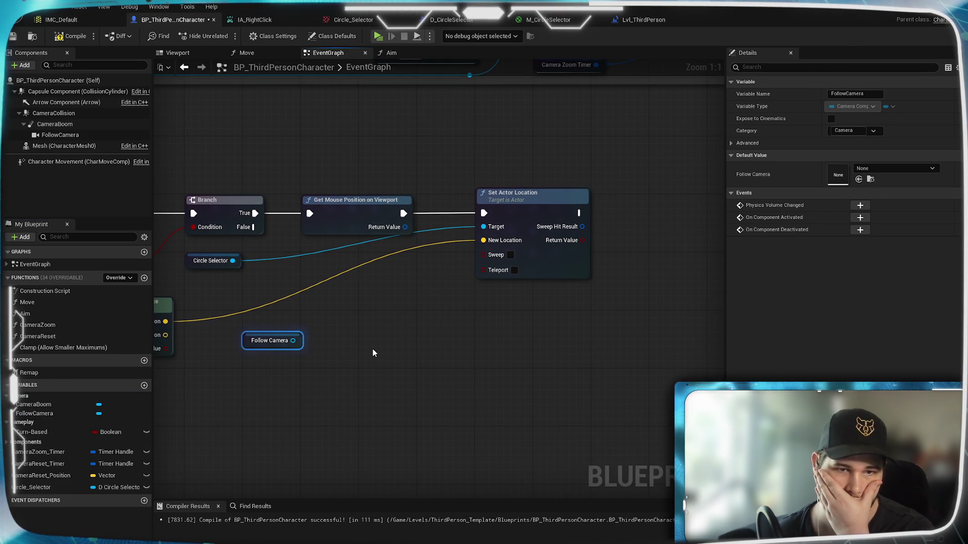
pyautogui.moveTo(292, 340); pyautogui.dragTo(363, 388)
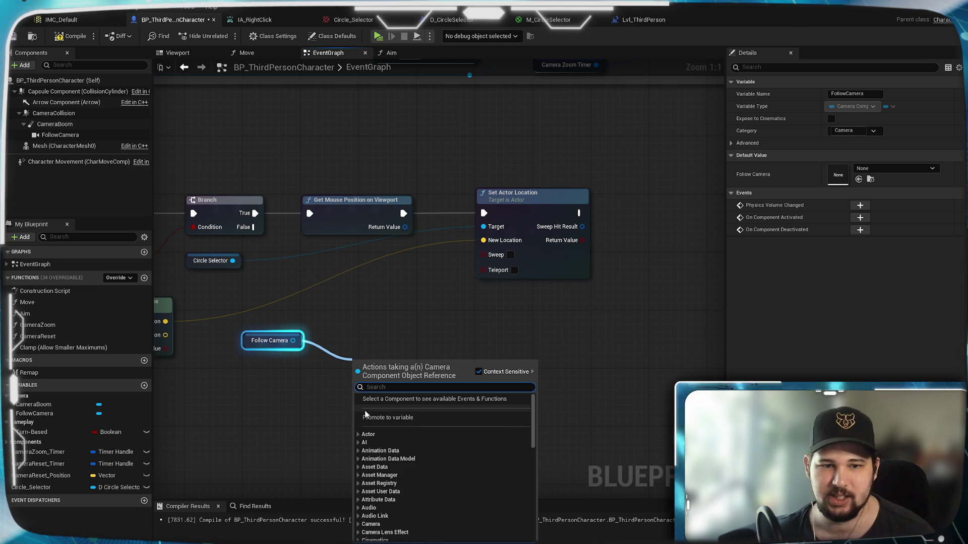
pyautogui.write('ge')
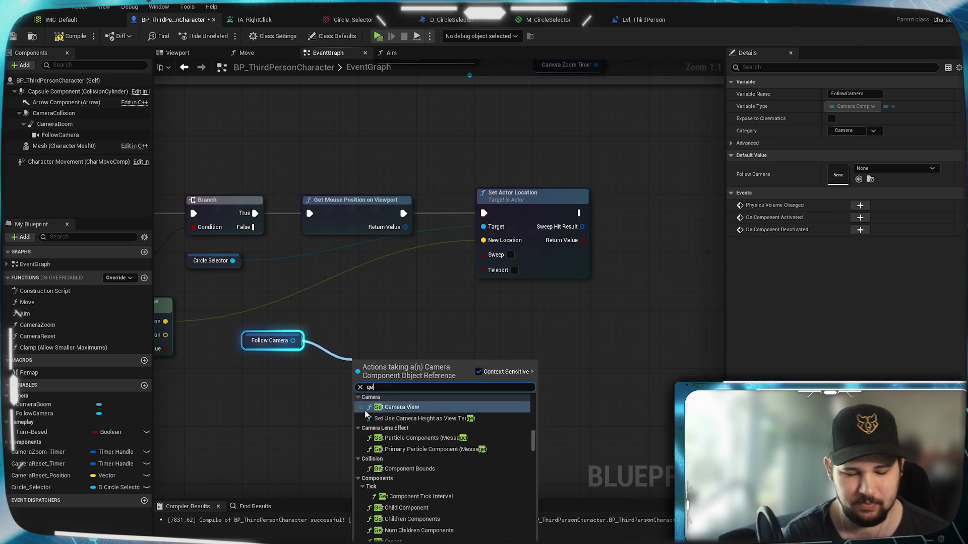
pyautogui.write('t transform')
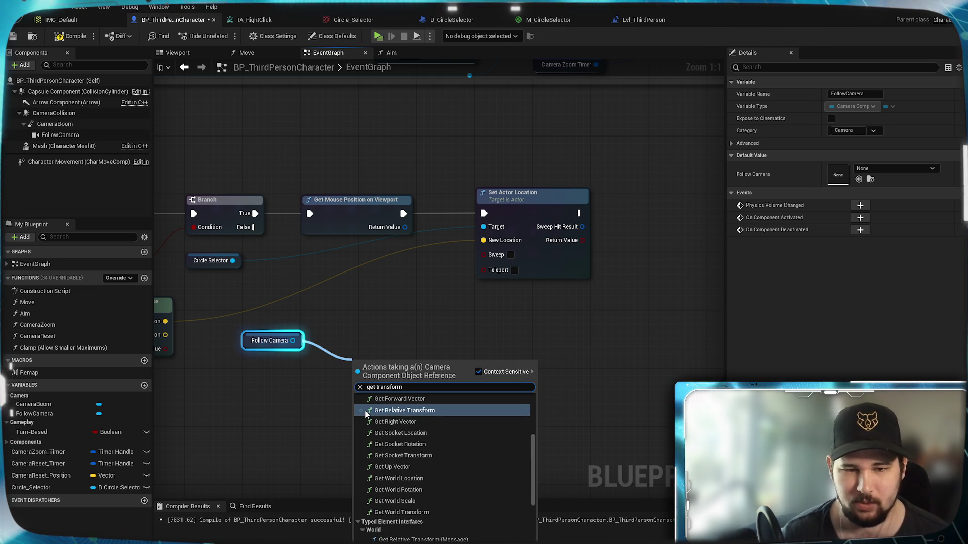
pyautogui.scroll(3, 429, 425)
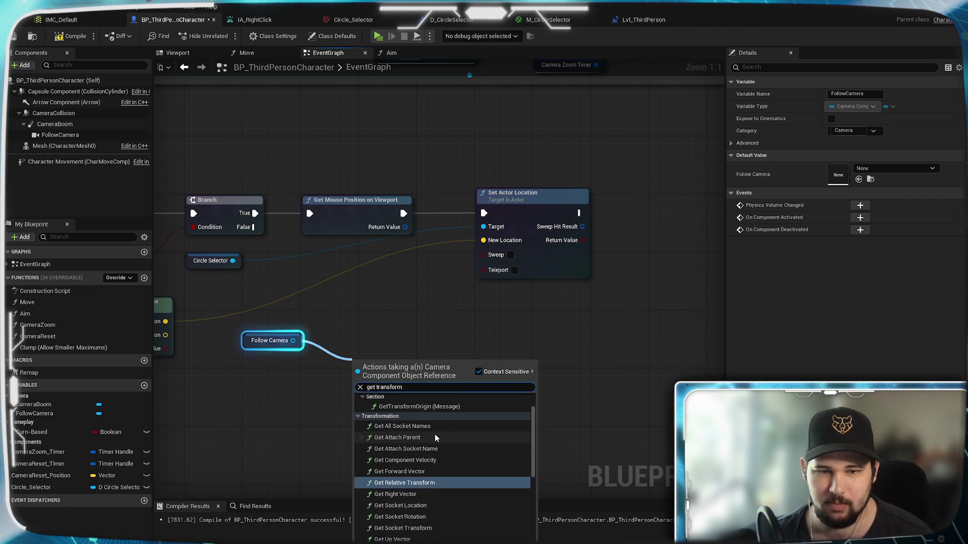
pyautogui.scroll(-3, 443, 448)
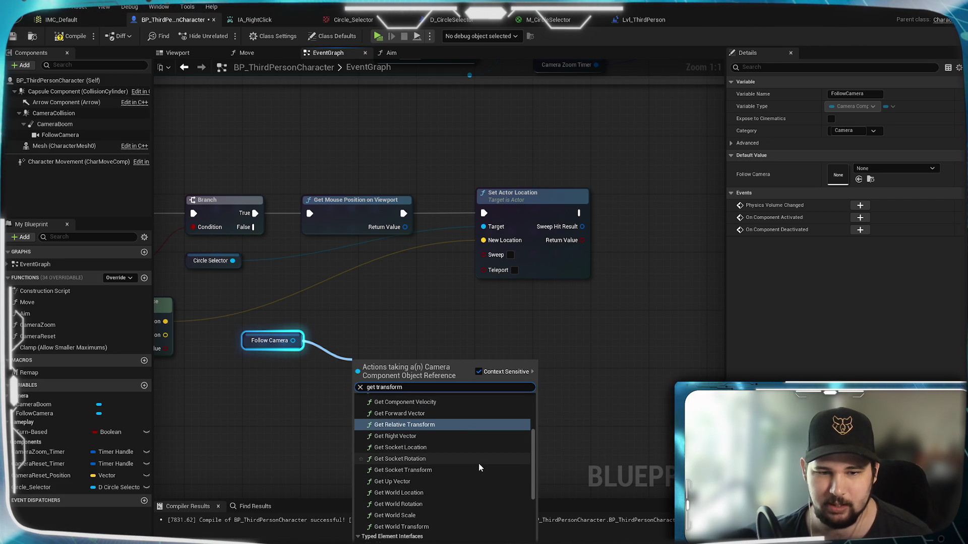
pyautogui.click(417, 528)
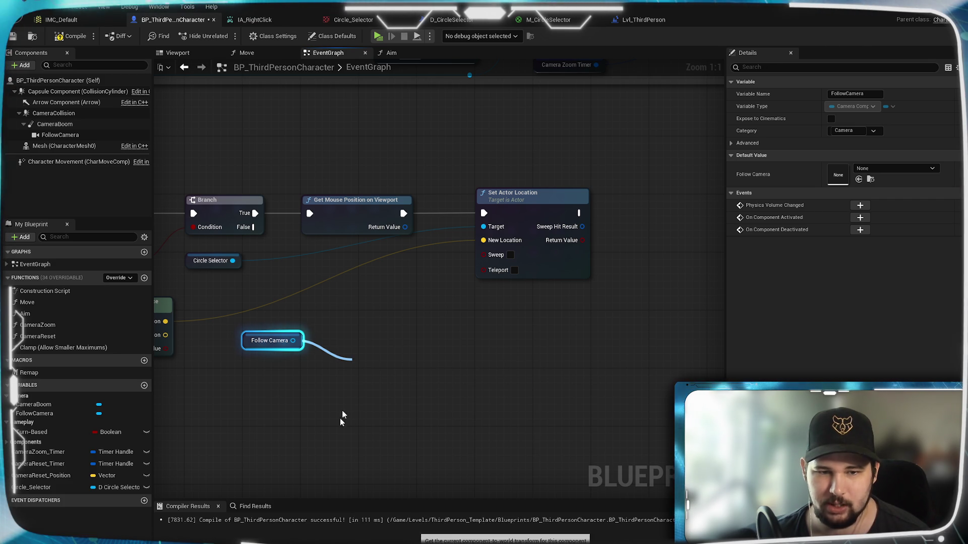
pyautogui.rightClick(418, 382)
pyautogui.click(454, 424)
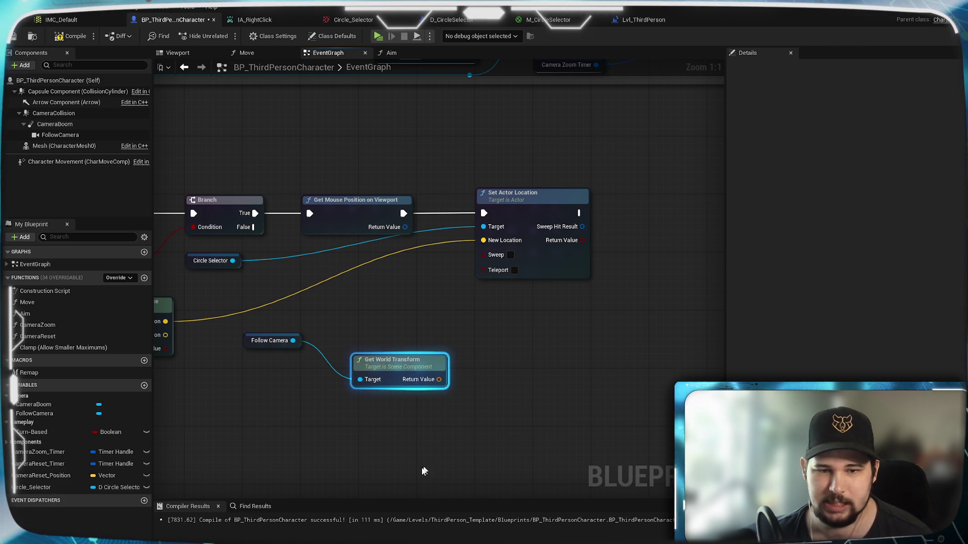
# Move the Follow Camera and Get World Transform nodes together below Convert Mouse Location
pyautogui.moveTo(413, 364)
pyautogui.mouseDown()
pyautogui.moveTo(413, 353)
pyautogui.moveTo(371, 327)
pyautogui.mouseUp()
pyautogui.click(396, 431)
pyautogui.moveTo(607, 415); pyautogui.dragTo(287, 320)
pyautogui.moveTo(350, 339); pyautogui.dragTo(299, 368)
pyautogui.click(423, 368)
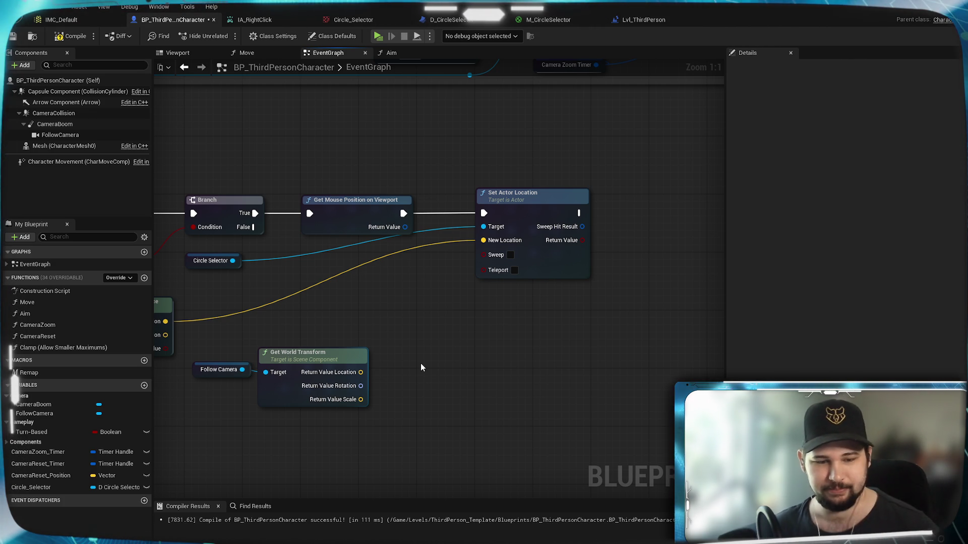
pyautogui.moveTo(411, 362); pyautogui.dragTo(581, 284)
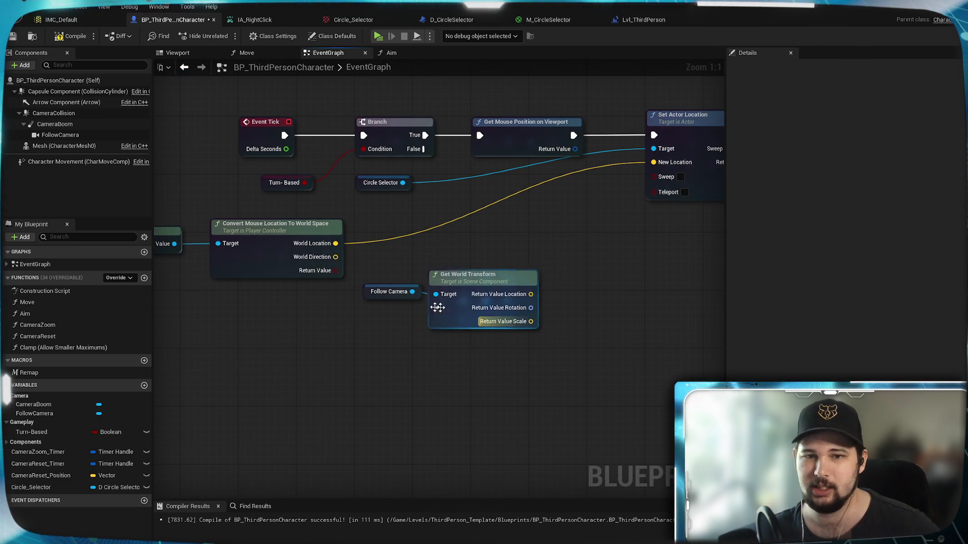
pyautogui.moveTo(518, 313); pyautogui.dragTo(507, 359)
pyautogui.moveTo(563, 398); pyautogui.dragTo(353, 318)
pyautogui.moveTo(464, 328)
pyautogui.mouseDown()
pyautogui.moveTo(286, 354)
pyautogui.moveTo(258, 341)
pyautogui.mouseUp()
pyautogui.click(378, 339)
pyautogui.moveTo(332, 397)
pyautogui.mouseDown()
pyautogui.moveTo(455, 382)
pyautogui.moveTo(275, 322)
pyautogui.mouseUp()
pyautogui.moveTo(374, 324); pyautogui.dragTo(381, 331)
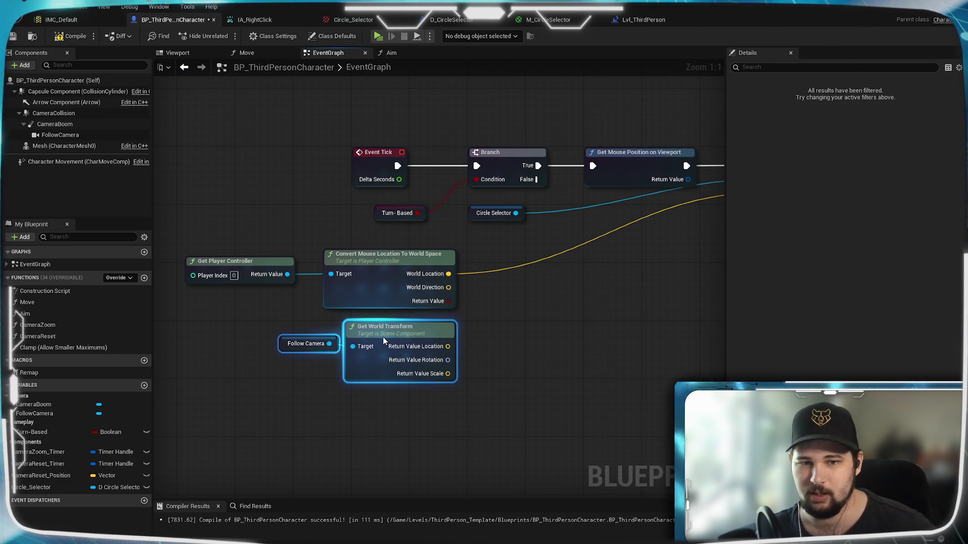
pyautogui.click(494, 310)
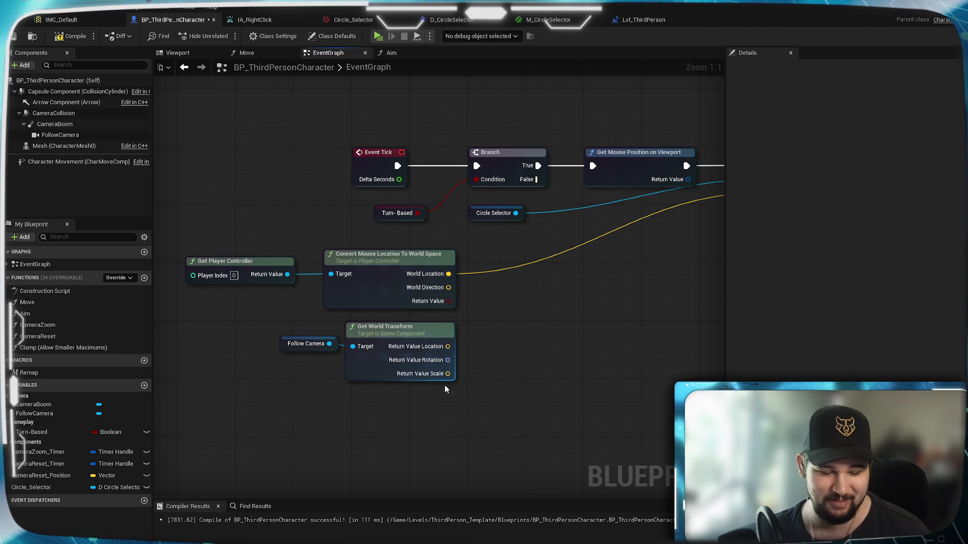
pyautogui.moveTo(592, 321)
pyautogui.mouseDown()
pyautogui.moveTo(385, 330)
pyautogui.moveTo(500, 289)
pyautogui.mouseUp()
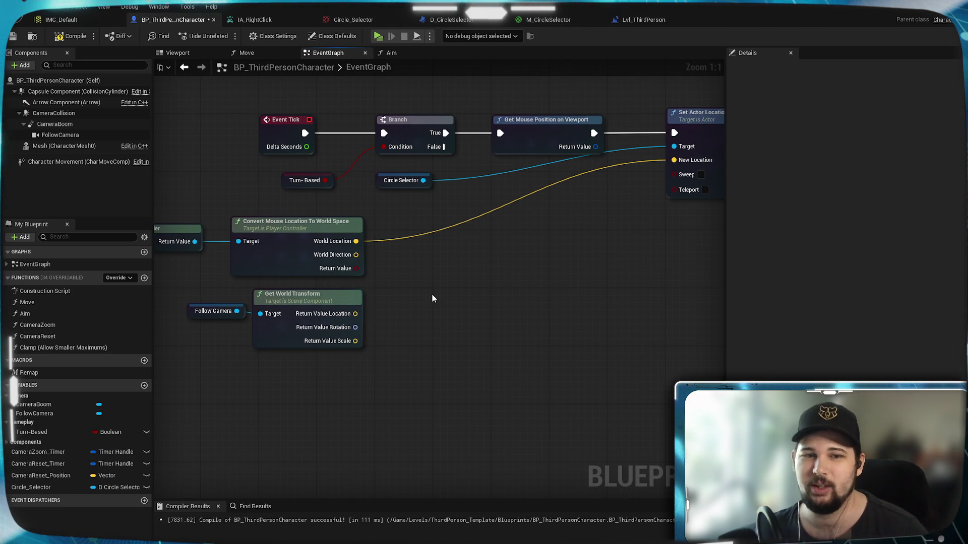
pyautogui.moveTo(392, 319)
pyautogui.mouseDown()
pyautogui.moveTo(363, 358)
pyautogui.moveTo(475, 300)
pyautogui.mouseUp()
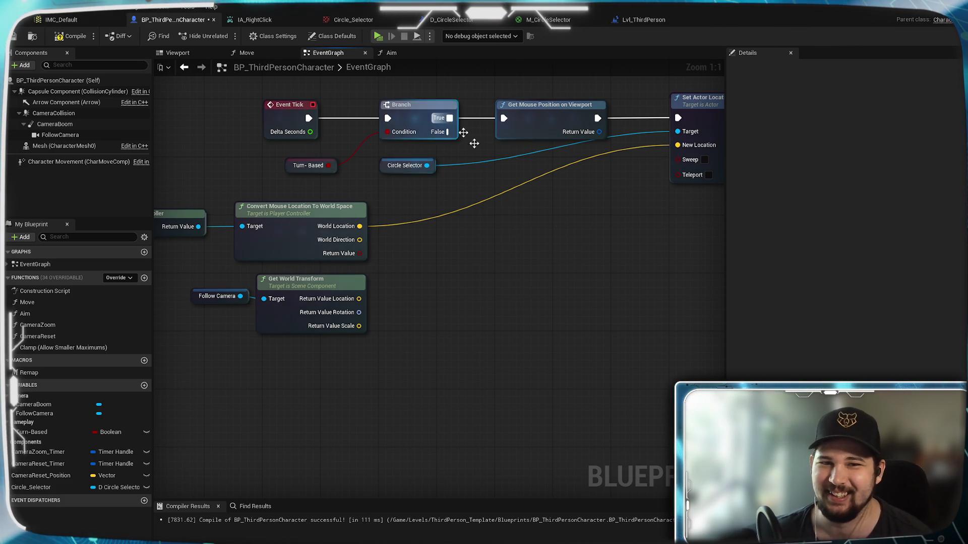
# Search the actions for 'cast ray' and add a Line Trace For Objects node
pyautogui.rightClick(483, 267)
pyautogui.write('cast ray')
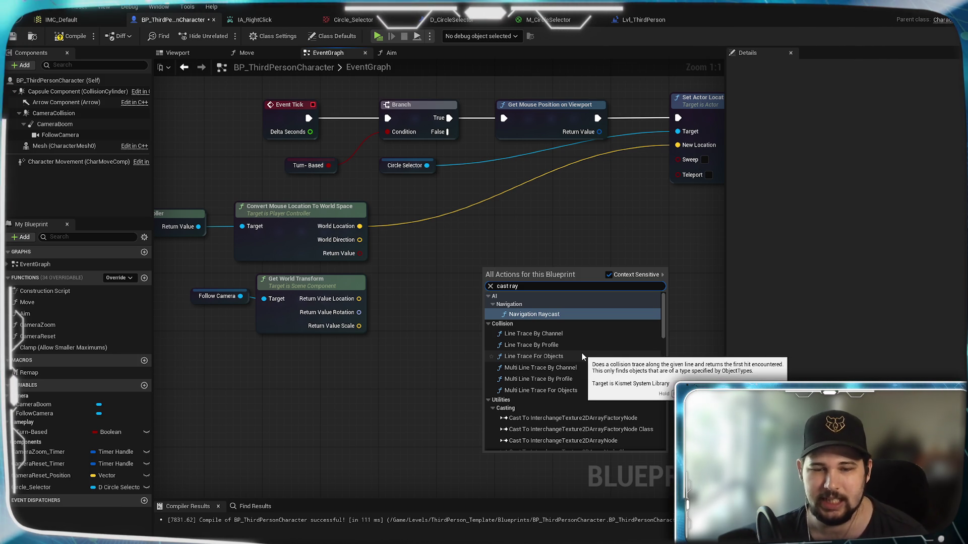
pyautogui.scroll(-10, 635, 349)
pyautogui.scroll(15, 635, 353)
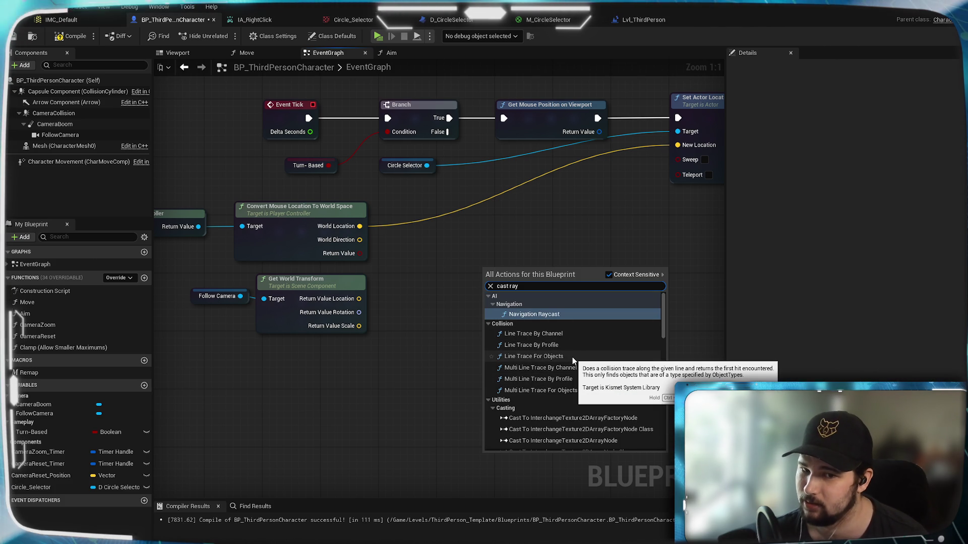
pyautogui.click(573, 356)
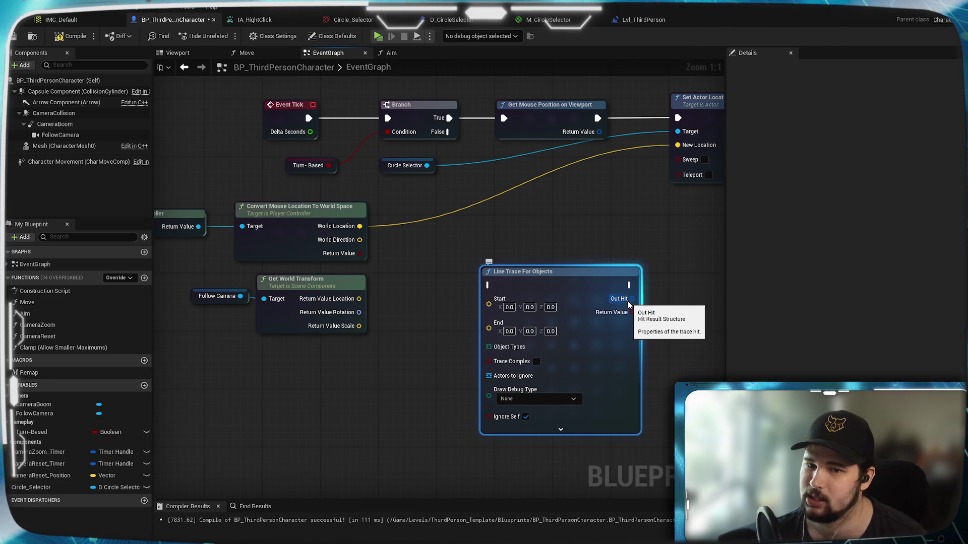
# Split the Line Trace For Objects Out Hit pin, then recombine it
pyautogui.moveTo(624, 291); pyautogui.dragTo(560, 276)
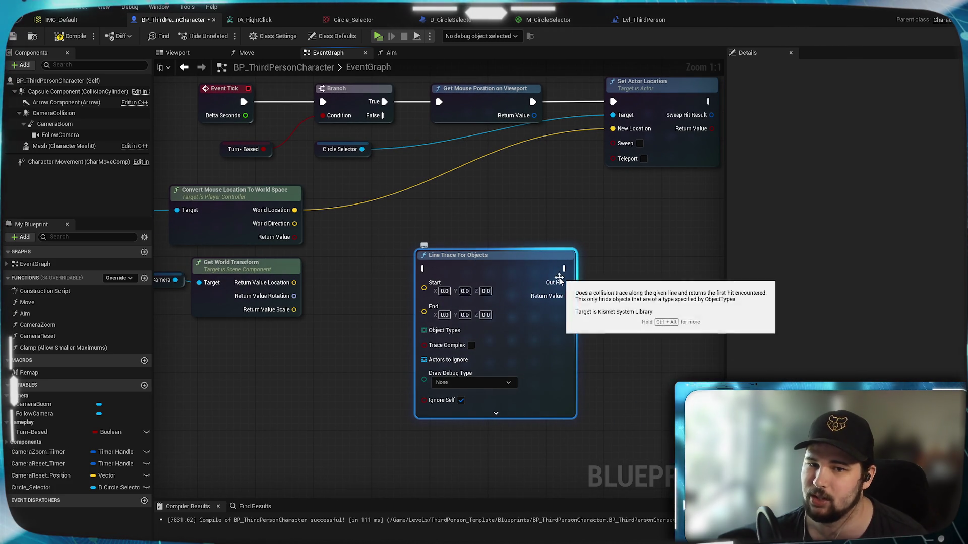
pyautogui.rightClick(557, 279)
pyautogui.click(589, 340)
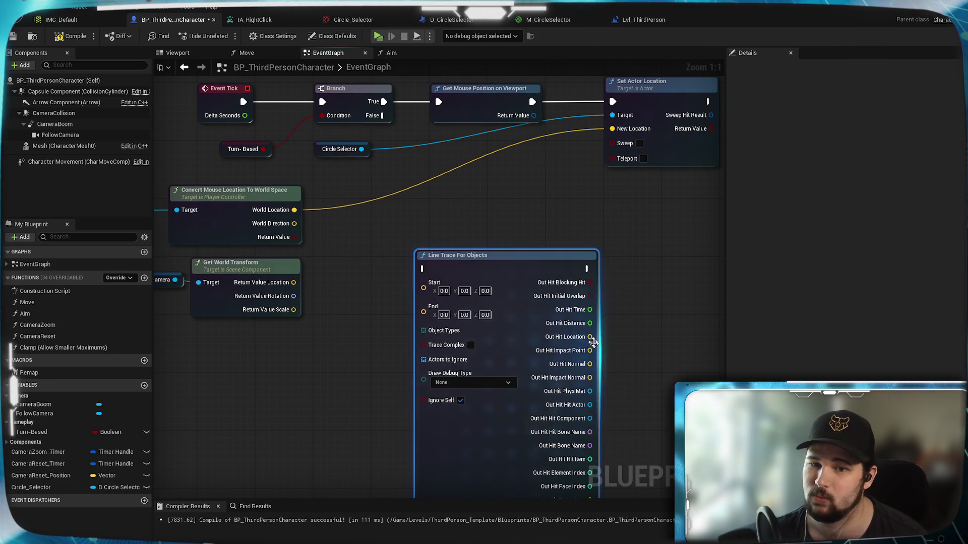
pyautogui.moveTo(623, 429)
pyautogui.mouseDown()
pyautogui.moveTo(648, 179)
pyautogui.moveTo(652, 407)
pyautogui.mouseUp()
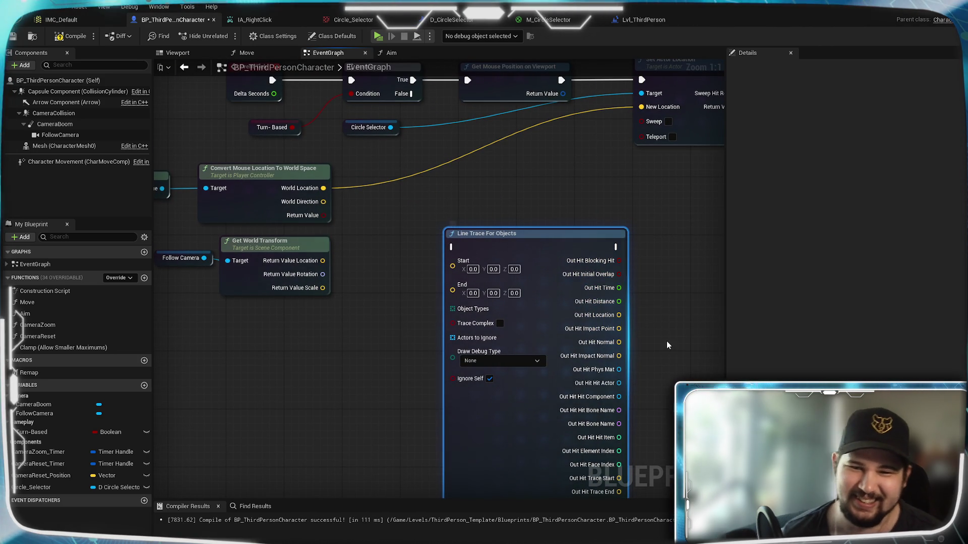
pyautogui.moveTo(637, 328); pyautogui.dragTo(493, 268)
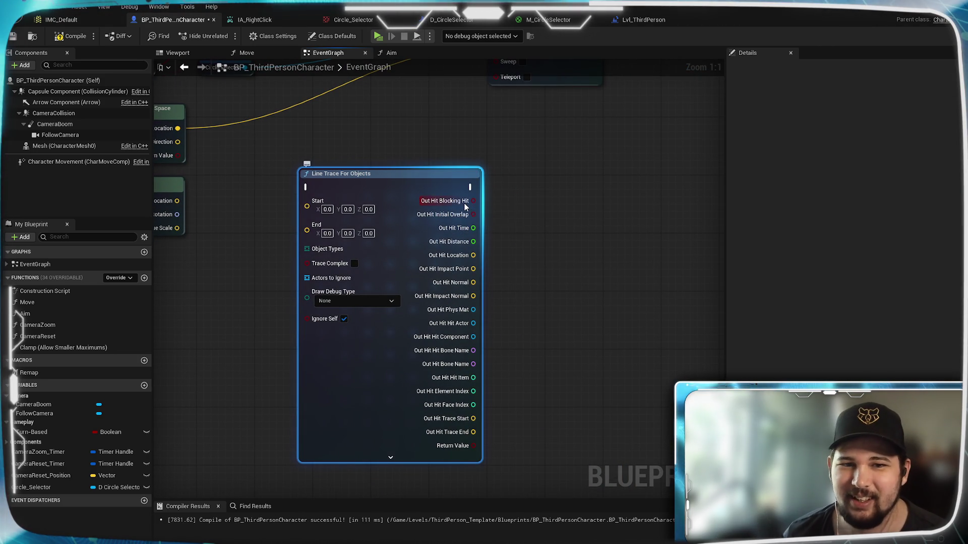
pyautogui.rightClick(464, 204)
pyautogui.click(513, 246)
# Search from Out Hit for 'get hit' and 'hit loc', then cancel without adding a node
pyautogui.moveTo(457, 204); pyautogui.dragTo(505, 230)
pyautogui.write('get hi')
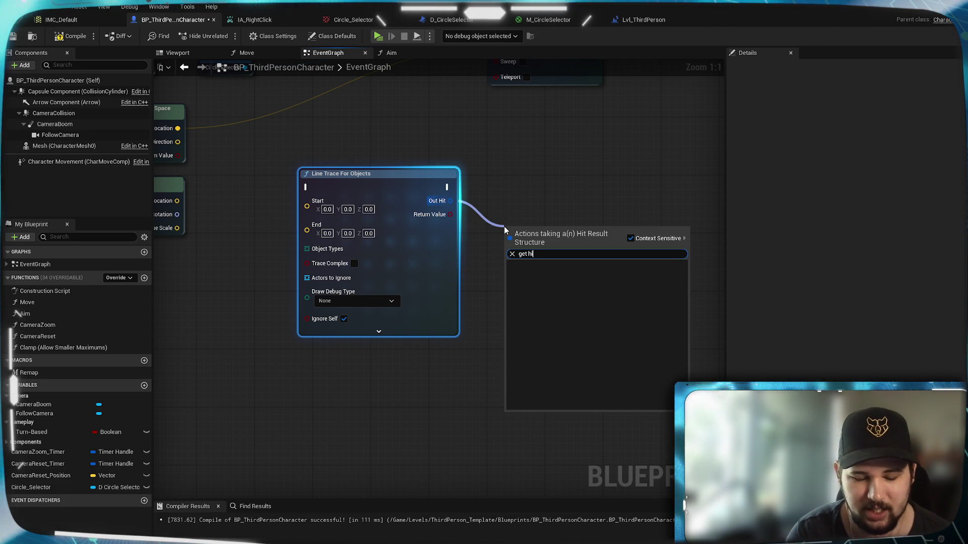
pyautogui.write('t')
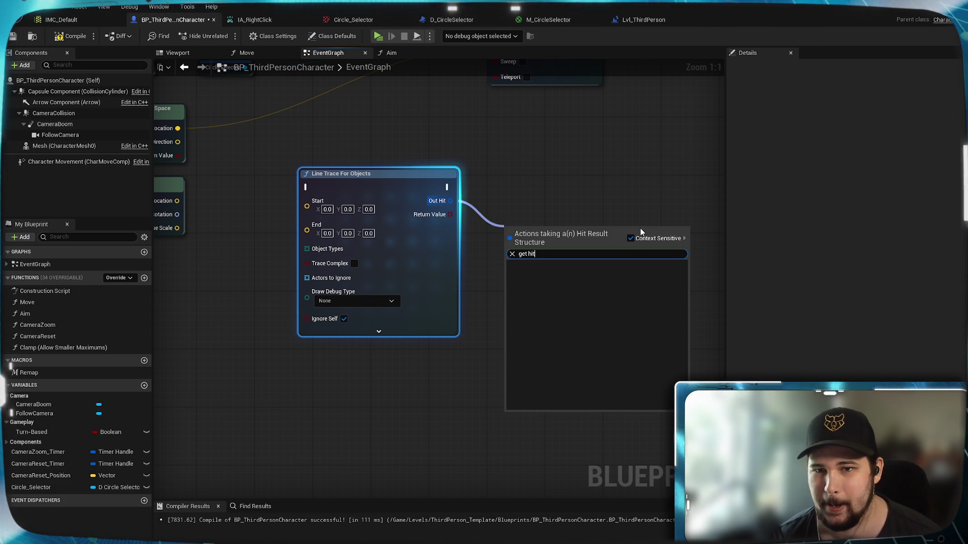
pyautogui.click(636, 237)
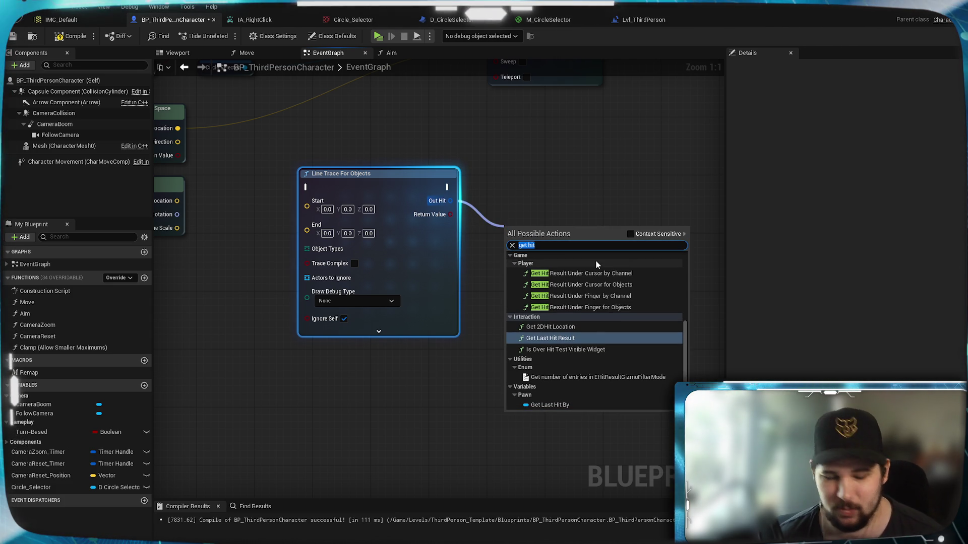
pyautogui.write('hit locat')
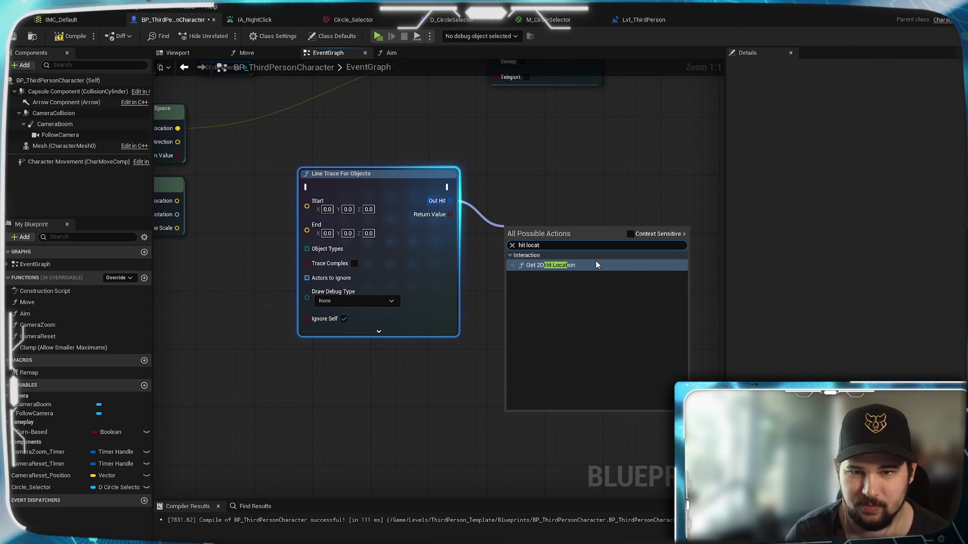
pyautogui.press('Escape')
pyautogui.click(552, 173)
# Split Out Hit into individual hit pins again and move the trace node up-right
pyautogui.rightClick(447, 202)
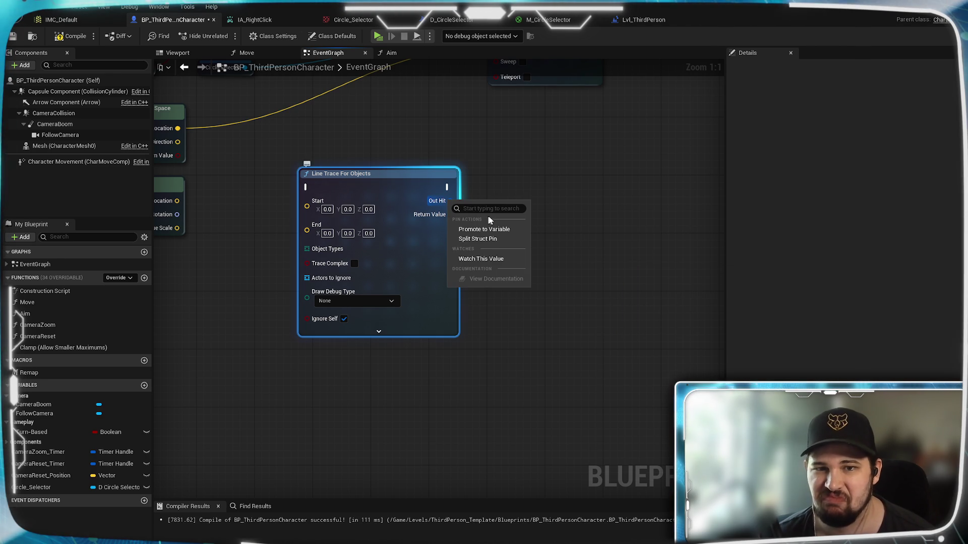
pyautogui.click(487, 241)
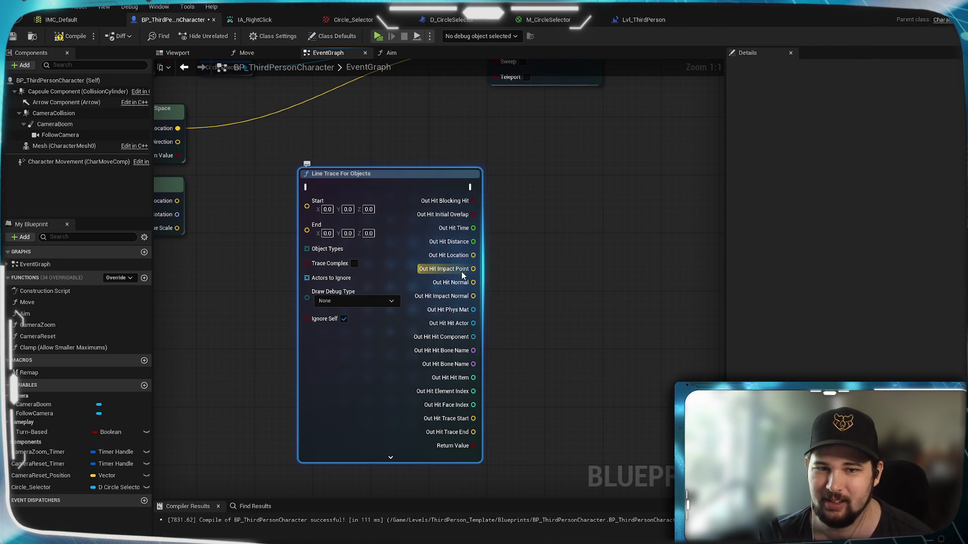
pyautogui.moveTo(530, 240)
pyautogui.mouseDown()
pyautogui.moveTo(601, 261)
pyautogui.moveTo(663, 252)
pyautogui.moveTo(759, 264)
pyautogui.mouseUp()
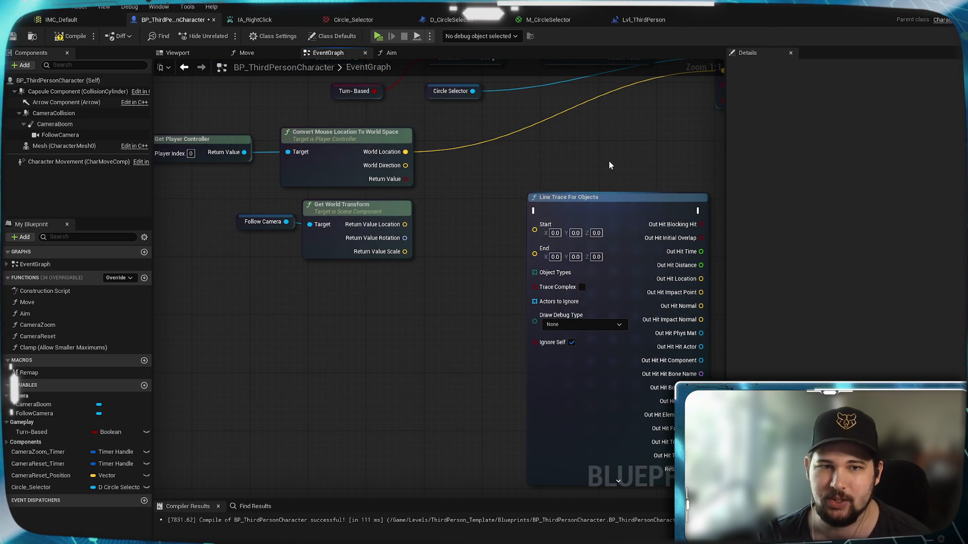
pyautogui.moveTo(565, 173); pyautogui.dragTo(544, 198)
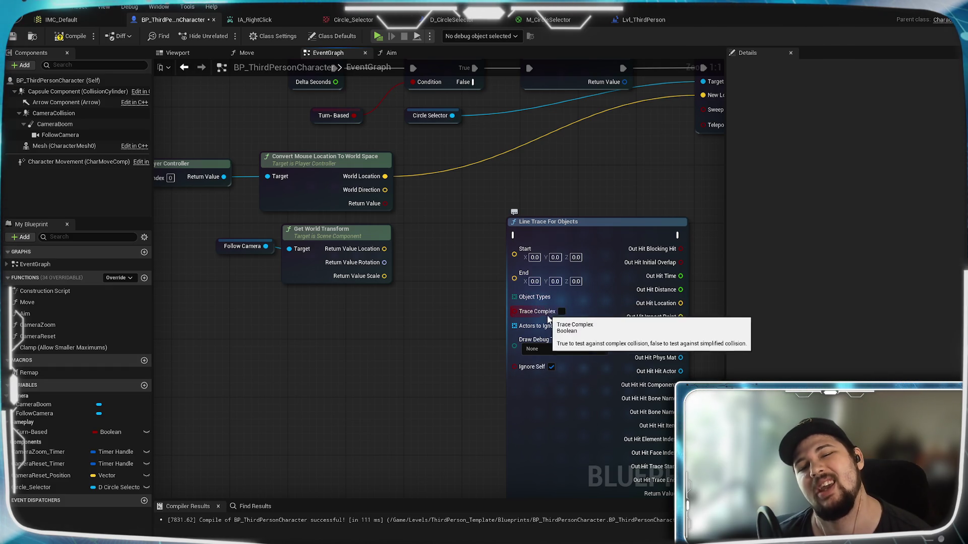
pyautogui.moveTo(561, 241); pyautogui.dragTo(605, 176)
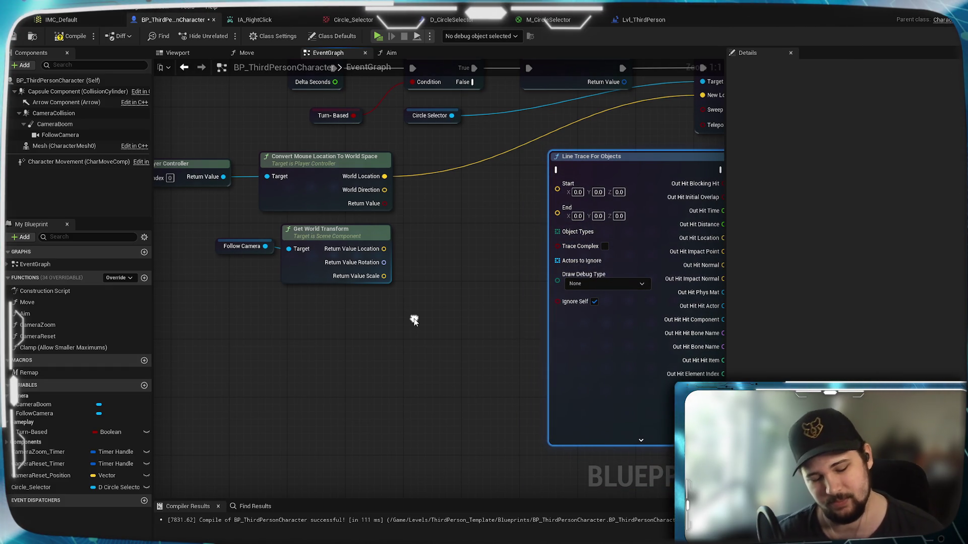
# Add a Line Trace By Profile node from a 'line trace' search, leaving Profile Name as None
pyautogui.rightClick(414, 321)
pyautogui.write('line trace')
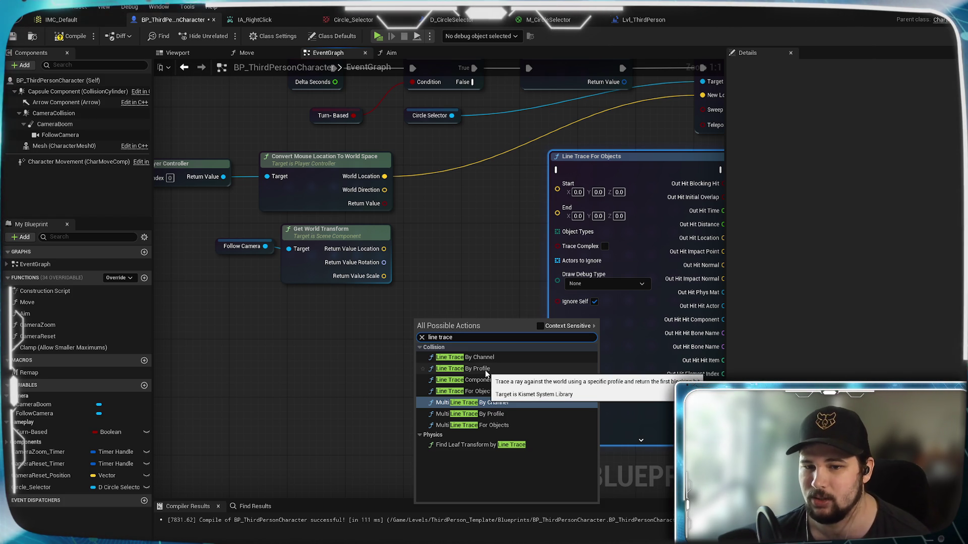
pyautogui.click(485, 370)
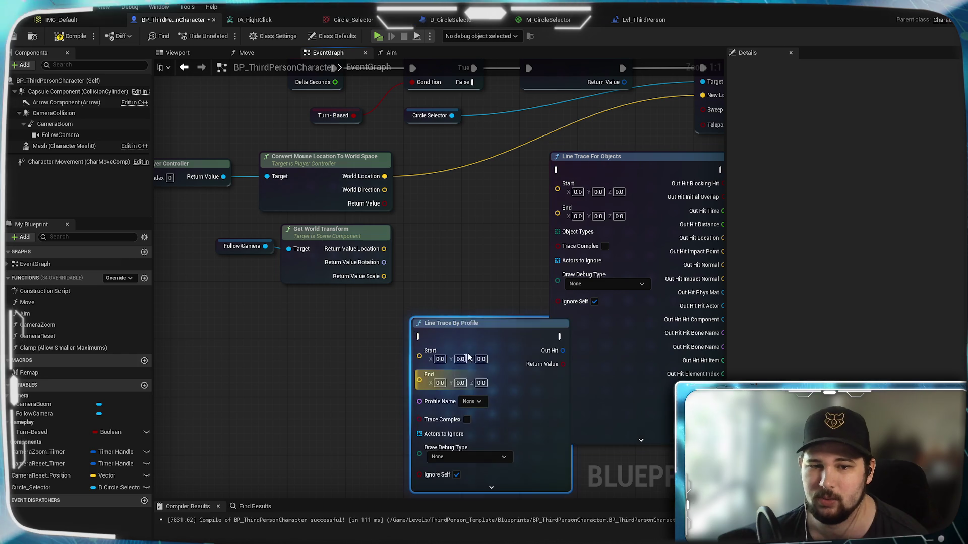
pyautogui.click(476, 402)
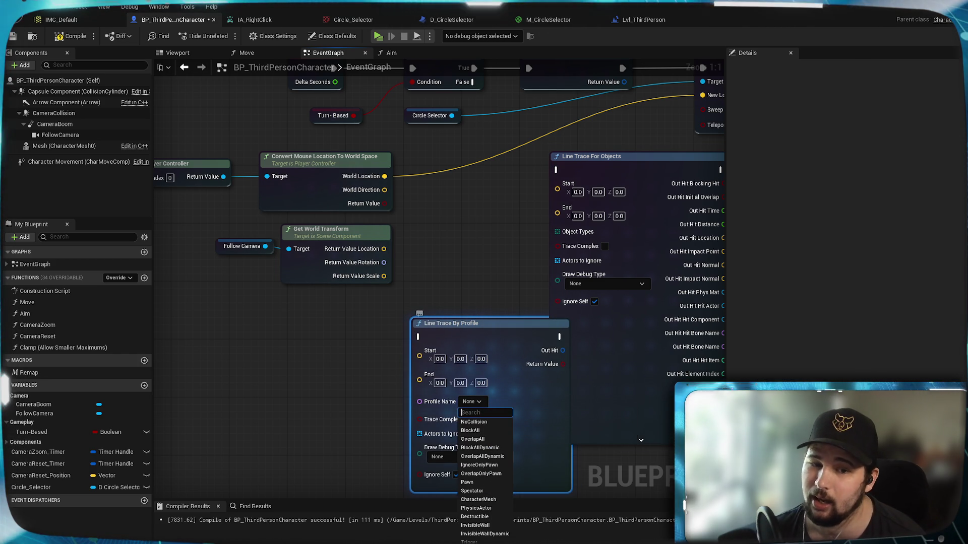
pyautogui.click(475, 403)
pyautogui.moveTo(468, 327)
pyautogui.mouseDown()
pyautogui.moveTo(410, 333)
pyautogui.moveTo(396, 312)
pyautogui.mouseUp()
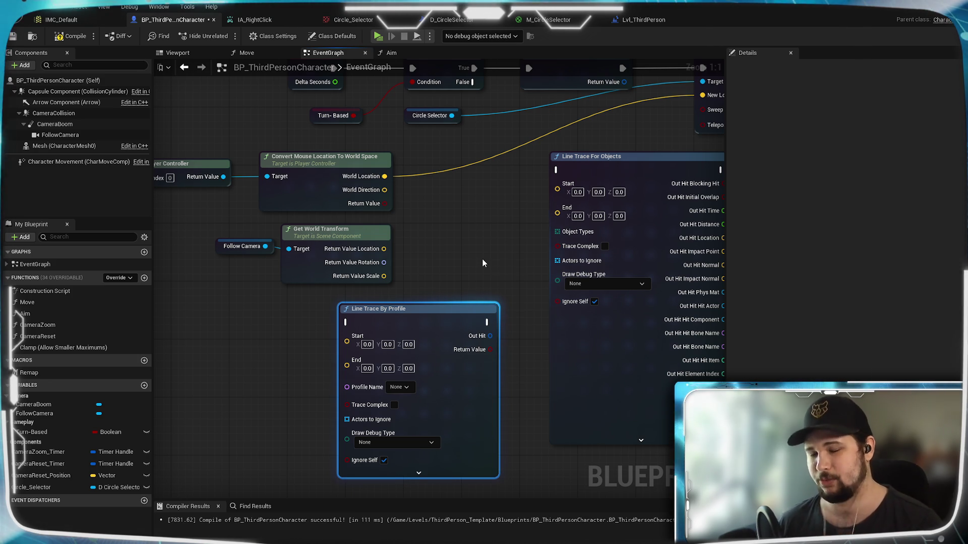
pyautogui.moveTo(482, 259)
pyautogui.mouseDown()
pyautogui.moveTo(495, 209)
pyautogui.moveTo(372, 238)
pyautogui.mouseUp()
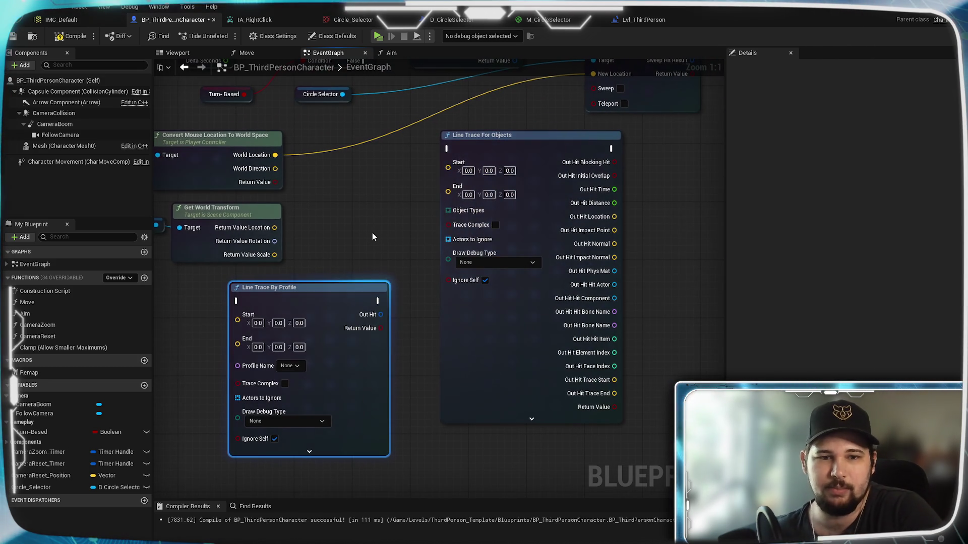
pyautogui.rightClick(370, 315)
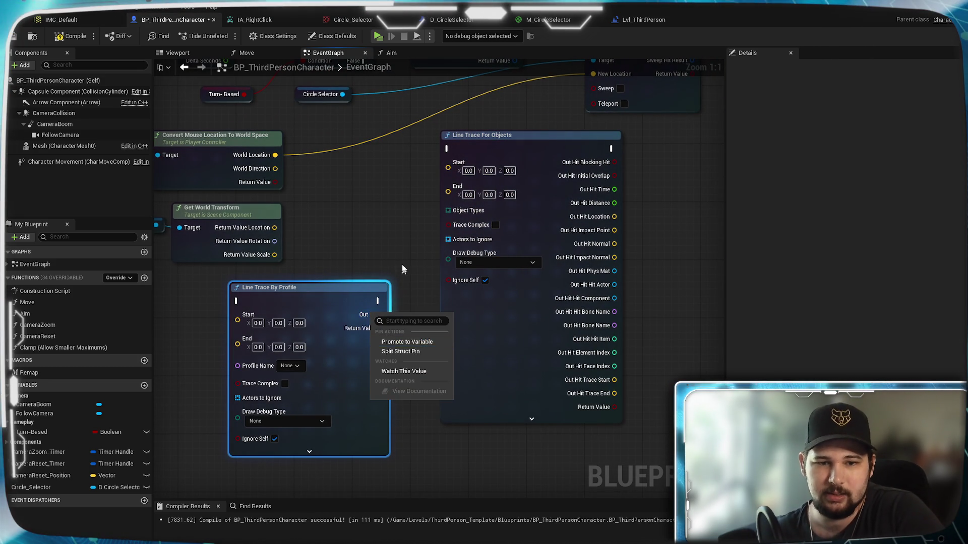
# Pull a wire from Out Hit, search 'location', and toggle Context Sensitive on and off
pyautogui.click(433, 282)
pyautogui.moveTo(396, 327)
pyautogui.mouseDown()
pyautogui.moveTo(382, 259)
pyautogui.moveTo(366, 246)
pyautogui.moveTo(442, 409)
pyautogui.mouseUp()
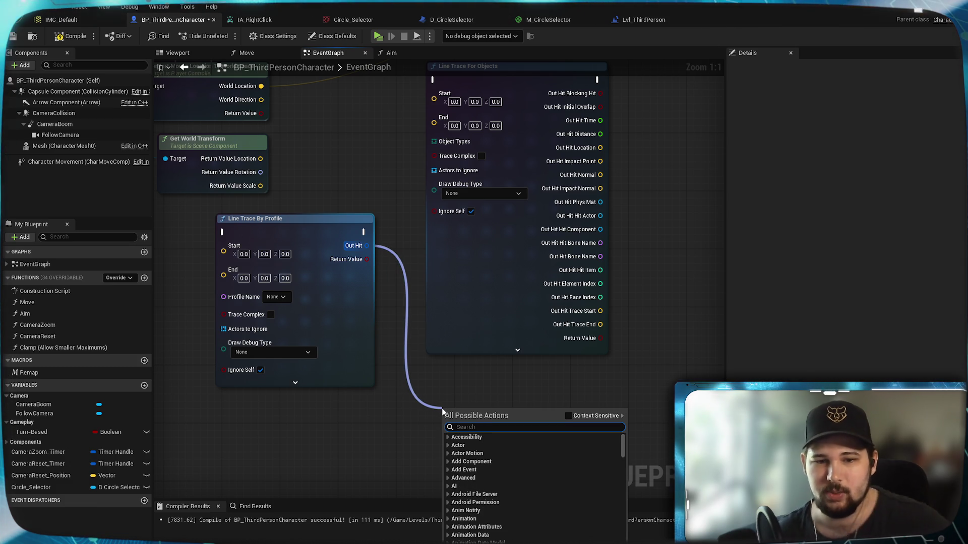
pyautogui.write('location')
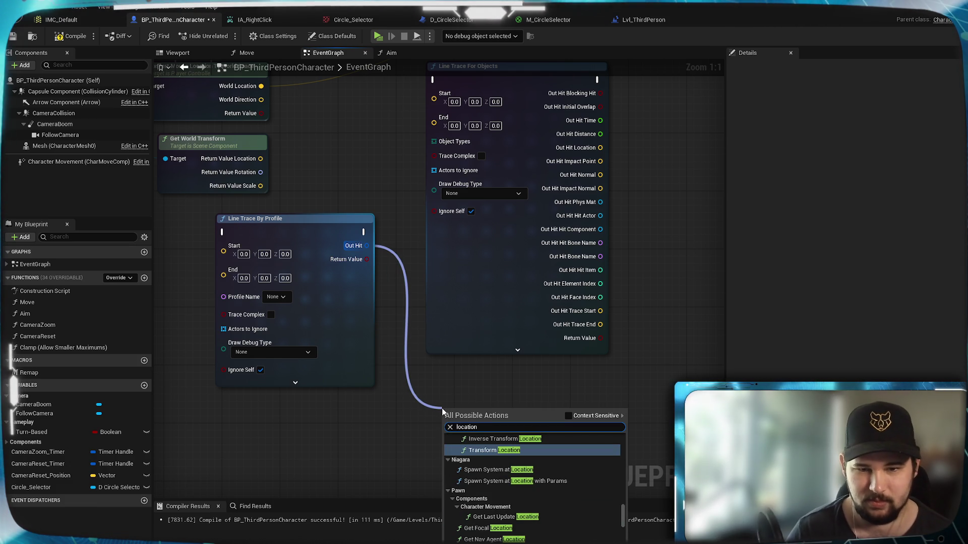
pyautogui.click(569, 415)
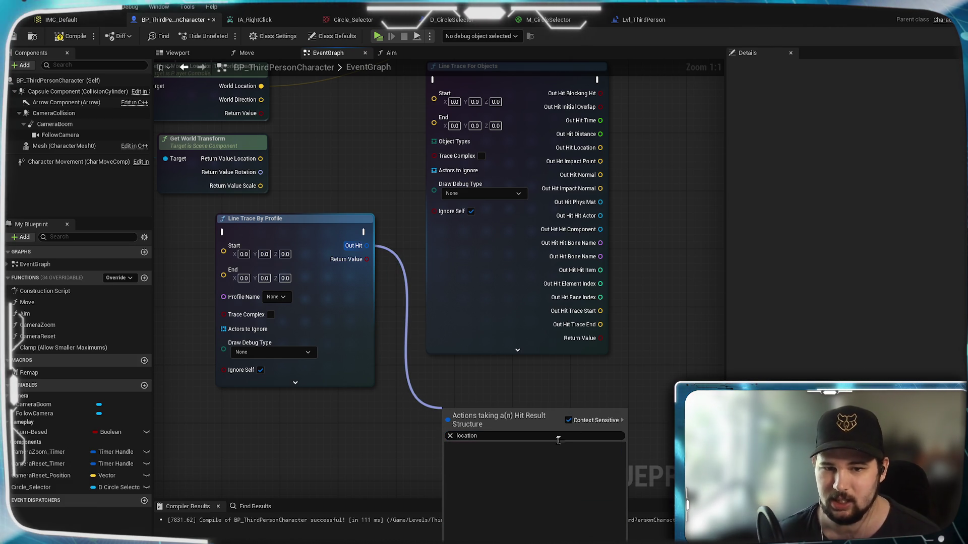
pyautogui.click(581, 422)
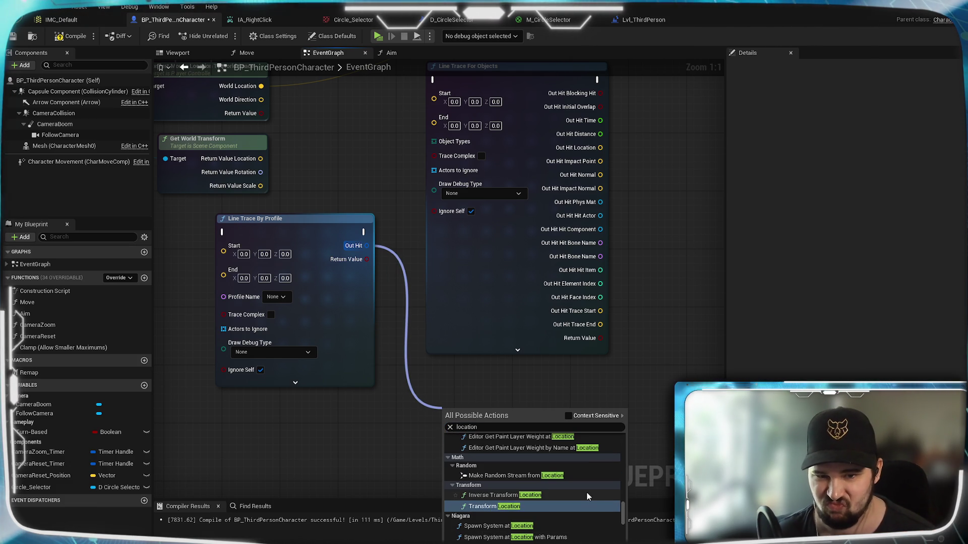
pyautogui.scroll(-2, 587, 494)
pyautogui.scroll(-3, 587, 496)
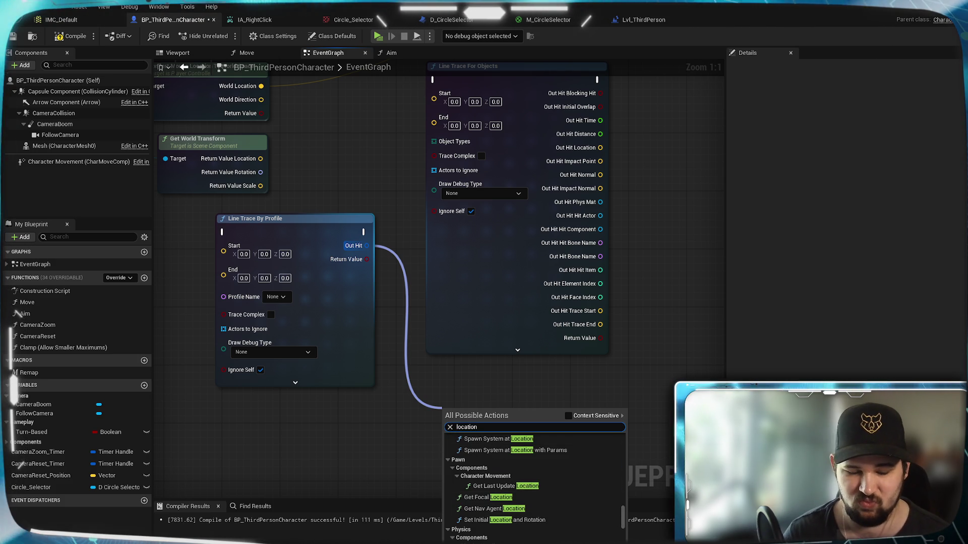
# Change the search to 'get location', browse the results, and dismiss the menu without adding a node
pyautogui.click(457, 427)
pyautogui.write('out')
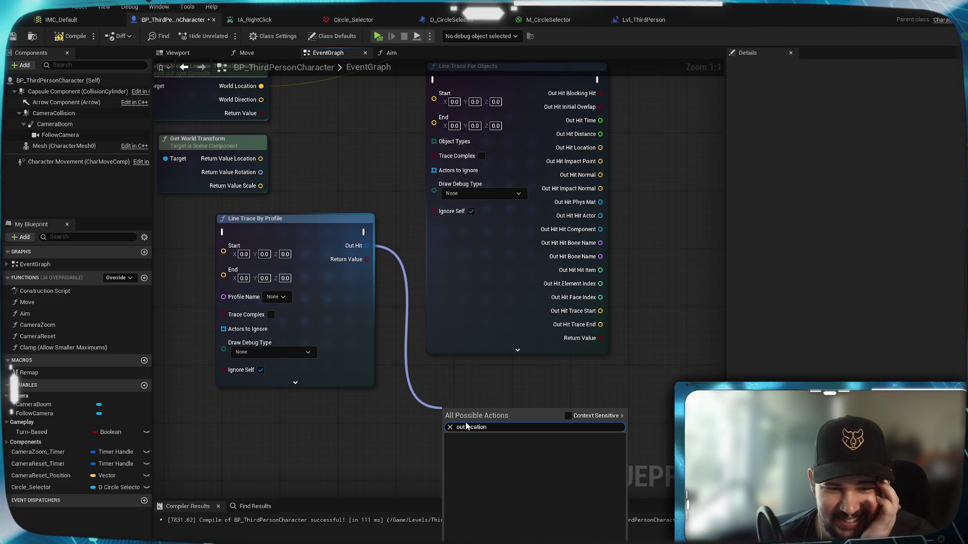
pyautogui.hotkey('ctrl', 'shift', 'Left')
pyautogui.write('get')
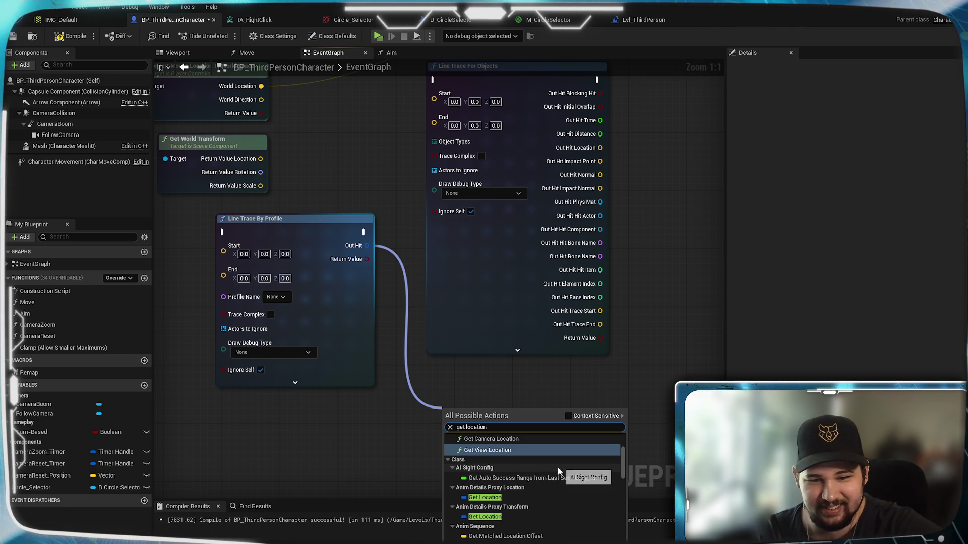
pyautogui.scroll(-3, 558, 470)
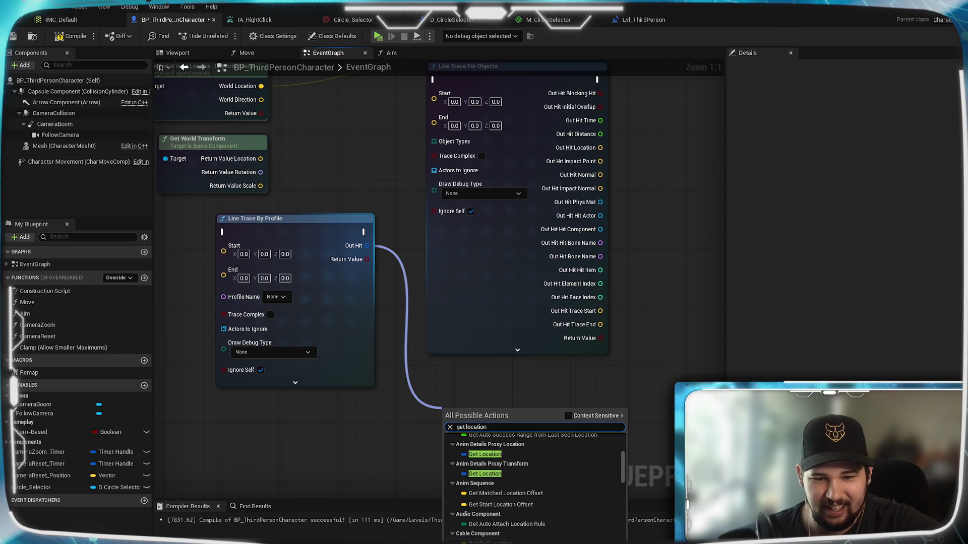
pyautogui.scroll(-5, 549, 504)
pyautogui.scroll(8, 545, 499)
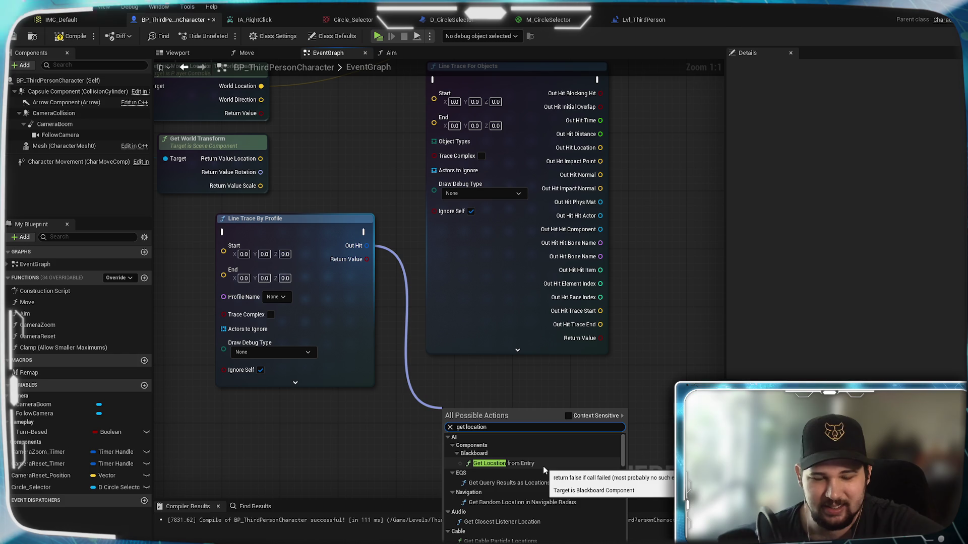
pyautogui.scroll(-3, 576, 479)
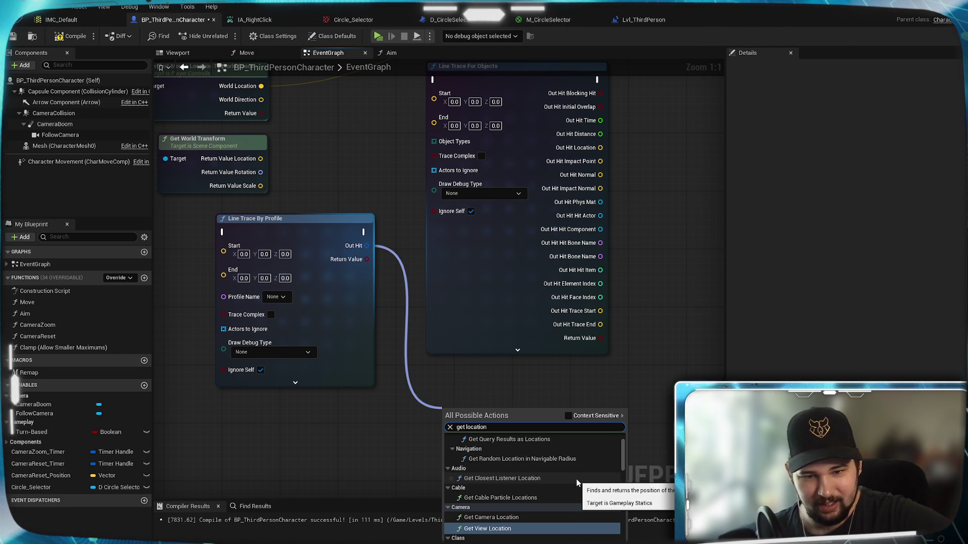
pyautogui.scroll(-1, 624, 463)
pyautogui.scroll(-1, 624, 465)
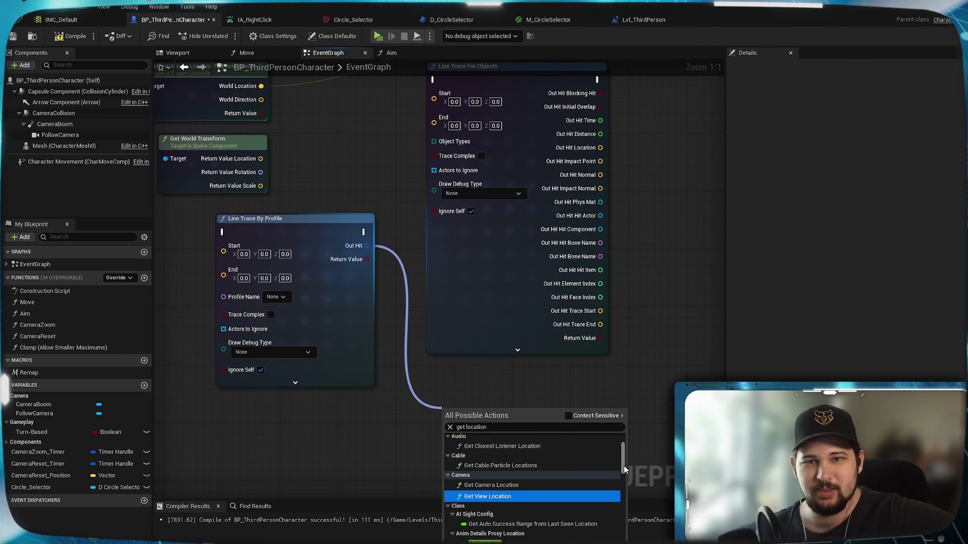
pyautogui.scroll(-3, 623, 490)
pyautogui.scroll(-5, 623, 490)
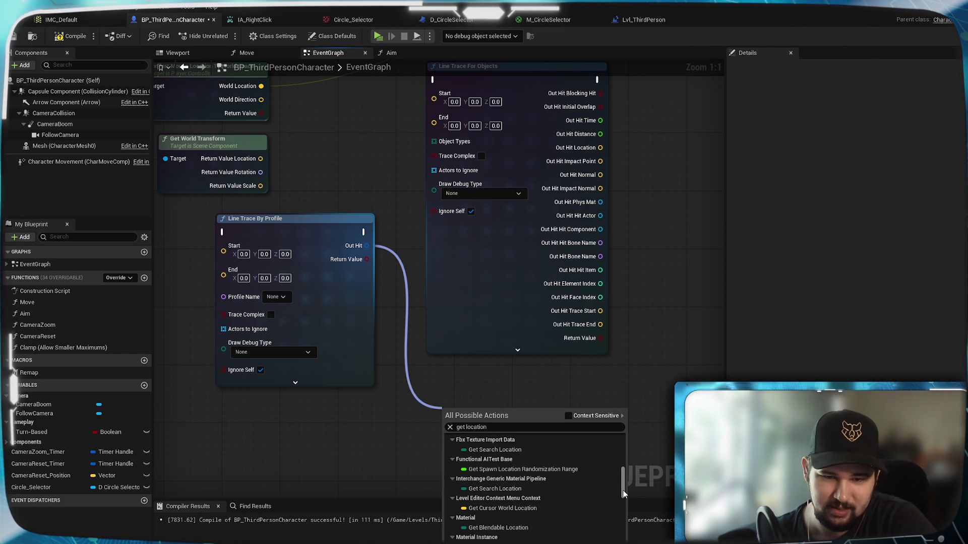
pyautogui.scroll(3, 624, 487)
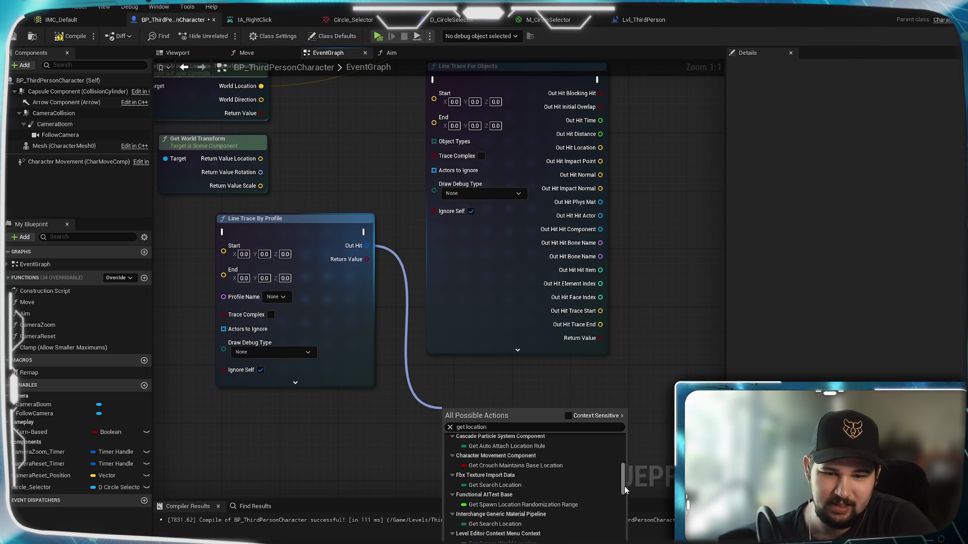
pyautogui.moveTo(624, 483); pyautogui.dragTo(624, 543)
pyautogui.scroll(-2, 534, 483)
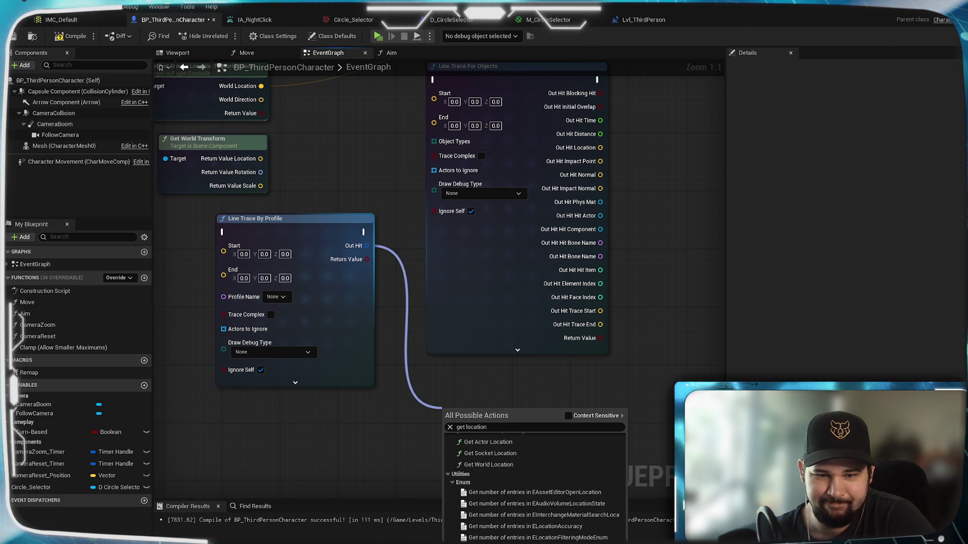
pyautogui.click(329, 483)
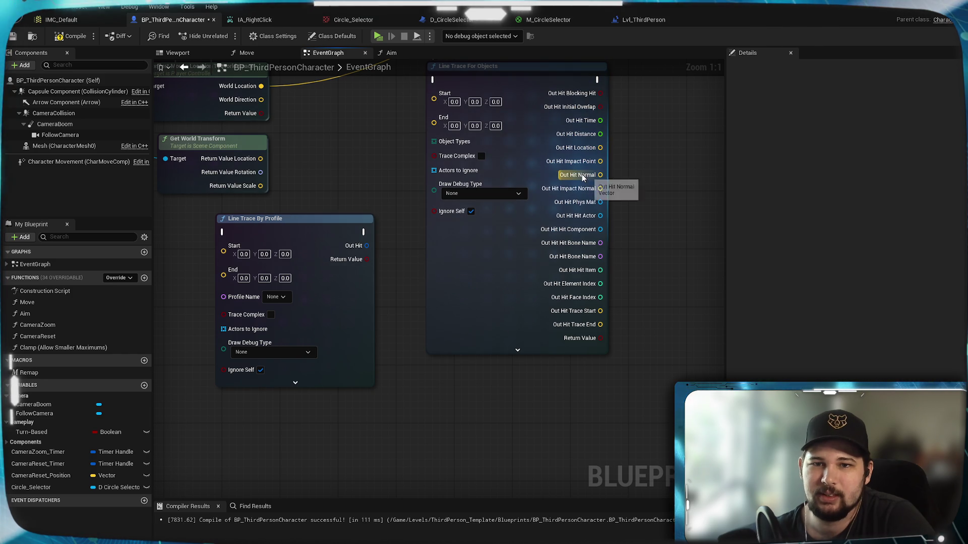
pyautogui.moveTo(370, 244); pyautogui.dragTo(427, 404)
pyautogui.write('get wo')
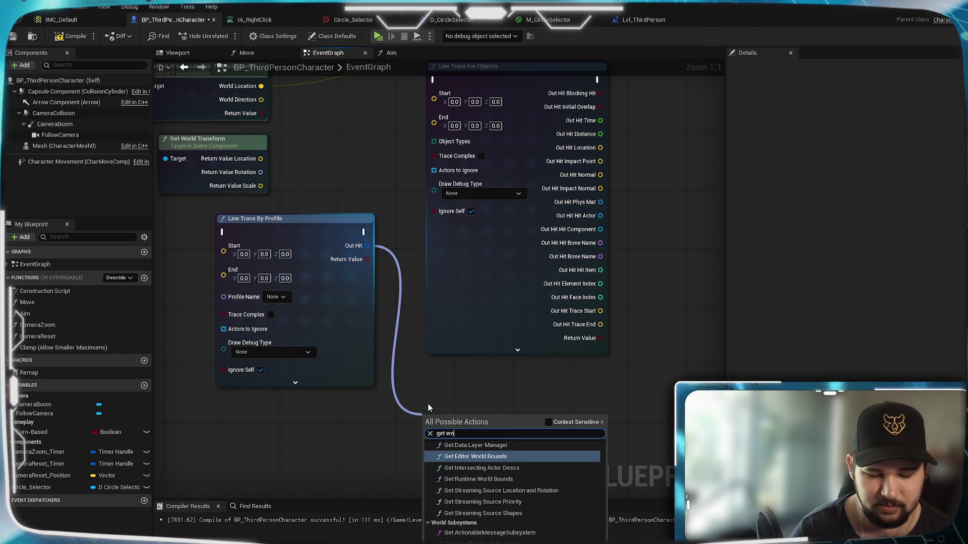
pyautogui.write('rld ')
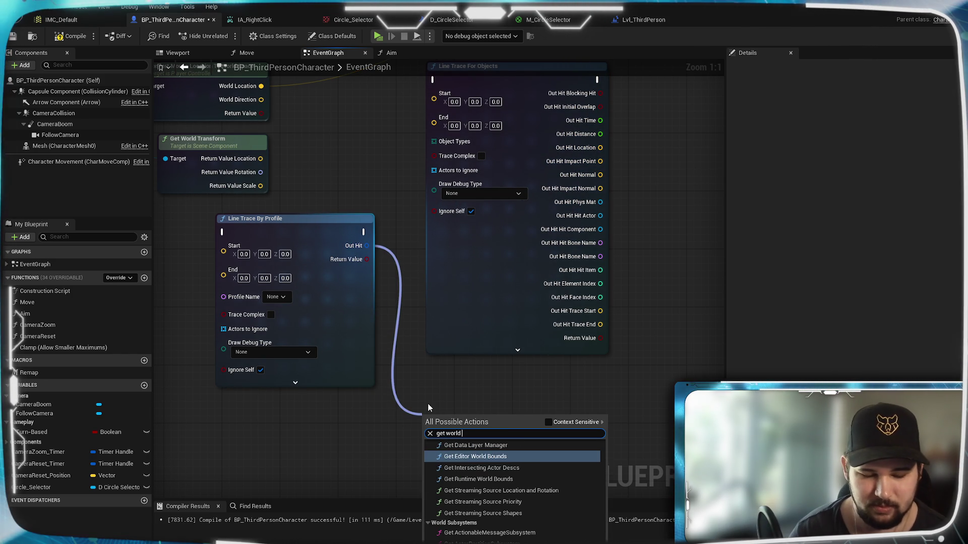
pyautogui.write('posi')
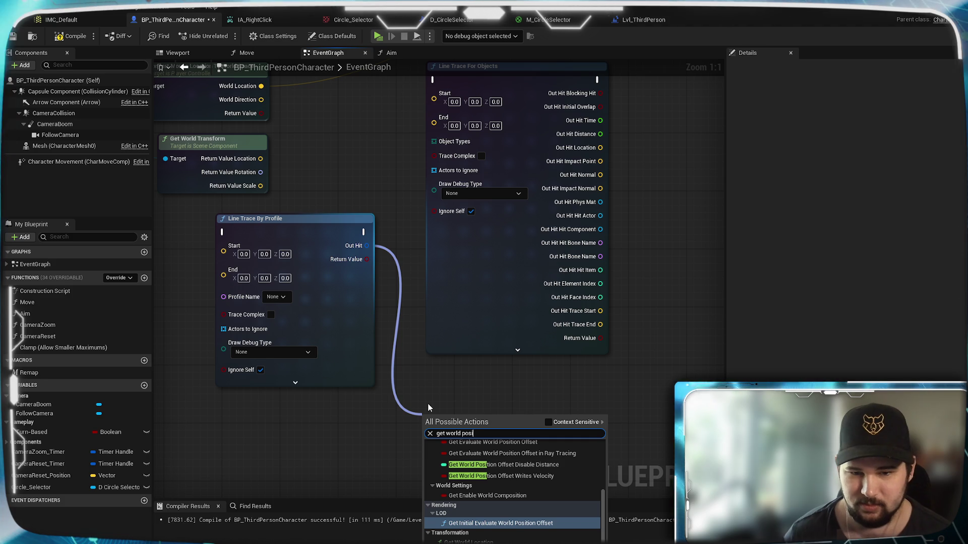
pyautogui.write('tion')
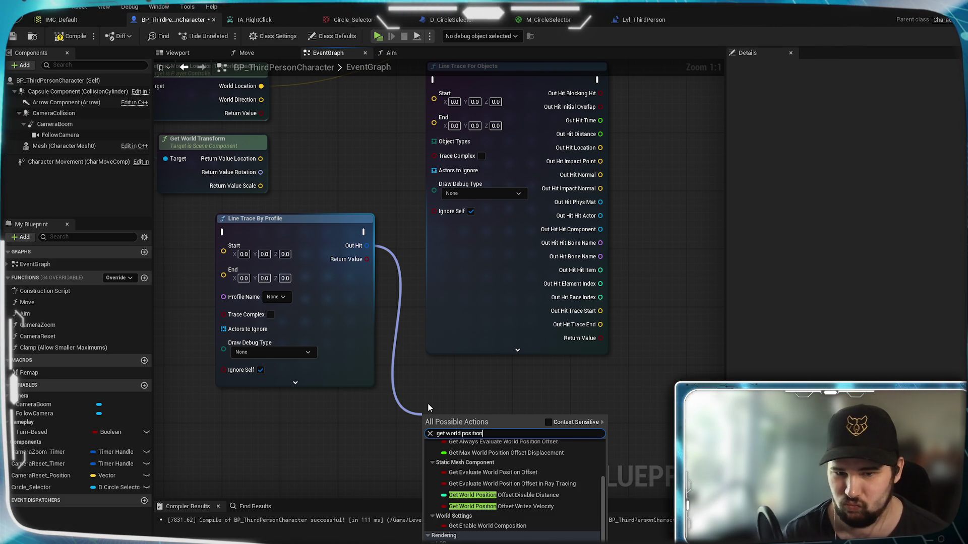
pyautogui.scroll(3, 495, 472)
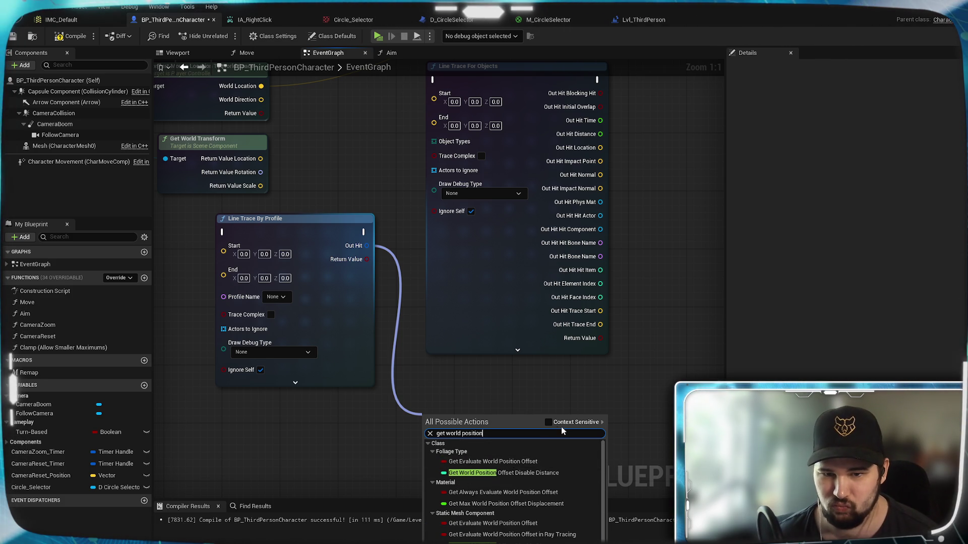
pyautogui.click(549, 422)
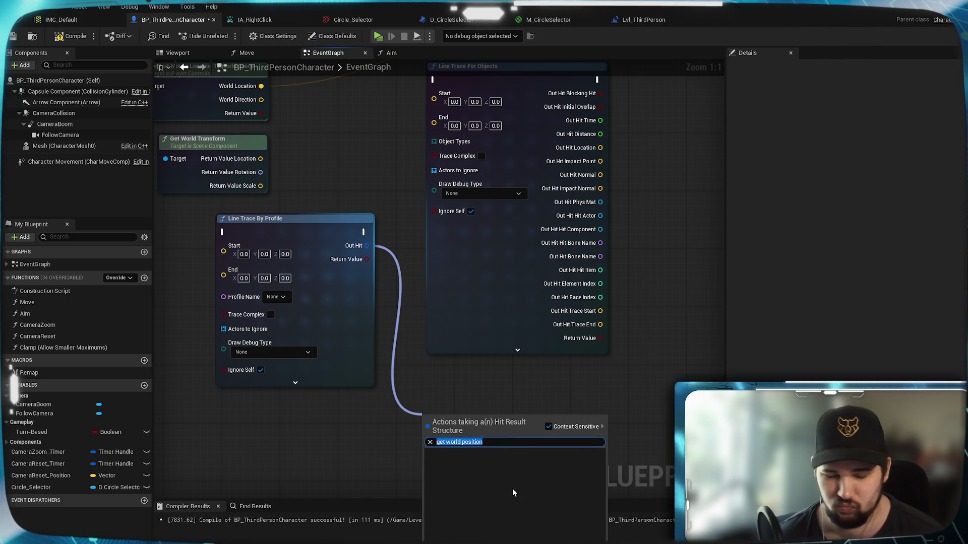
pyautogui.write('position')
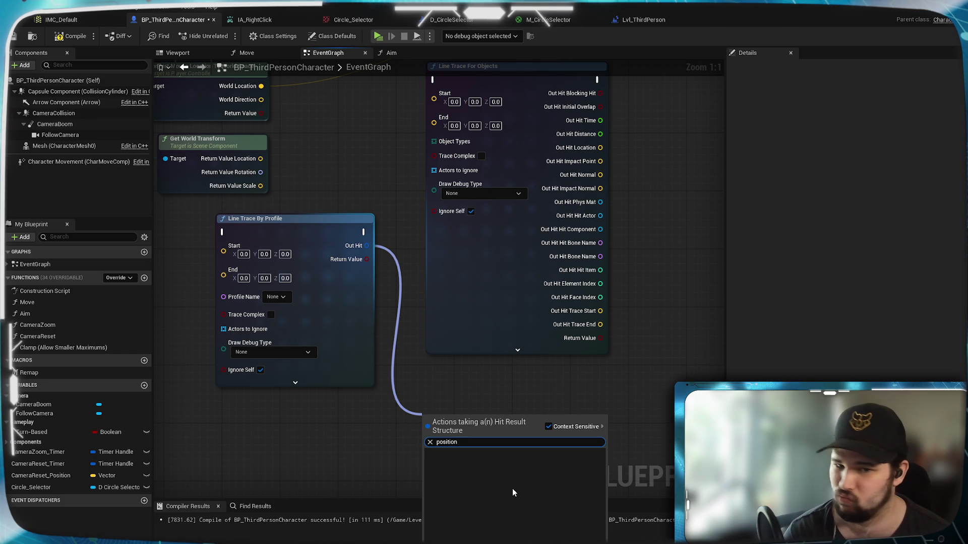
pyautogui.press('BackSpace')
pyautogui.press('BackSpace')
pyautogui.press('BackSpace')
pyautogui.write('loca')
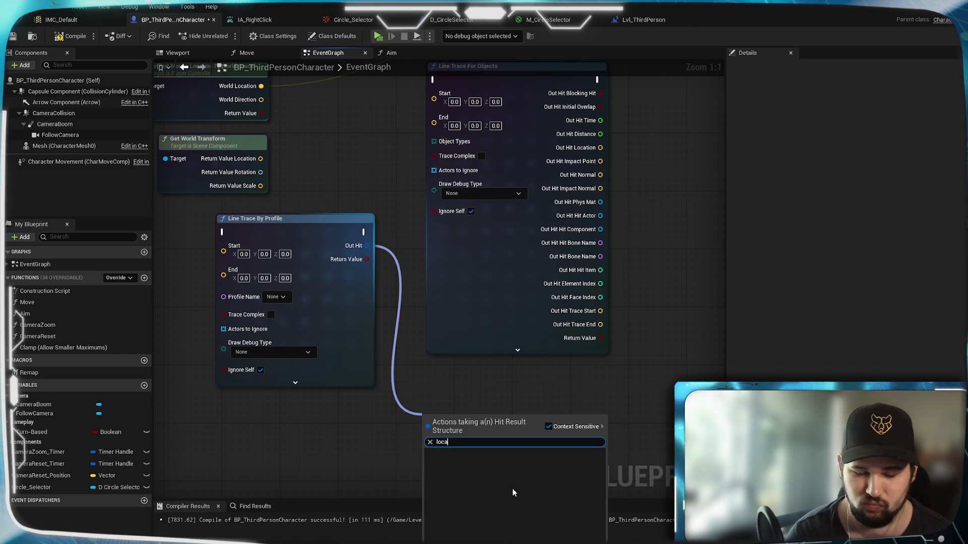
pyautogui.press('BackSpace')
pyautogui.press('BackSpace')
pyautogui.press('BackSpace')
pyautogui.write('tran')
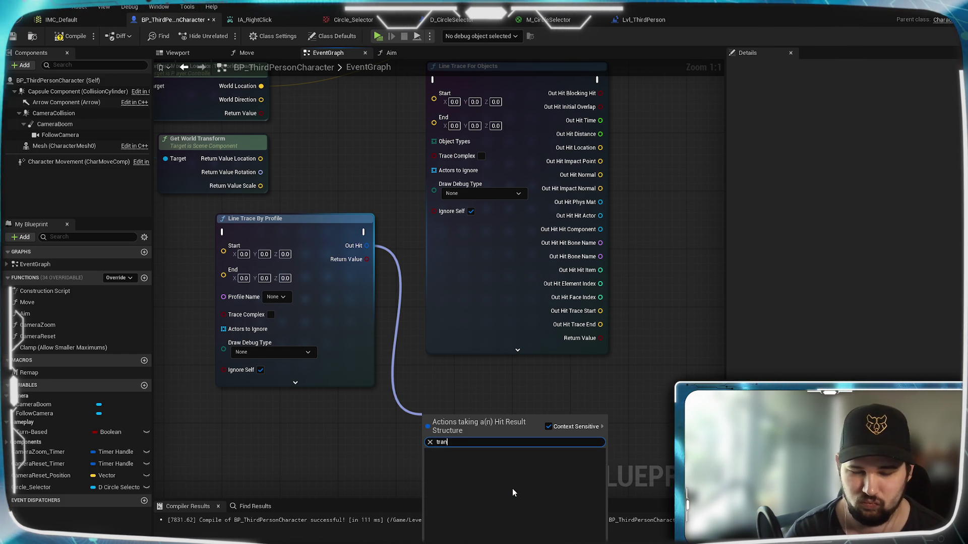
pyautogui.press('BackSpace')
pyautogui.press('BackSpace')
pyautogui.press('BackSpace')
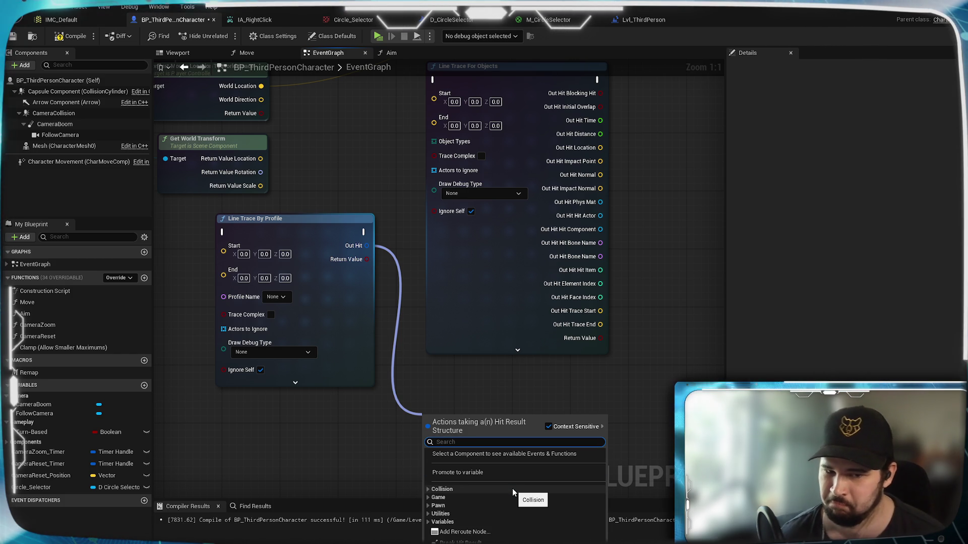
pyautogui.click(549, 427)
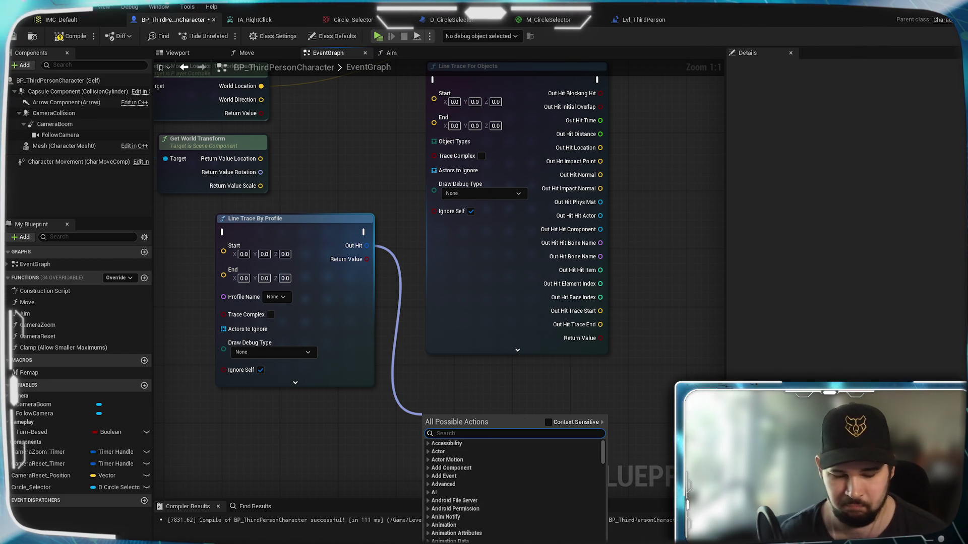
pyautogui.write('get location')
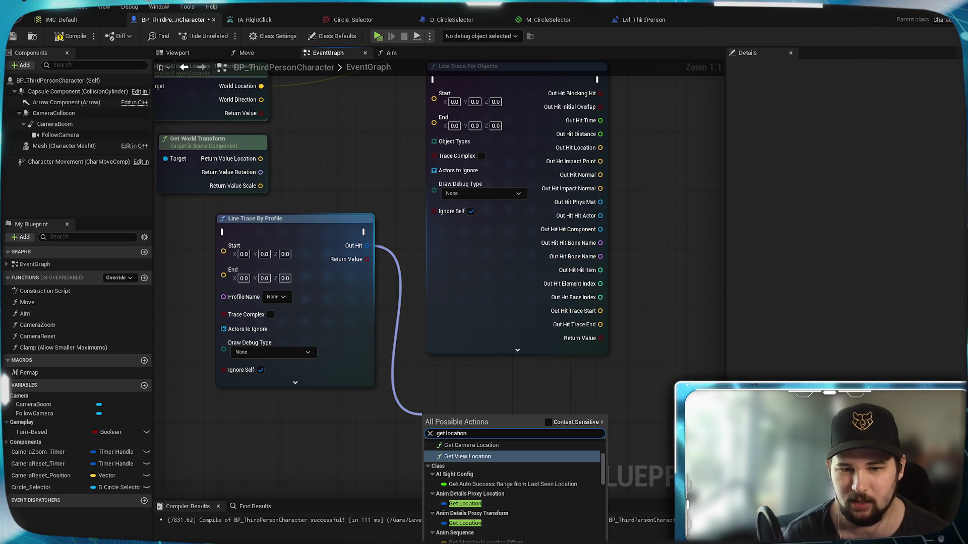
pyautogui.scroll(3, 544, 499)
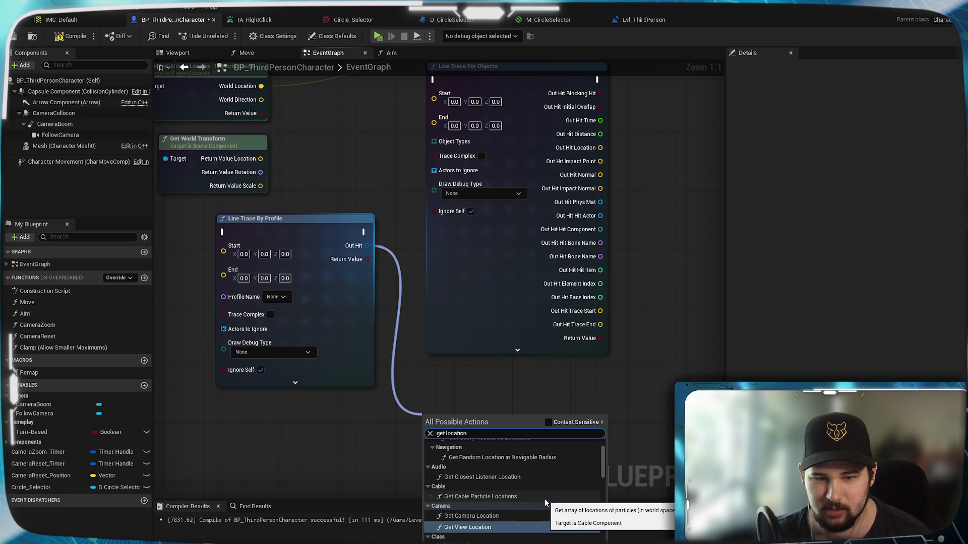
pyautogui.scroll(5, 607, 466)
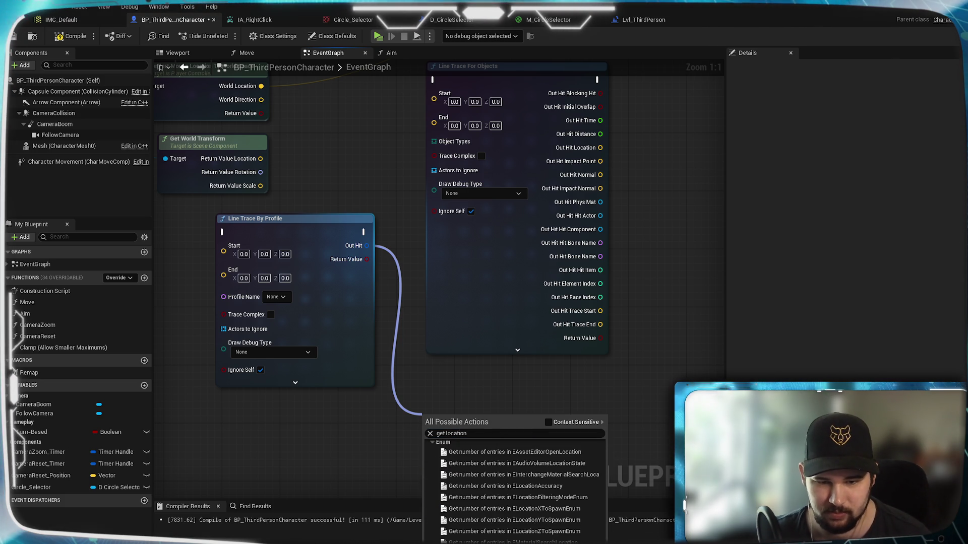
pyautogui.scroll(3, 509, 499)
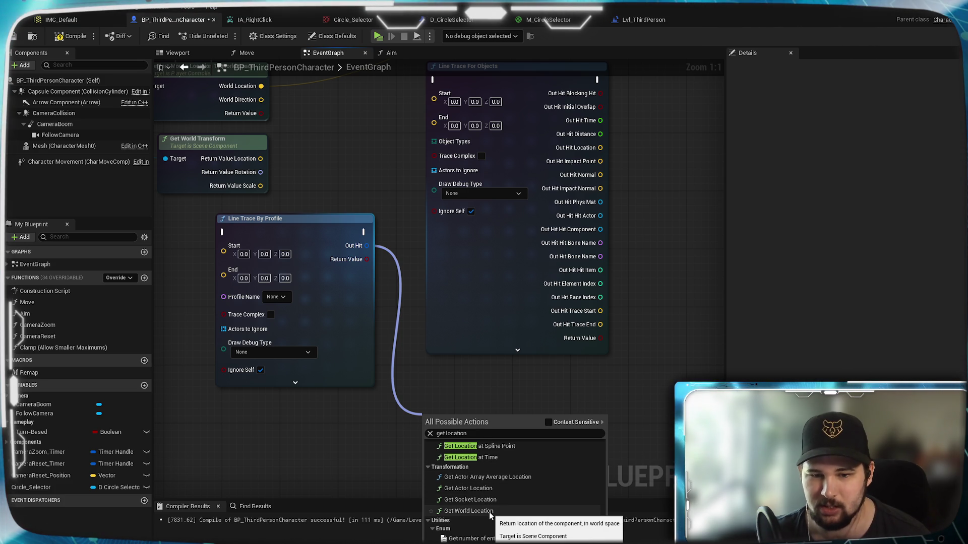
pyautogui.scroll(4, 489, 512)
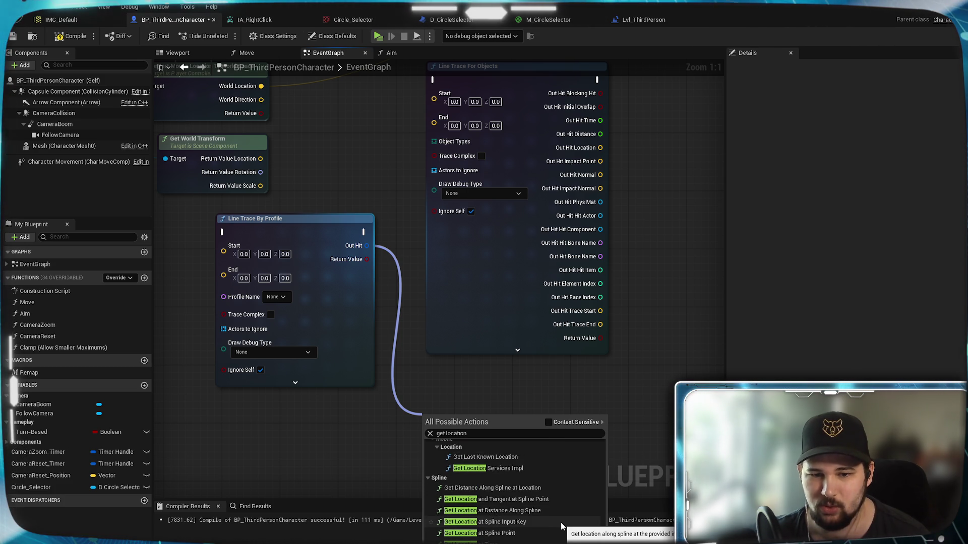
pyautogui.scroll(3, 560, 522)
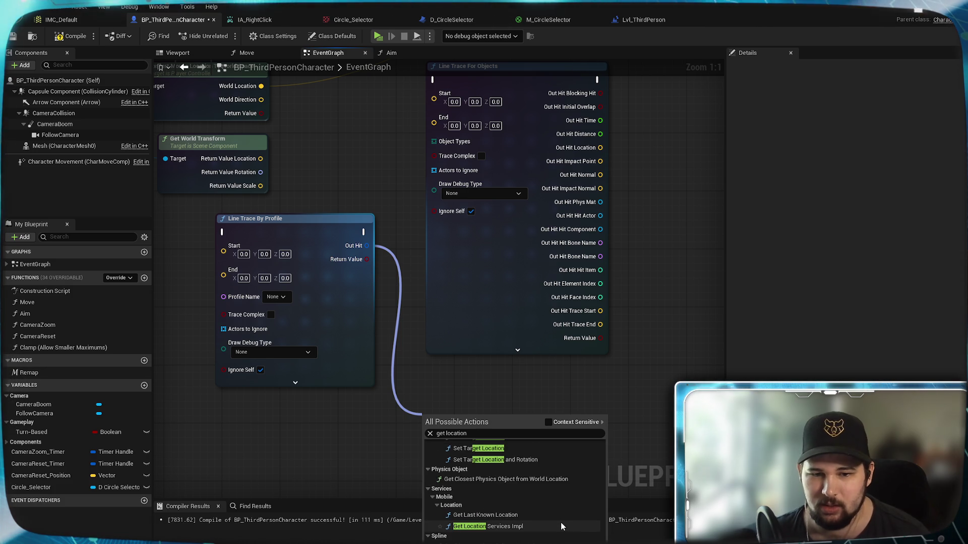
pyautogui.scroll(5, 560, 522)
pyautogui.scroll(6, 560, 522)
pyautogui.scroll(6, 561, 523)
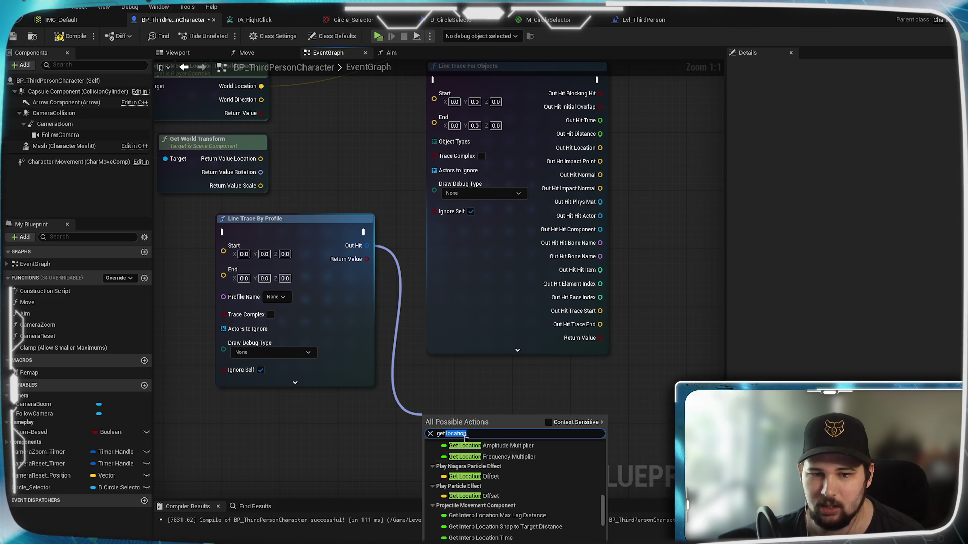
pyautogui.write('position')
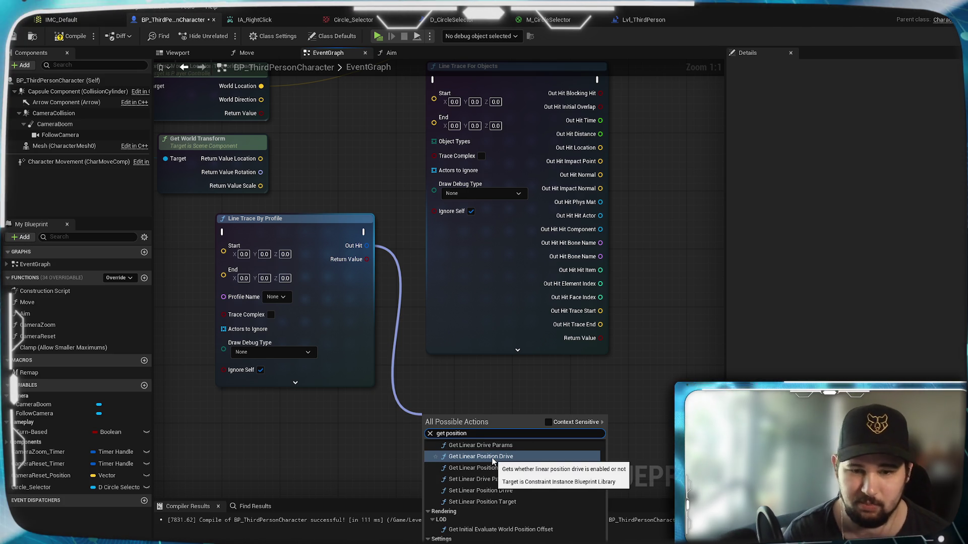
pyautogui.scroll(-10, 513, 513)
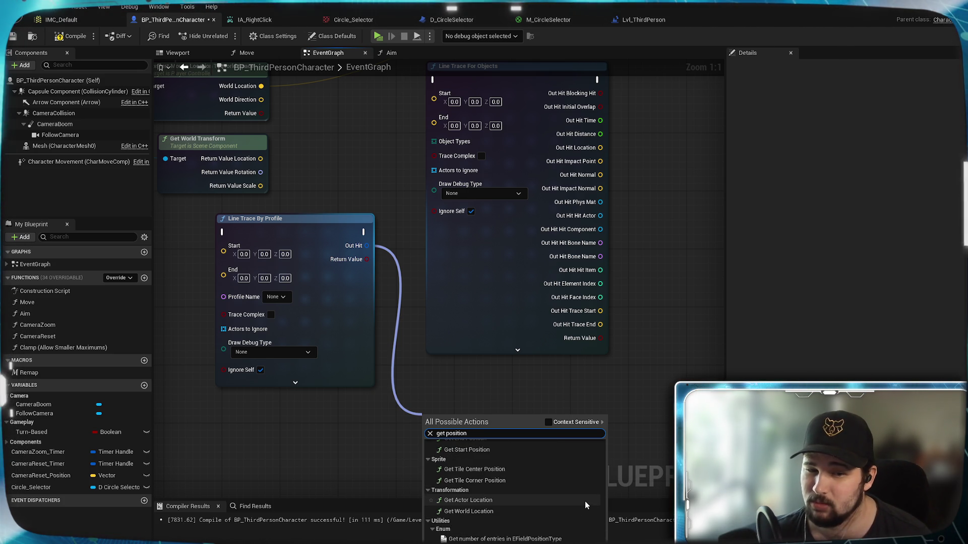
pyautogui.scroll(-3, 585, 500)
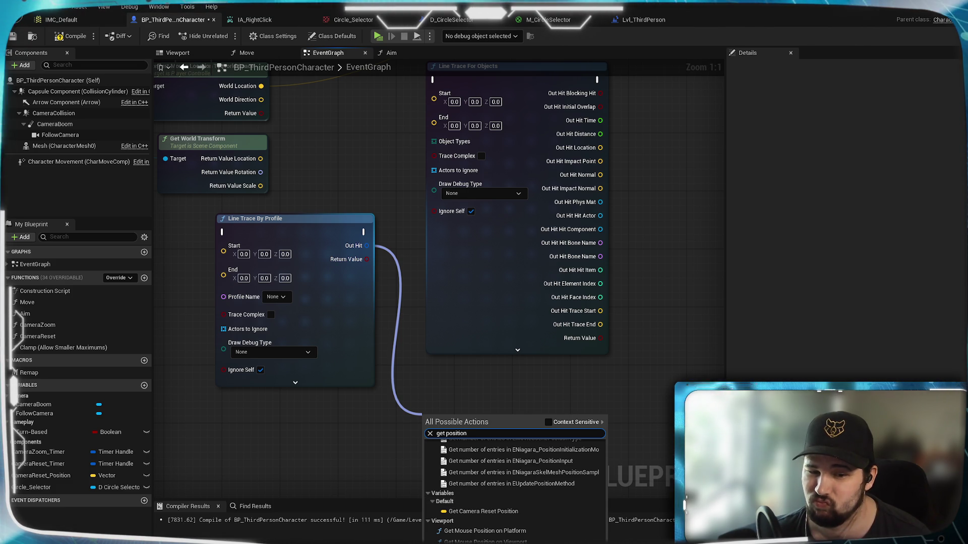
pyautogui.scroll(1, 514, 486)
pyautogui.scroll(-10, 514, 486)
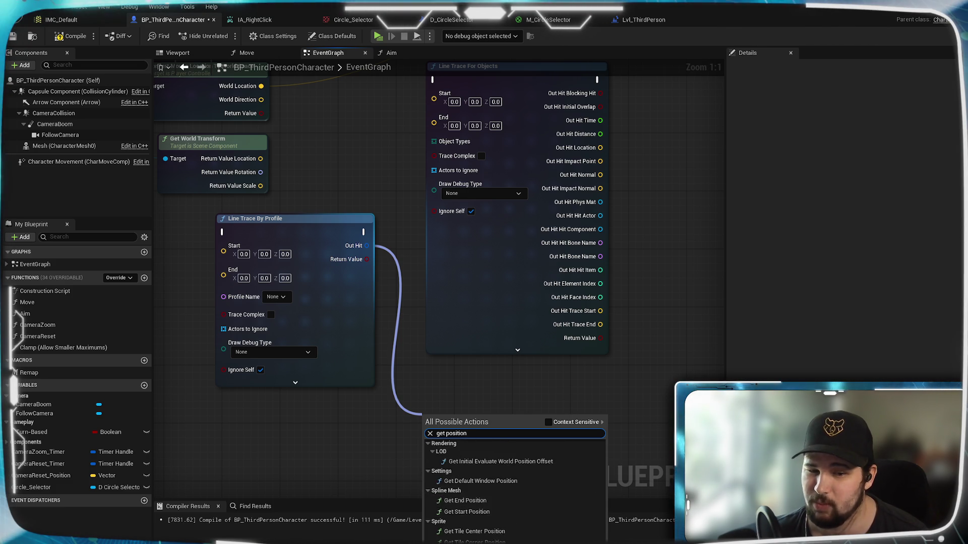
pyautogui.scroll(3, 514, 487)
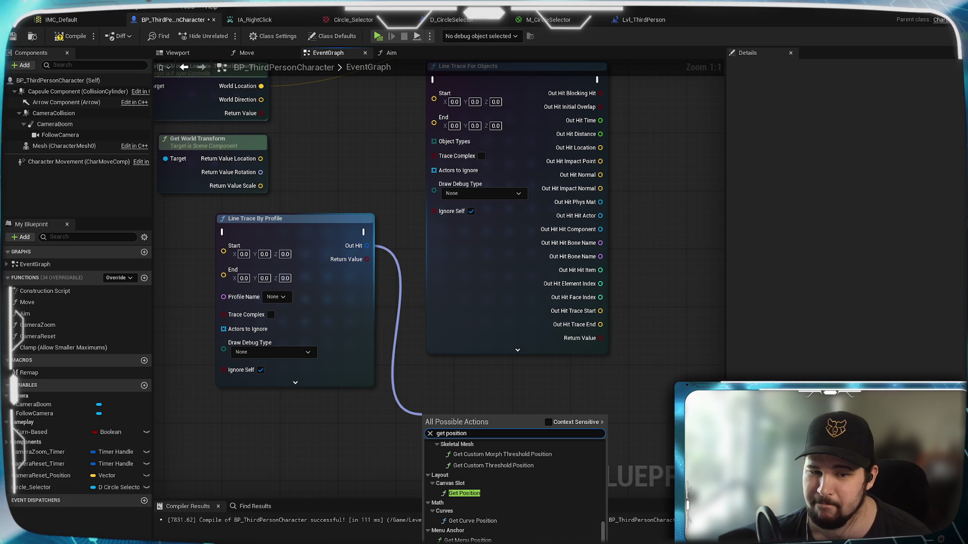
pyautogui.scroll(5, 467, 493)
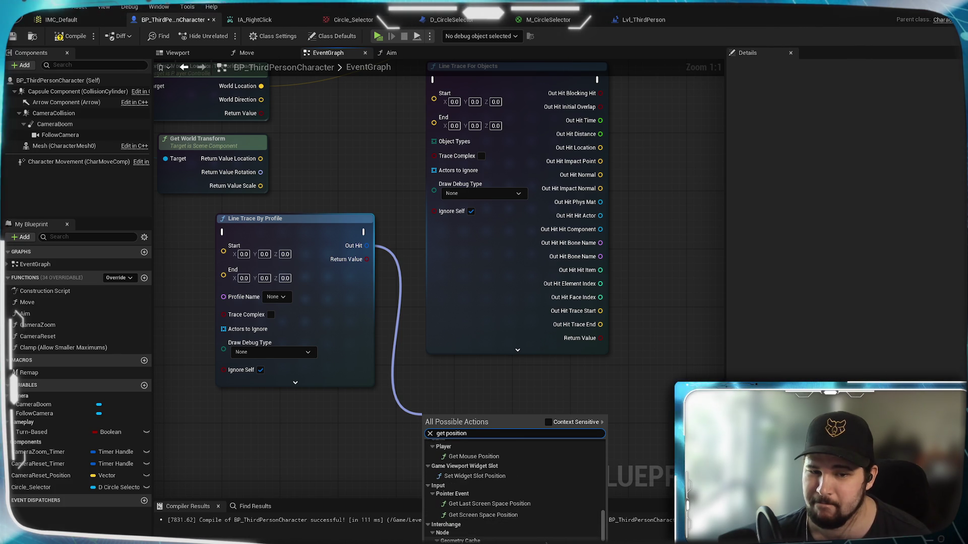
pyautogui.scroll(3, 551, 541)
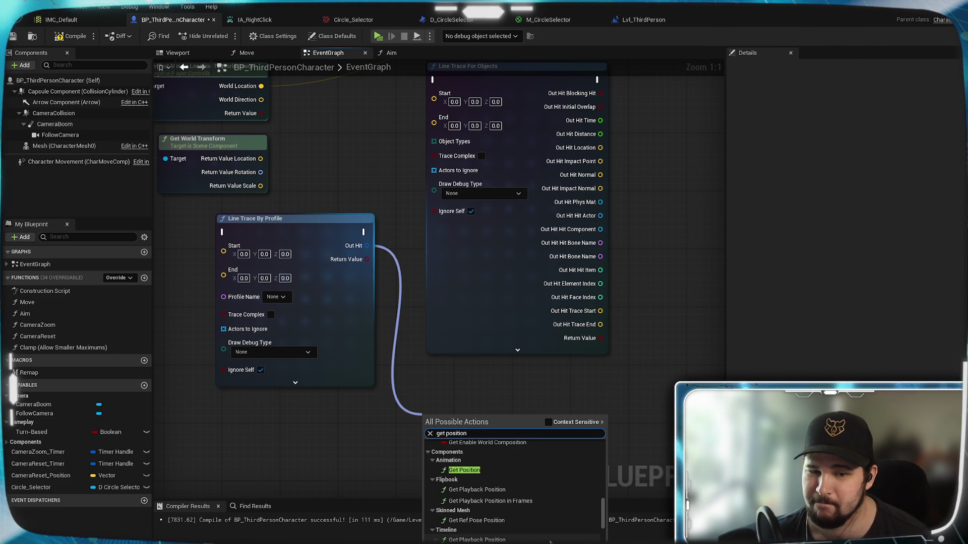
pyautogui.scroll(3, 551, 542)
pyautogui.scroll(3, 551, 542)
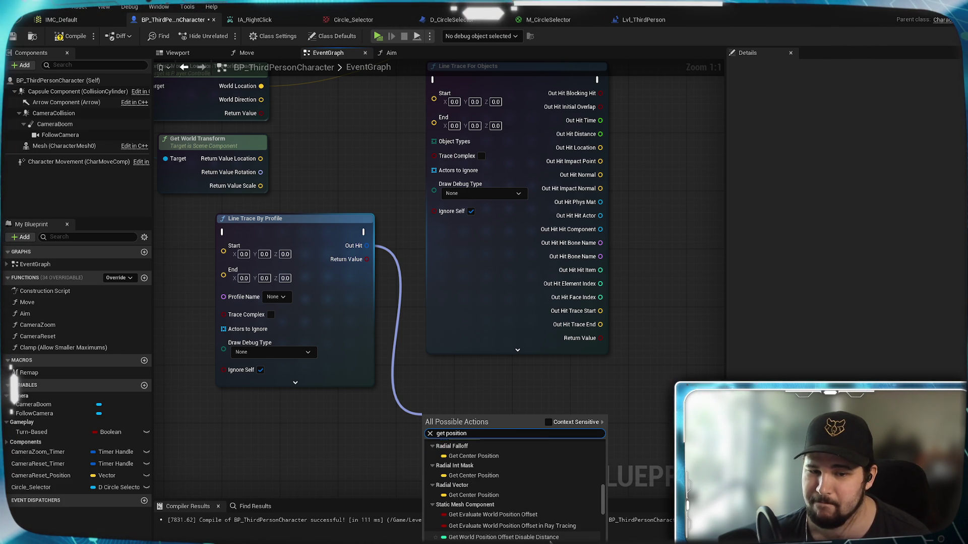
pyautogui.scroll(2, 551, 542)
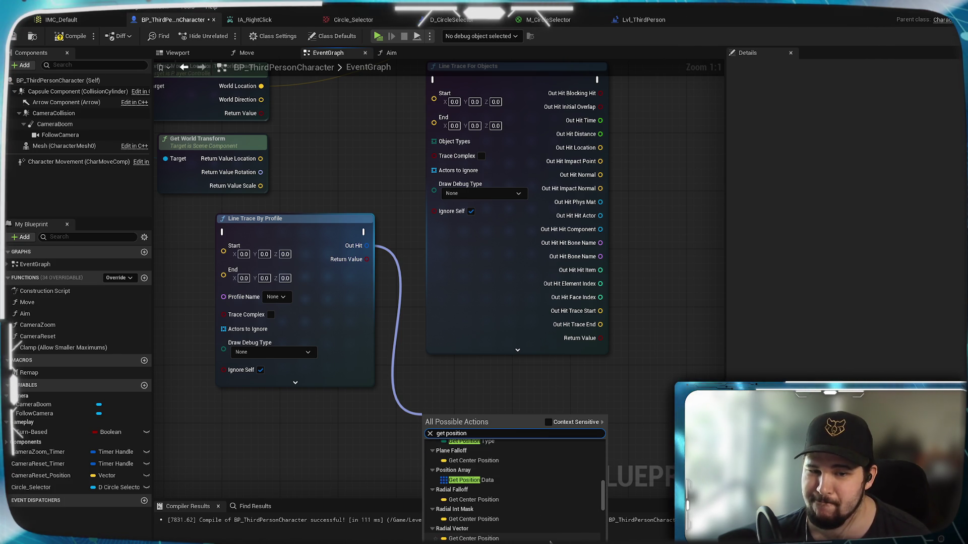
pyautogui.scroll(2, 551, 542)
pyautogui.scroll(10, 550, 542)
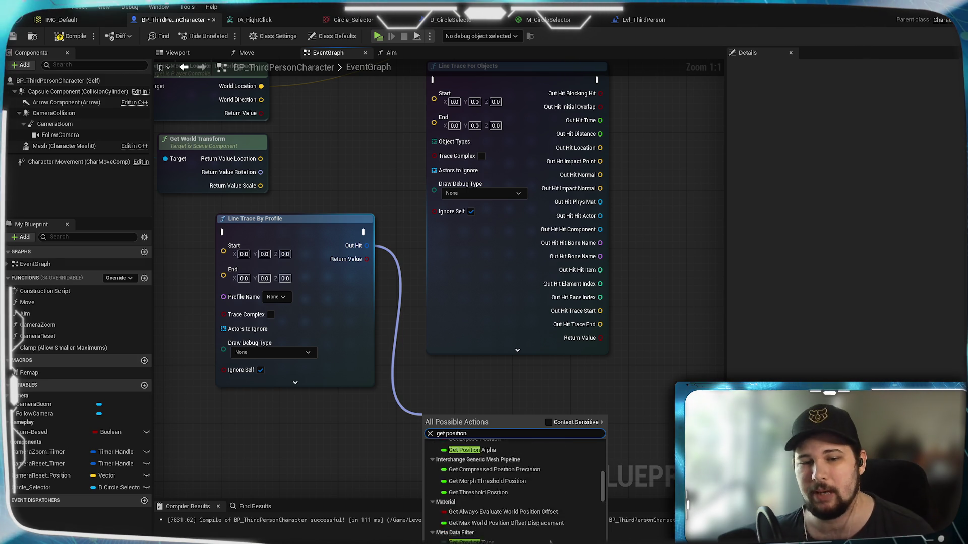
pyautogui.scroll(4, 551, 542)
pyautogui.scroll(1, 551, 541)
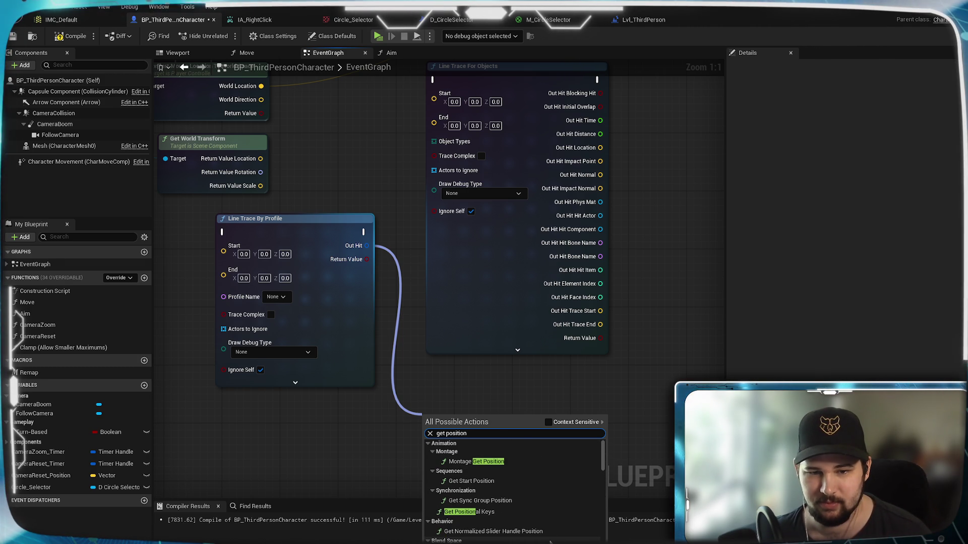
pyautogui.click(512, 397)
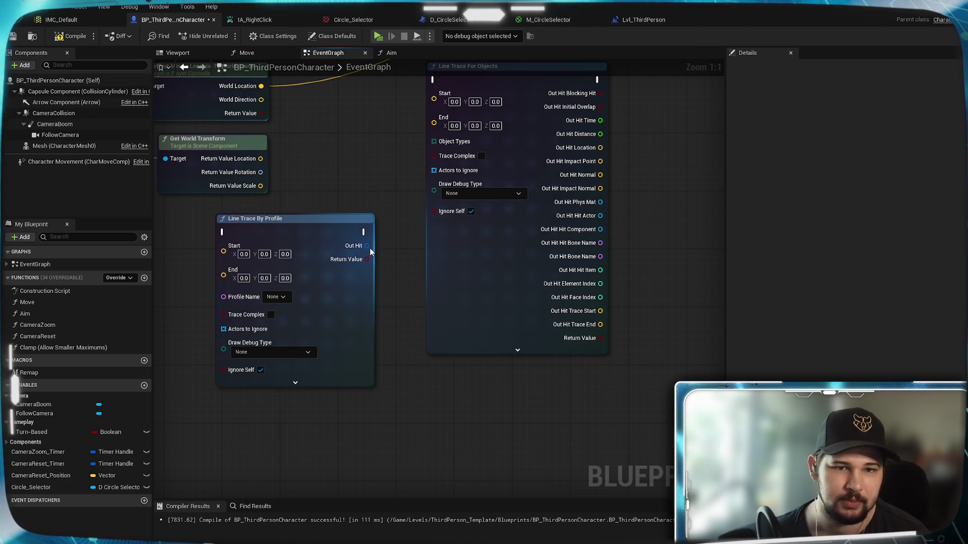
# Pull a wire from Out Hit with Context Sensitive on and expand the Game, Damage, Pawn and Character Movement groups
pyautogui.moveTo(421, 364); pyautogui.dragTo(422, 364)
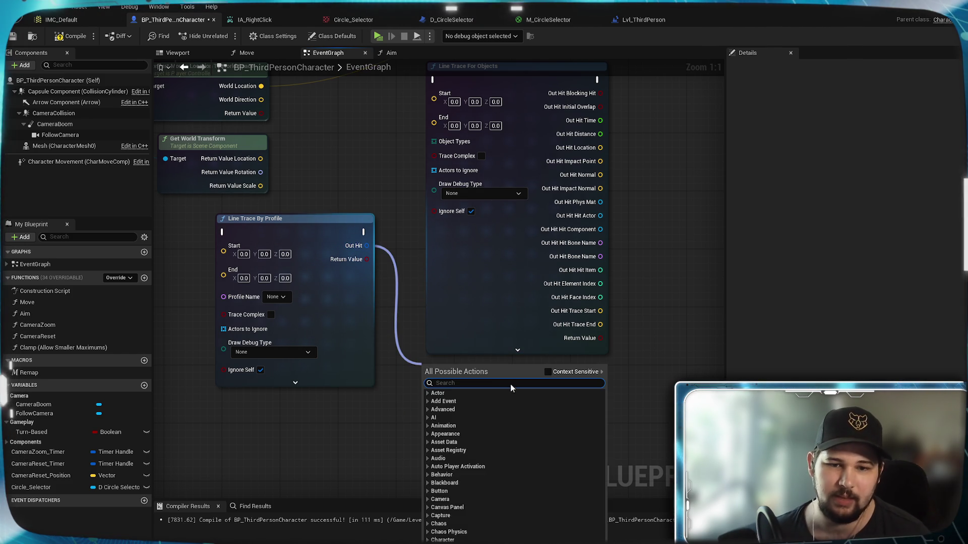
pyautogui.click(547, 372)
pyautogui.click(427, 447)
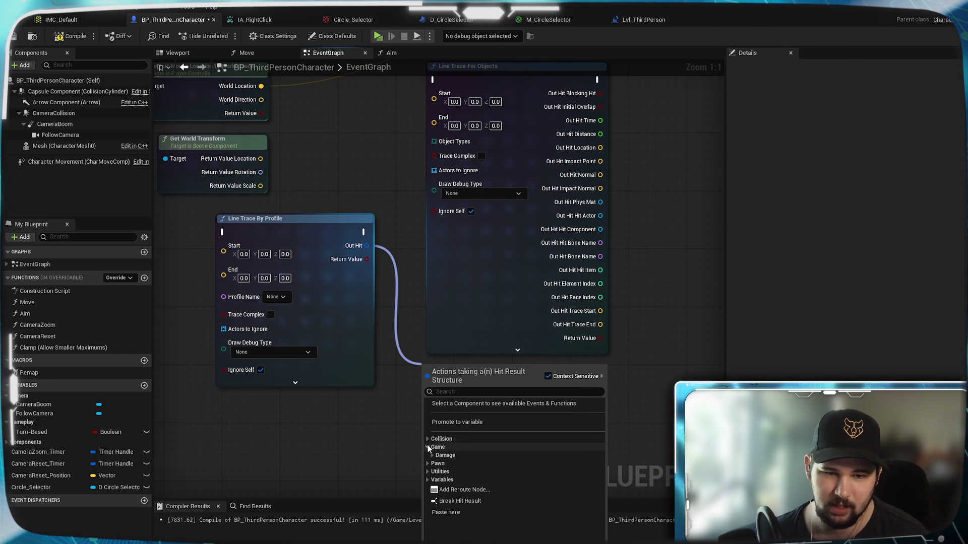
pyautogui.click(432, 455)
pyautogui.click(428, 475)
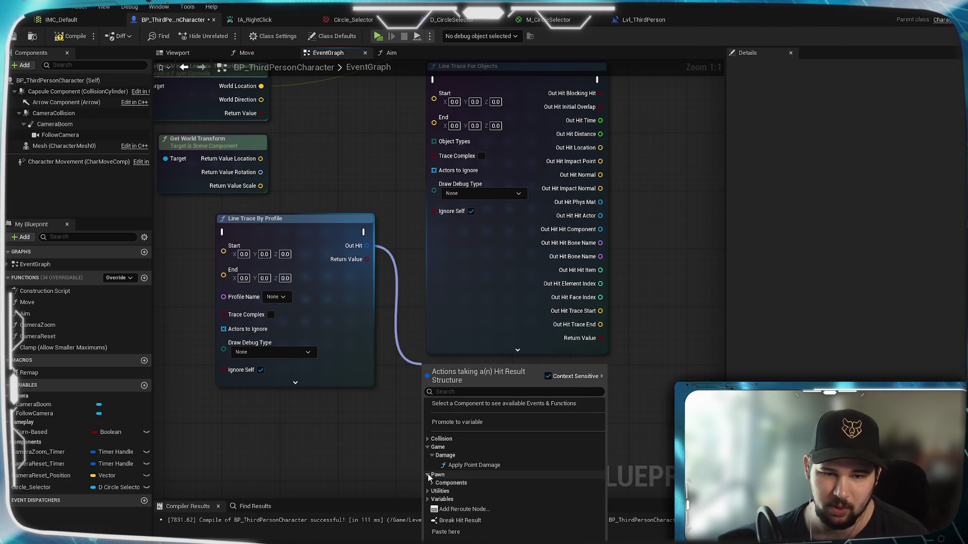
pyautogui.click(433, 483)
pyautogui.click(435, 491)
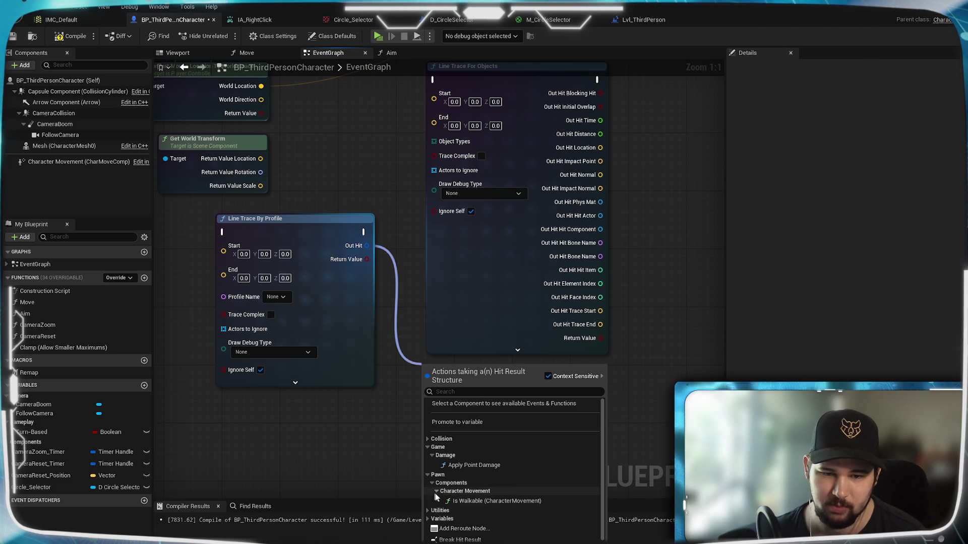
# Expand the Collision, Utilities and Variables groups, add Break Hit Result, and show all its pins
pyautogui.scroll(-1, 499, 431)
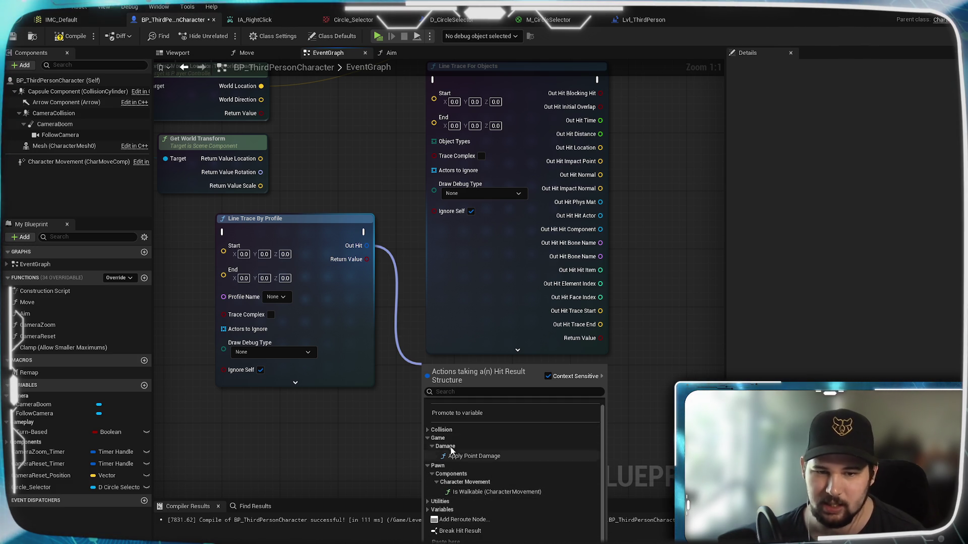
pyautogui.click(428, 430)
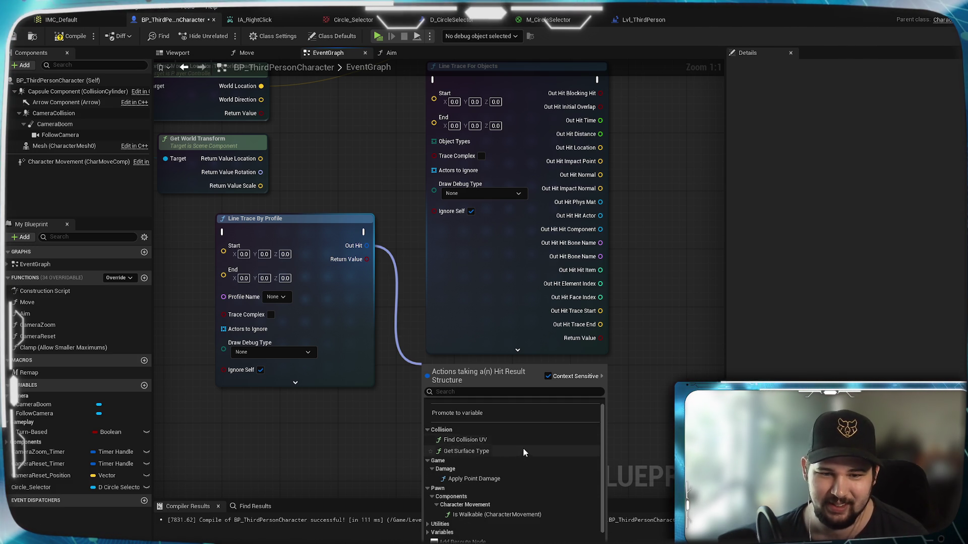
pyautogui.scroll(-2, 519, 450)
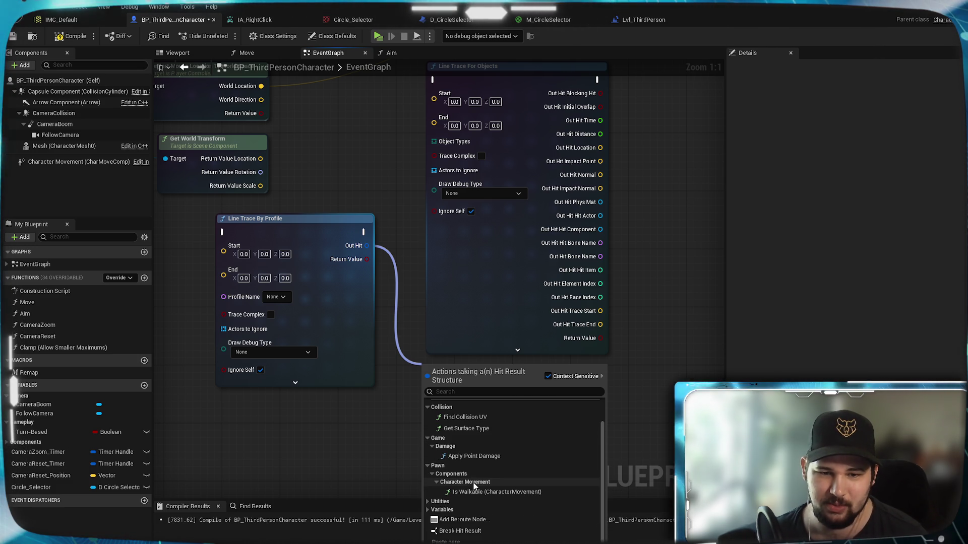
pyautogui.click(427, 501)
pyautogui.scroll(-4, 503, 490)
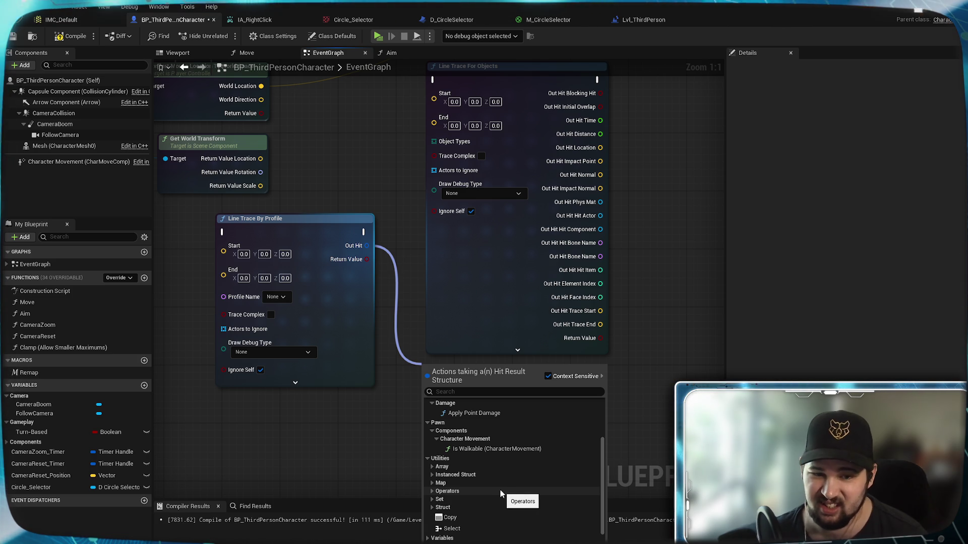
pyautogui.scroll(-3, 499, 488)
pyautogui.click(422, 509)
pyautogui.scroll(-1, 575, 499)
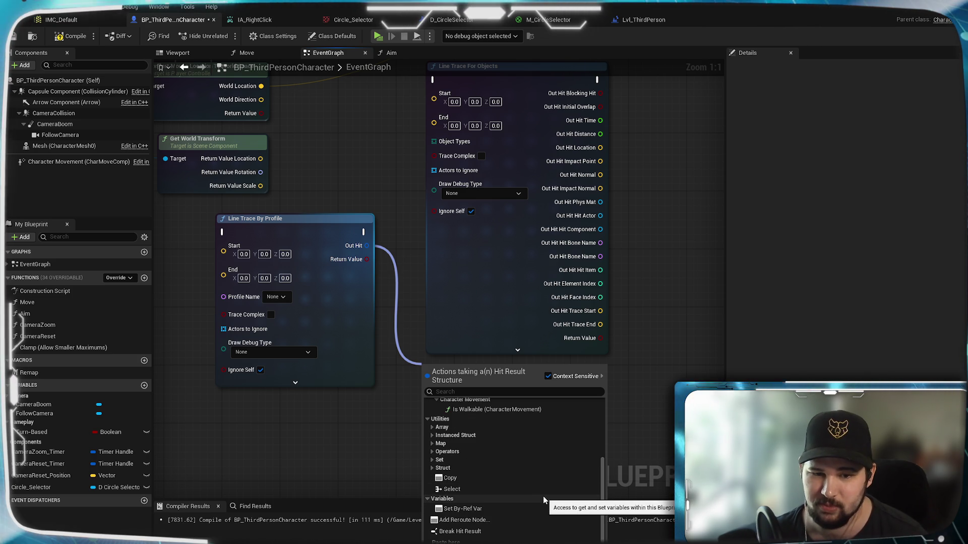
pyautogui.click(495, 531)
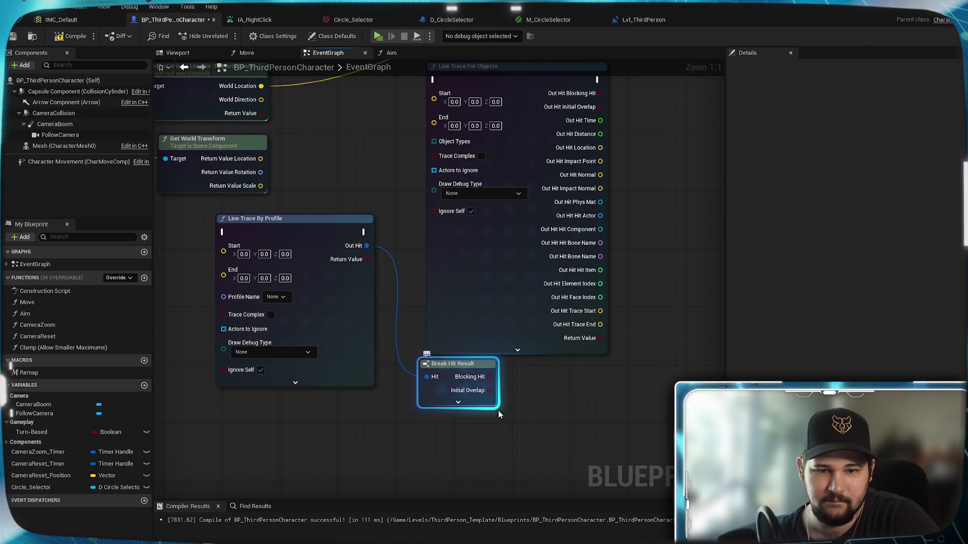
pyautogui.click(458, 402)
pyautogui.moveTo(501, 418)
pyautogui.mouseDown()
pyautogui.moveTo(453, 352)
pyautogui.moveTo(513, 309)
pyautogui.mouseUp()
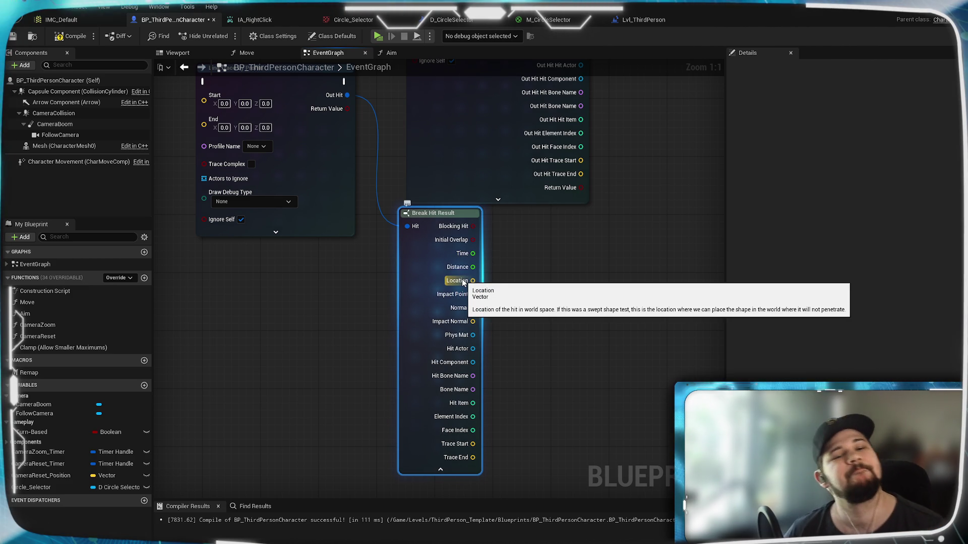
# Add a Break Vector node fed by Break Hit Result's Location pin
pyautogui.moveTo(490, 276)
pyautogui.mouseDown()
pyautogui.moveTo(431, 320)
pyautogui.moveTo(410, 309)
pyautogui.mouseUp()
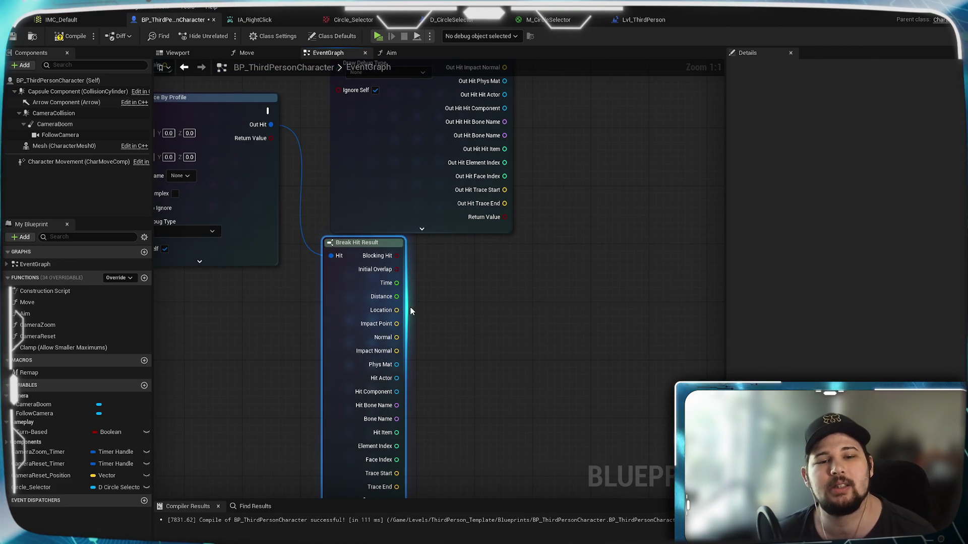
pyautogui.rightClick(396, 310)
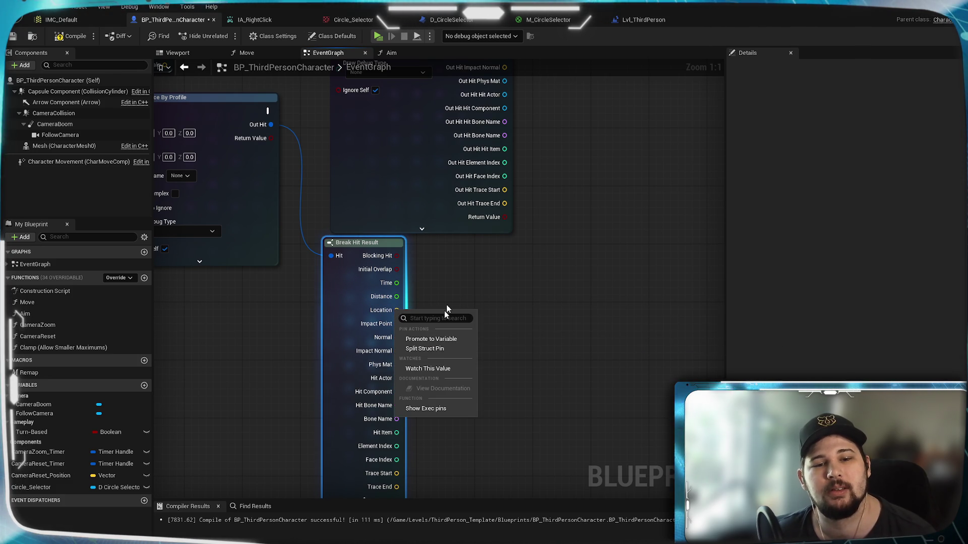
pyautogui.click(474, 286)
pyautogui.moveTo(397, 310); pyautogui.dragTo(463, 312)
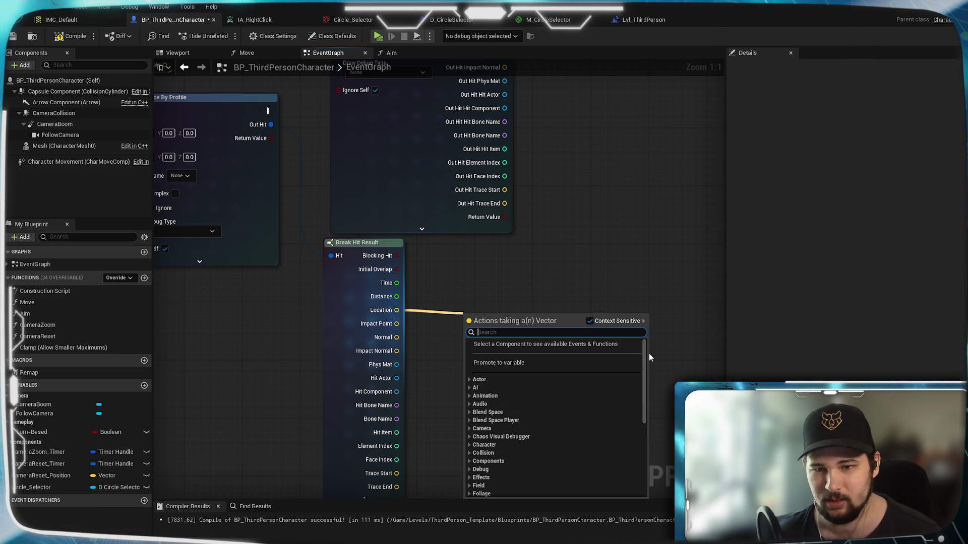
pyautogui.moveTo(645, 355); pyautogui.dragTo(635, 468)
pyautogui.click(504, 481)
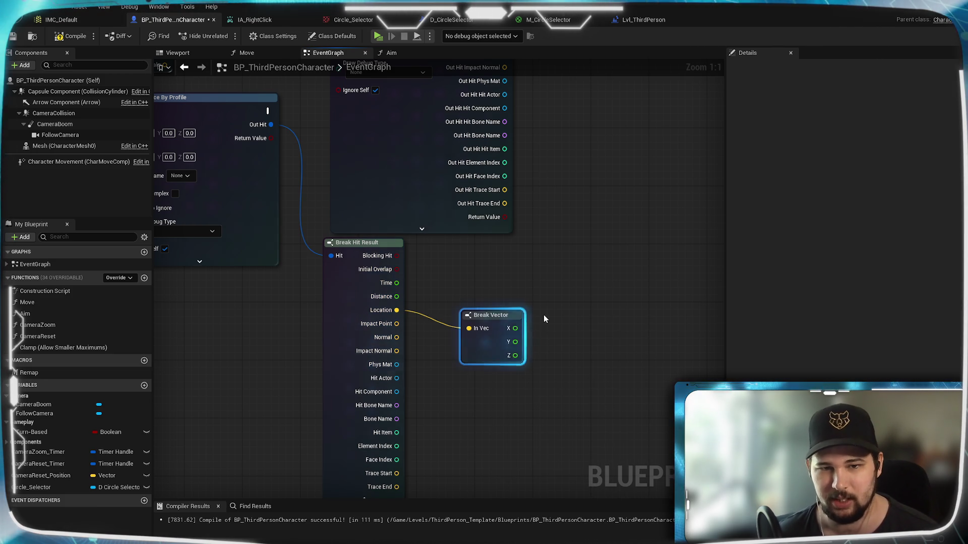
# Collapse Break Hit Result to its used pins and bring Get World Transform and Line Trace into view
pyautogui.moveTo(430, 413); pyautogui.dragTo(473, 257)
pyautogui.click(409, 344)
pyautogui.moveTo(431, 338)
pyautogui.mouseDown()
pyautogui.moveTo(432, 395)
pyautogui.moveTo(440, 381)
pyautogui.mouseUp()
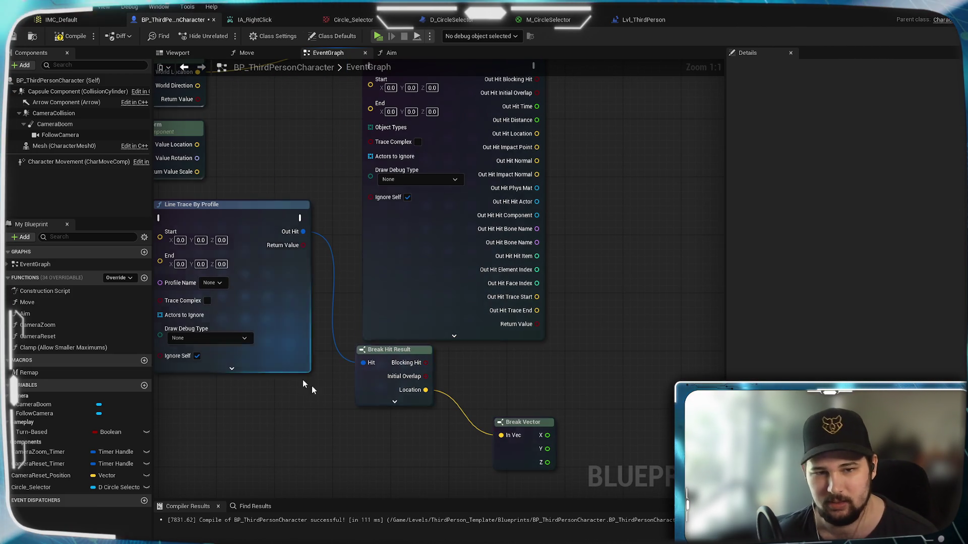
pyautogui.moveTo(319, 406); pyautogui.dragTo(424, 408)
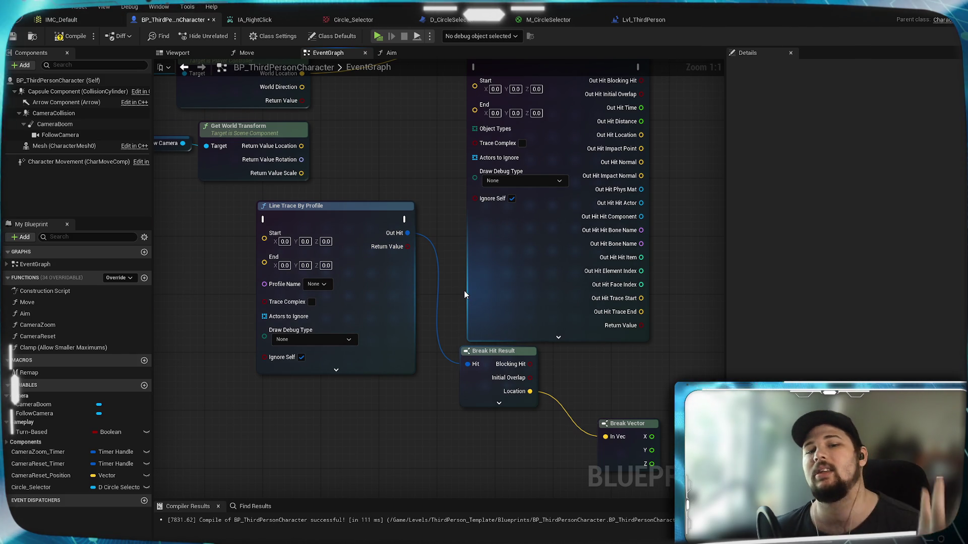
pyautogui.click(500, 385)
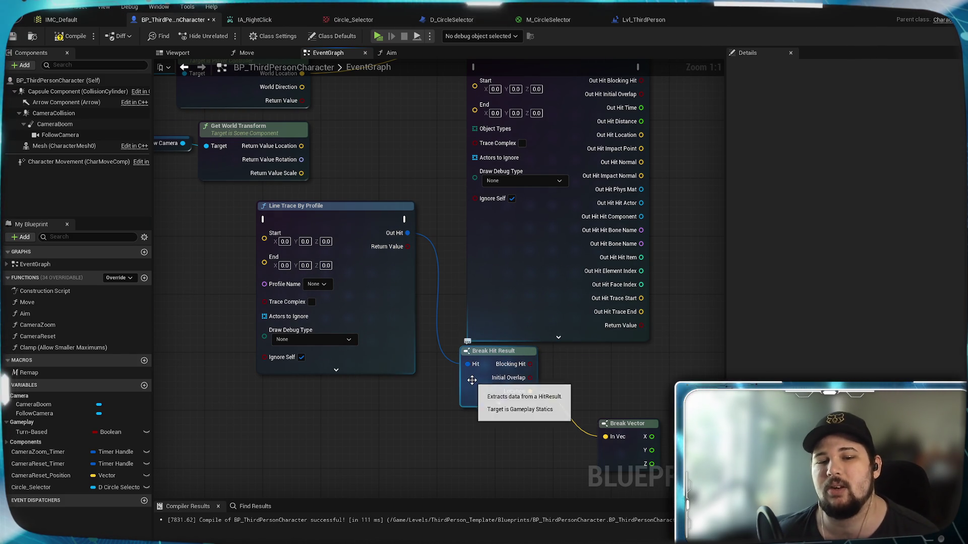
pyautogui.moveTo(577, 151); pyautogui.dragTo(574, 195)
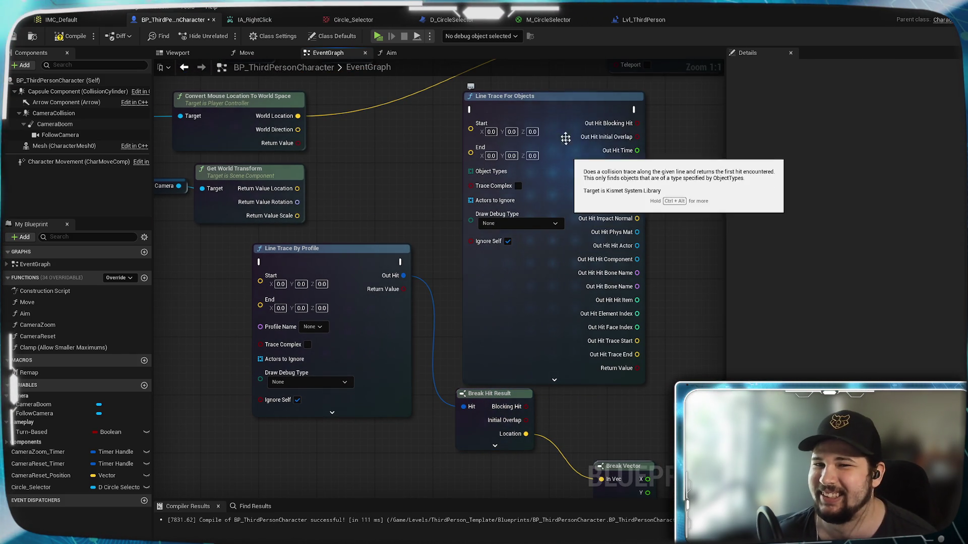
pyautogui.moveTo(385, 340); pyautogui.dragTo(475, 206)
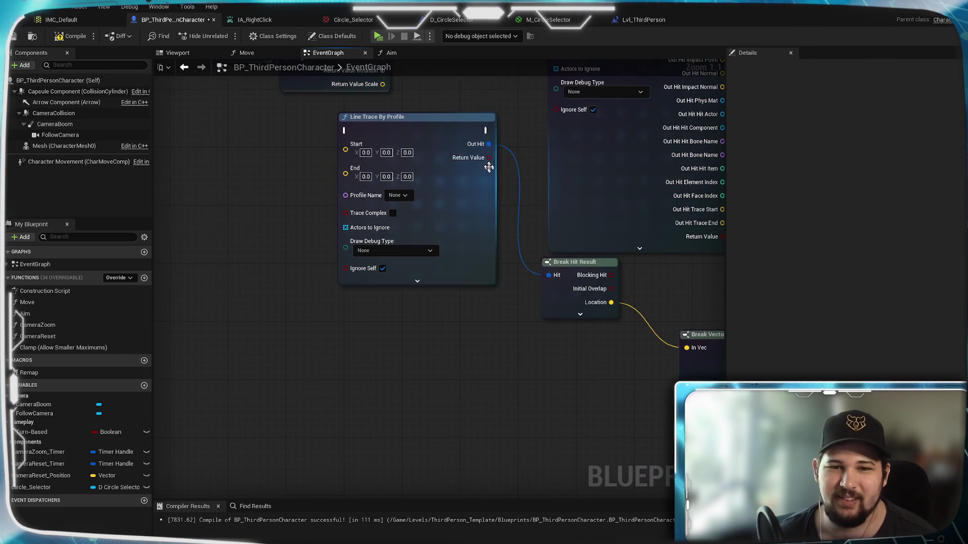
pyautogui.moveTo(463, 238)
pyautogui.mouseDown()
pyautogui.moveTo(408, 375)
pyautogui.moveTo(366, 404)
pyautogui.mouseUp()
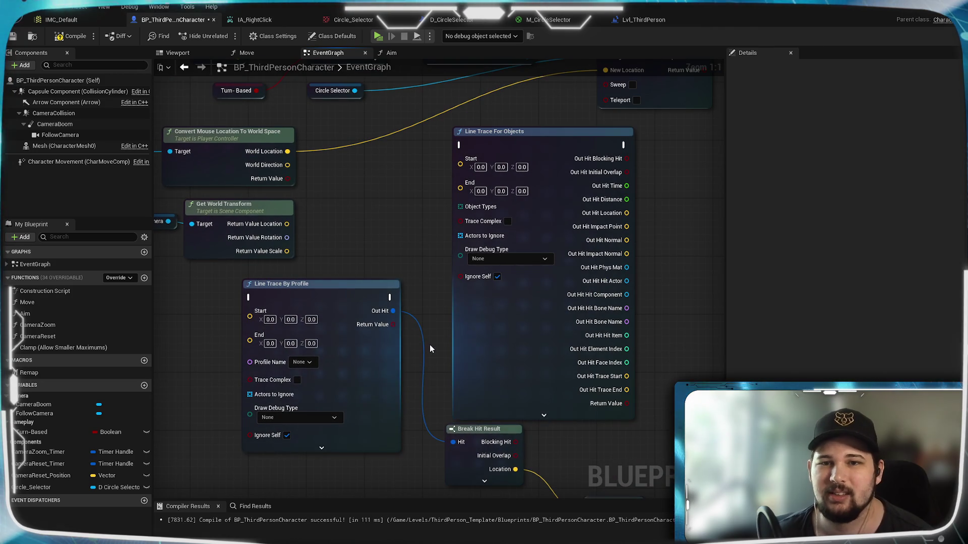
# Line up the Line Trace nodes, Break Hit Result and Break Vector in a tidy row
pyautogui.moveTo(527, 144); pyautogui.dragTo(671, 137)
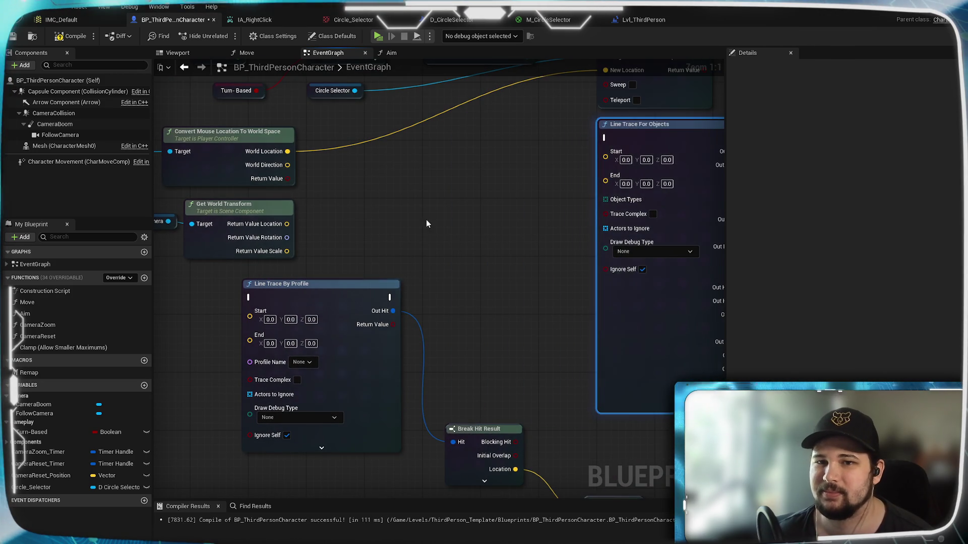
pyautogui.moveTo(422, 265); pyautogui.dragTo(467, 210)
pyautogui.moveTo(525, 372)
pyautogui.mouseDown()
pyautogui.moveTo(497, 252)
pyautogui.moveTo(494, 274)
pyautogui.mouseUp()
pyautogui.moveTo(369, 236); pyautogui.dragTo(378, 273)
pyautogui.moveTo(489, 270); pyautogui.dragTo(494, 328)
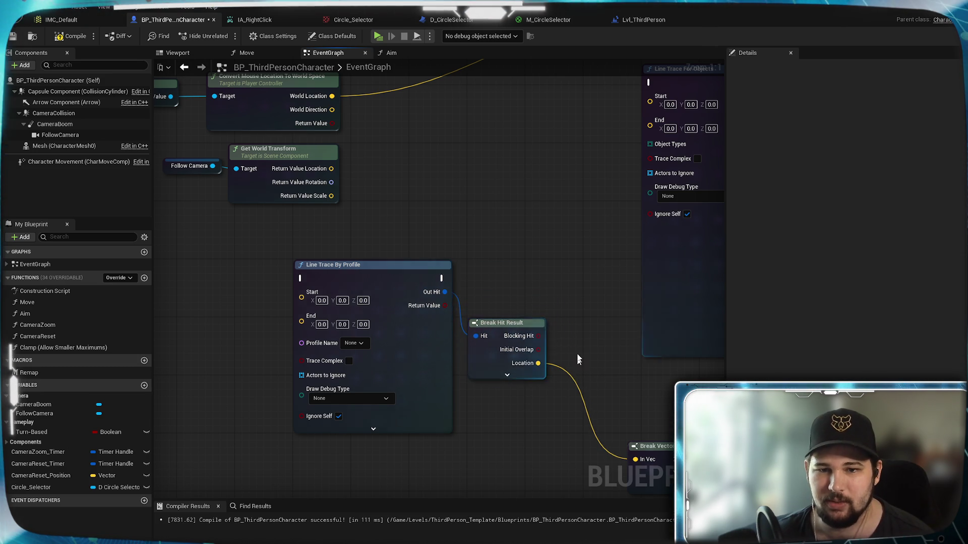
pyautogui.moveTo(587, 405); pyautogui.dragTo(522, 297)
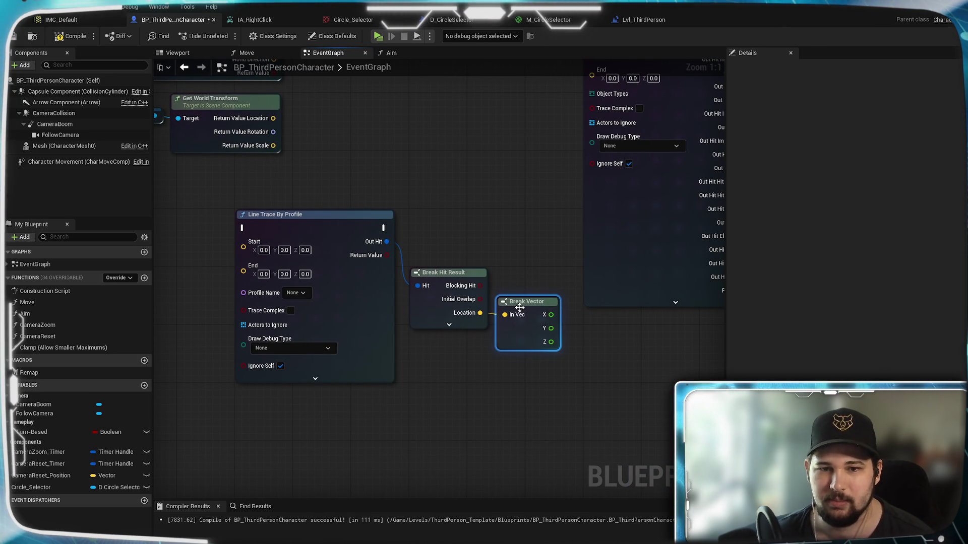
pyautogui.moveTo(384, 391); pyautogui.dragTo(370, 282)
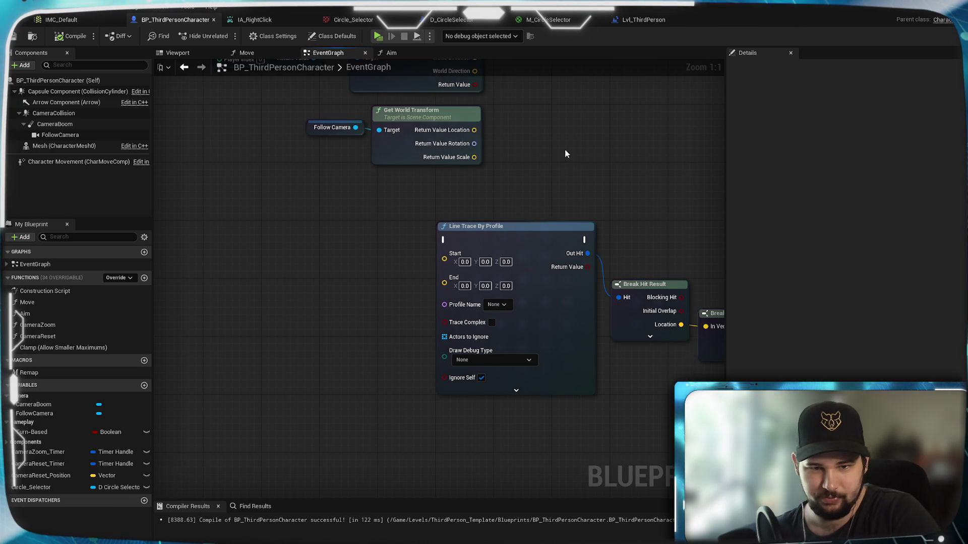
# Feed Get World Transform's Location into Line Trace By Profile Start, replacing the mouse World Location
pyautogui.moveTo(566, 146); pyautogui.dragTo(521, 180)
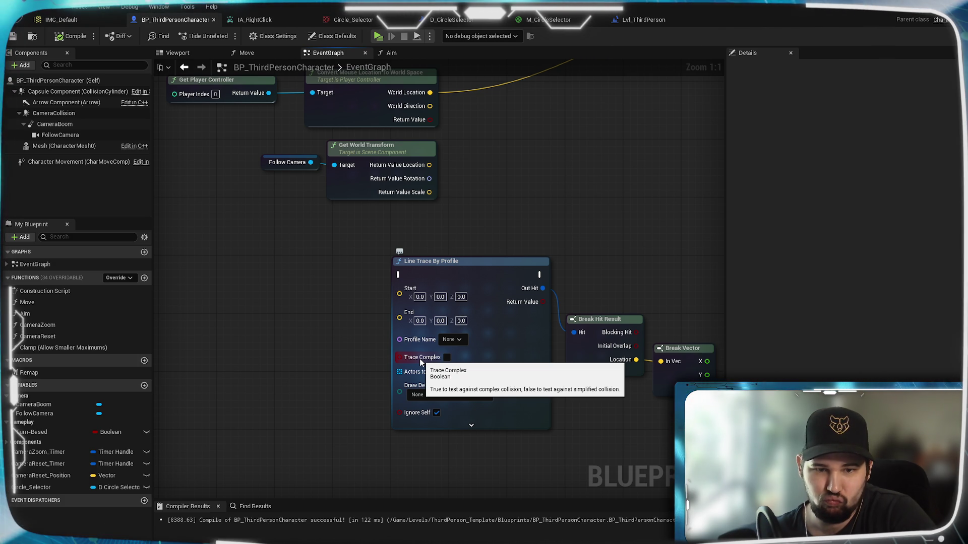
pyautogui.moveTo(537, 156)
pyautogui.mouseDown()
pyautogui.moveTo(412, 259)
pyautogui.moveTo(486, 255)
pyautogui.moveTo(569, 216)
pyautogui.moveTo(534, 175)
pyautogui.mouseUp()
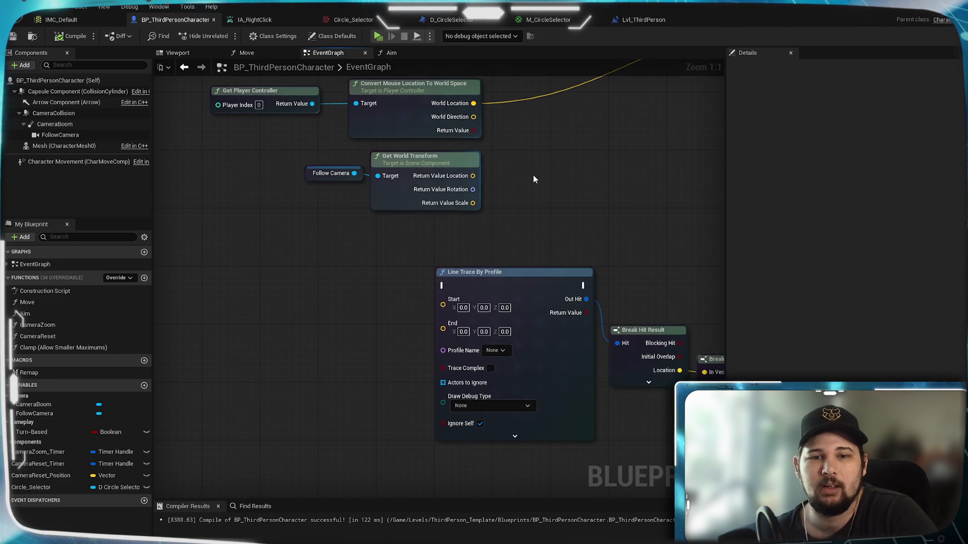
pyautogui.moveTo(521, 210); pyautogui.dragTo(476, 198)
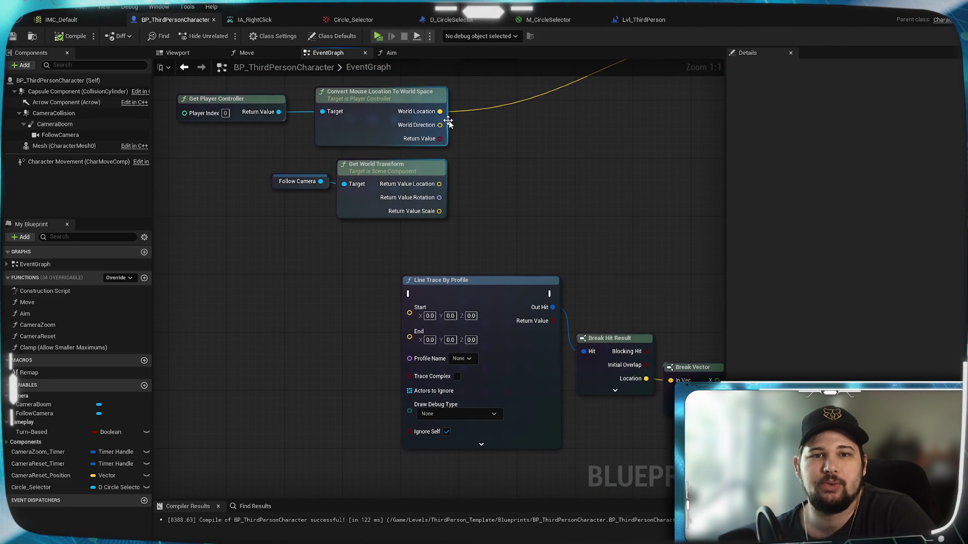
pyautogui.moveTo(440, 111)
pyautogui.mouseDown()
pyautogui.moveTo(605, 156)
pyautogui.moveTo(411, 311)
pyautogui.mouseUp()
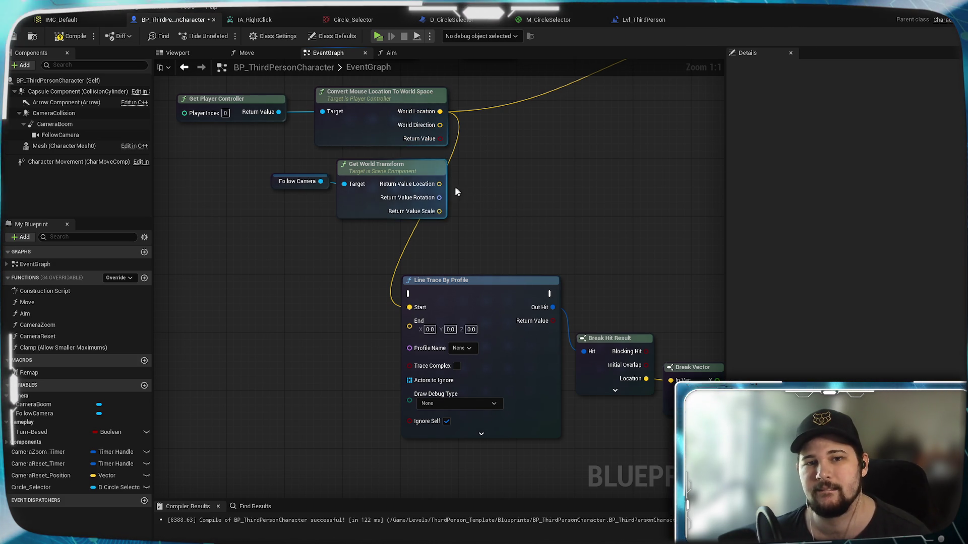
pyautogui.moveTo(439, 184)
pyautogui.mouseDown()
pyautogui.moveTo(543, 272)
pyautogui.moveTo(410, 308)
pyautogui.mouseUp()
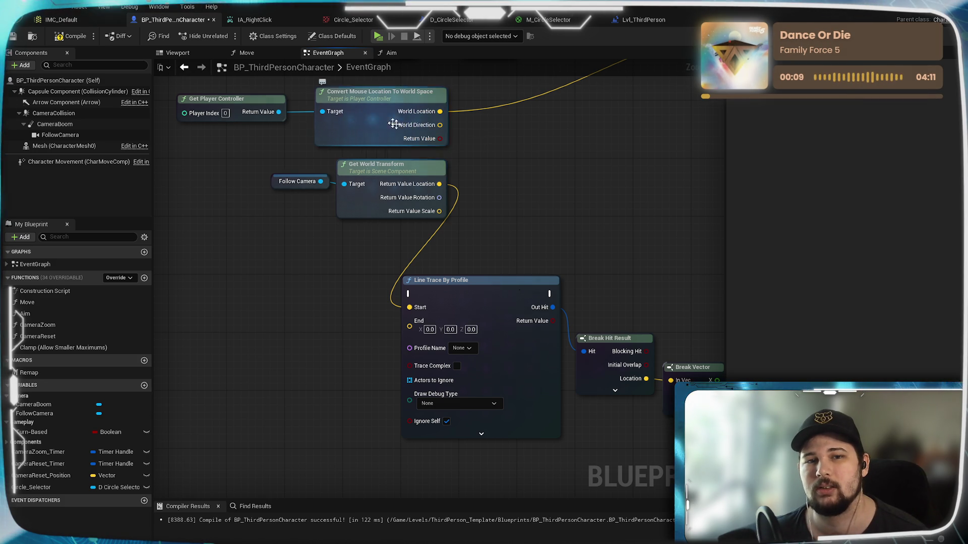
# Recombine the split World Direction pin into a single vector
pyautogui.rightClick(438, 132)
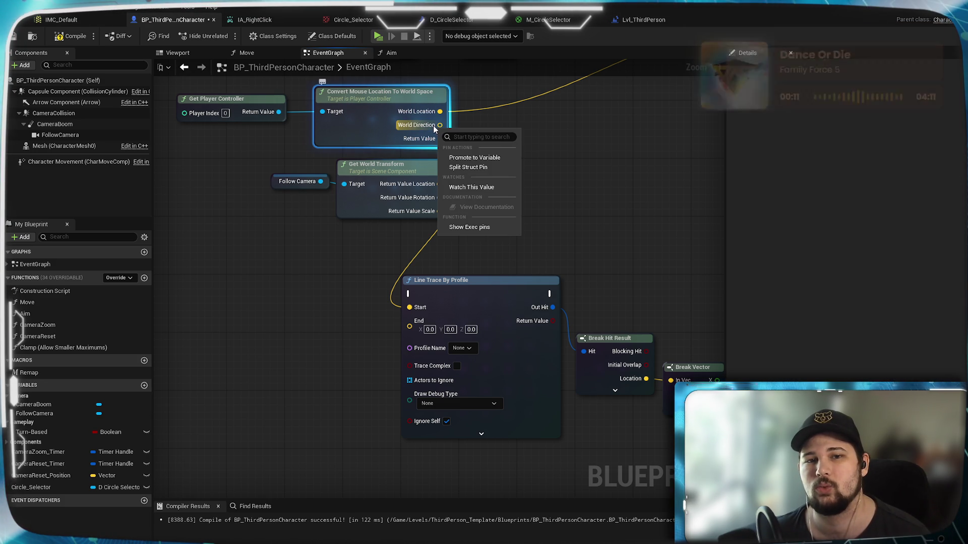
pyautogui.press('Escape')
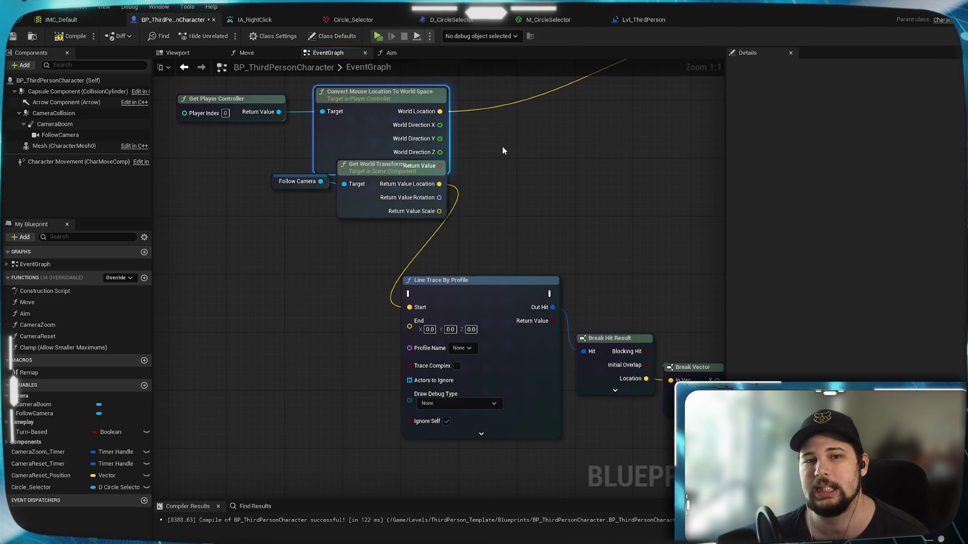
pyautogui.rightClick(422, 127)
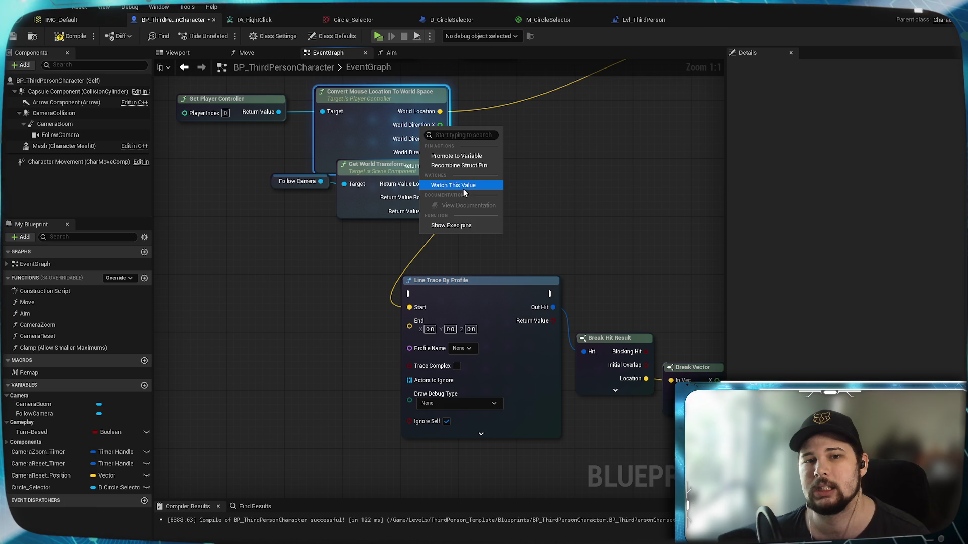
pyautogui.click(455, 166)
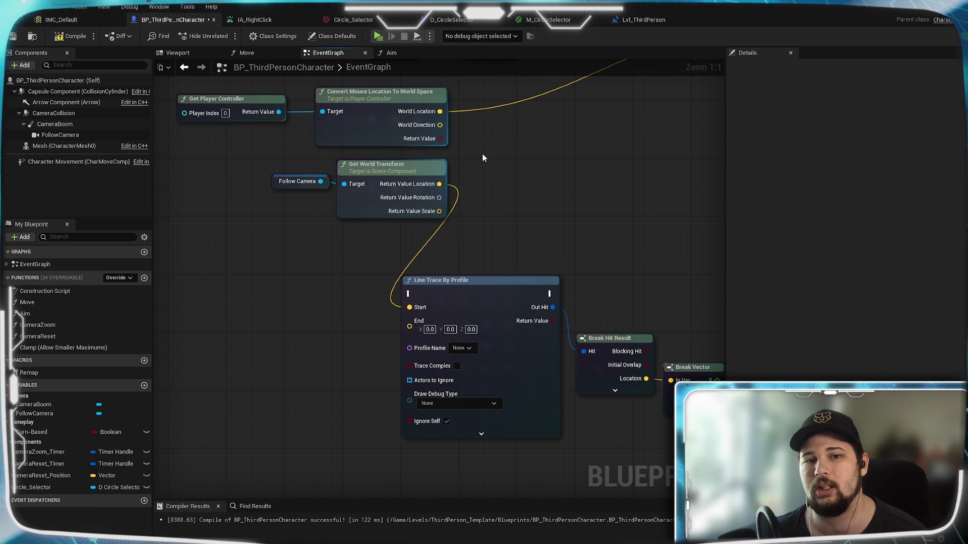
pyautogui.moveTo(482, 190)
pyautogui.mouseDown()
pyautogui.moveTo(434, 182)
pyautogui.moveTo(403, 222)
pyautogui.moveTo(437, 207)
pyautogui.mouseUp()
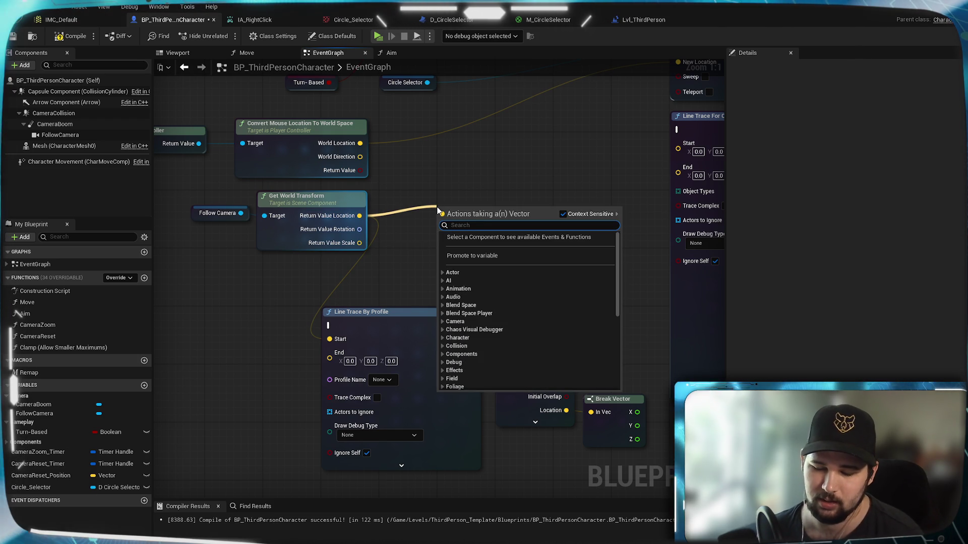
# Add a vector Add node on the camera location and a vector Multiply on World Direction
pyautogui.write('+')
pyautogui.press('Return')
pyautogui.moveTo(465, 213); pyautogui.dragTo(522, 206)
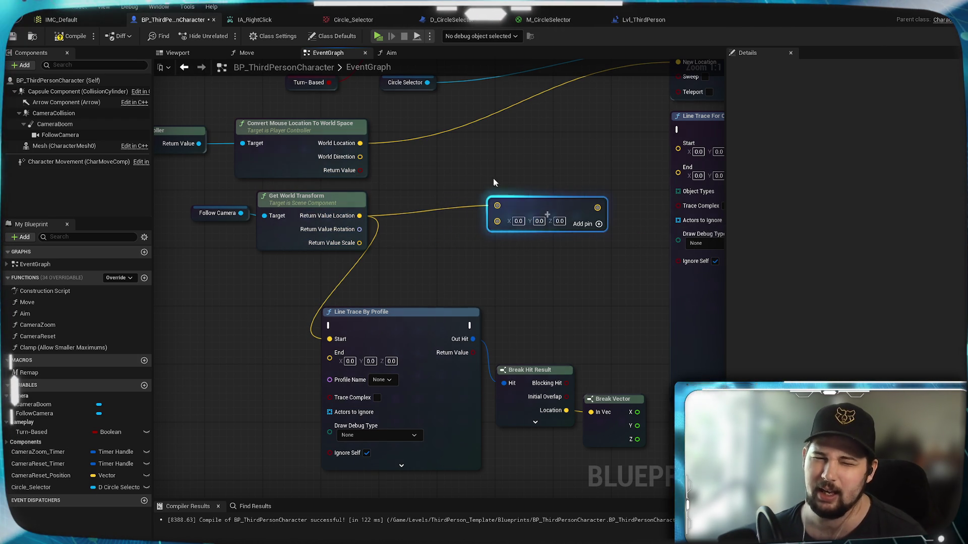
pyautogui.moveTo(360, 157); pyautogui.dragTo(397, 163)
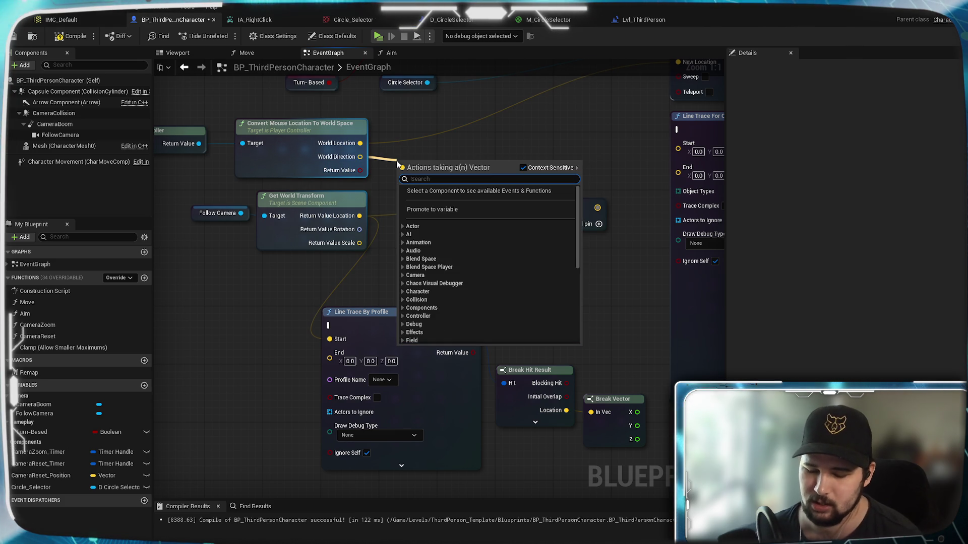
pyautogui.write('*')
pyautogui.press('Return')
pyautogui.moveTo(473, 158)
pyautogui.mouseDown()
pyautogui.moveTo(454, 159)
pyautogui.moveTo(484, 153)
pyautogui.moveTo(497, 220)
pyautogui.moveTo(576, 207)
pyautogui.moveTo(524, 159)
pyautogui.mouseUp()
# Multiply World Direction by a Make Literal Float of 1000 and wire the sum into the trace End
pyautogui.moveTo(454, 171); pyautogui.dragTo(463, 243)
pyautogui.write('float')
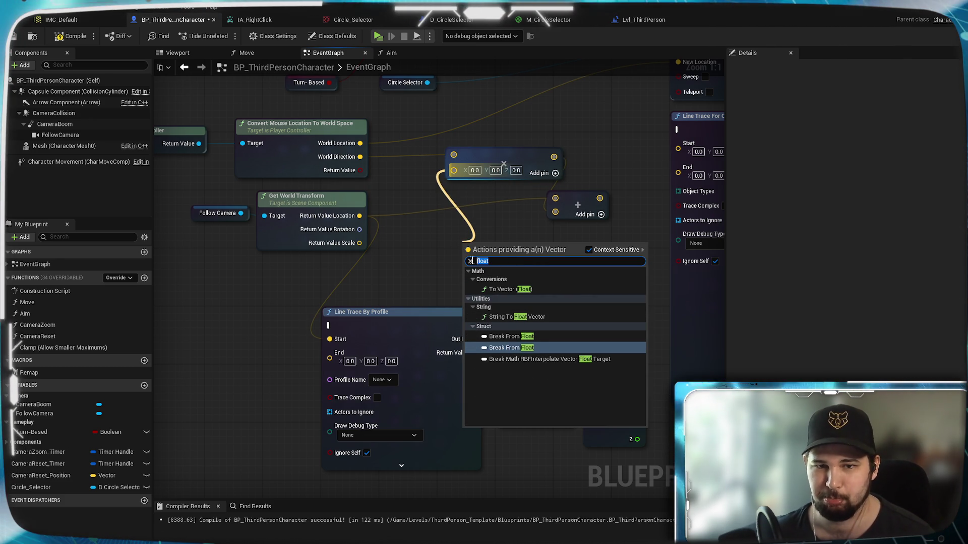
pyautogui.write('make floa')
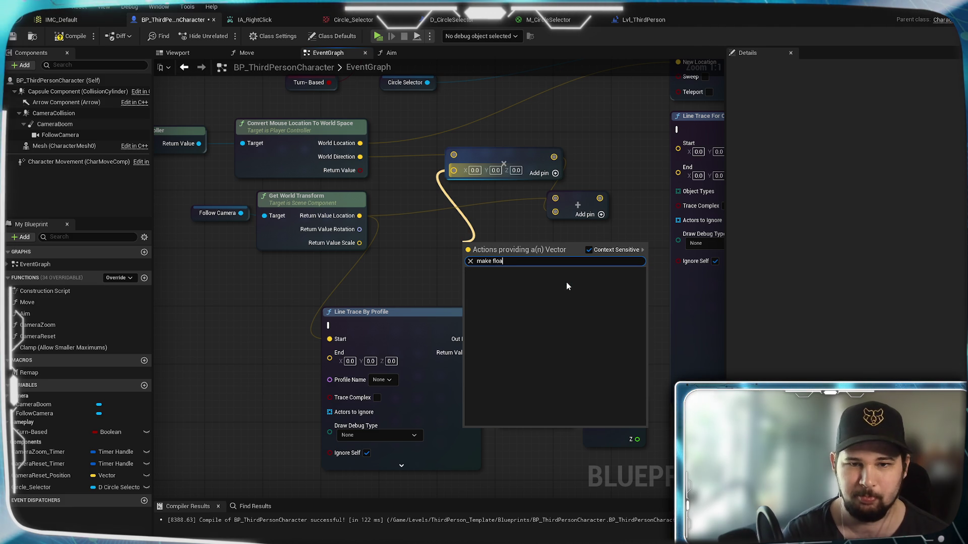
pyautogui.click(588, 249)
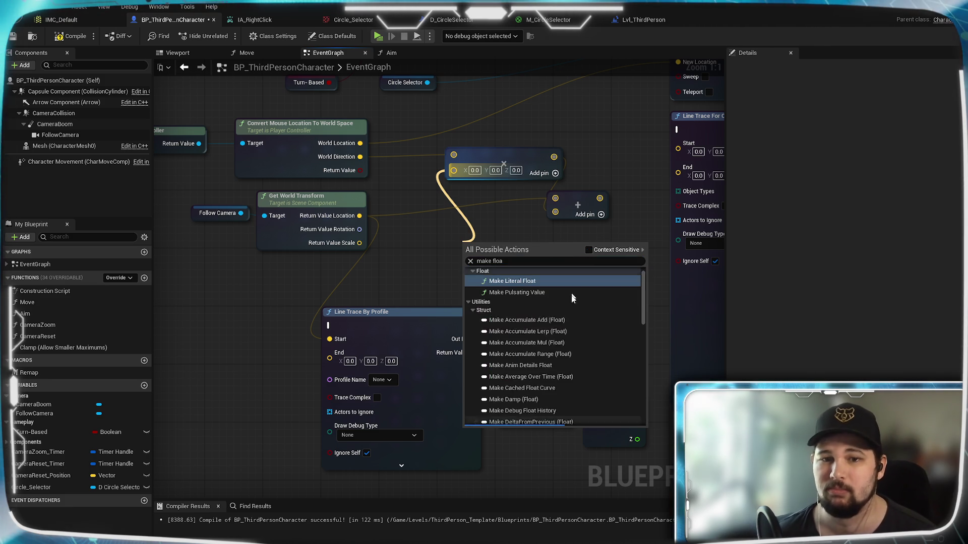
pyautogui.click(552, 282)
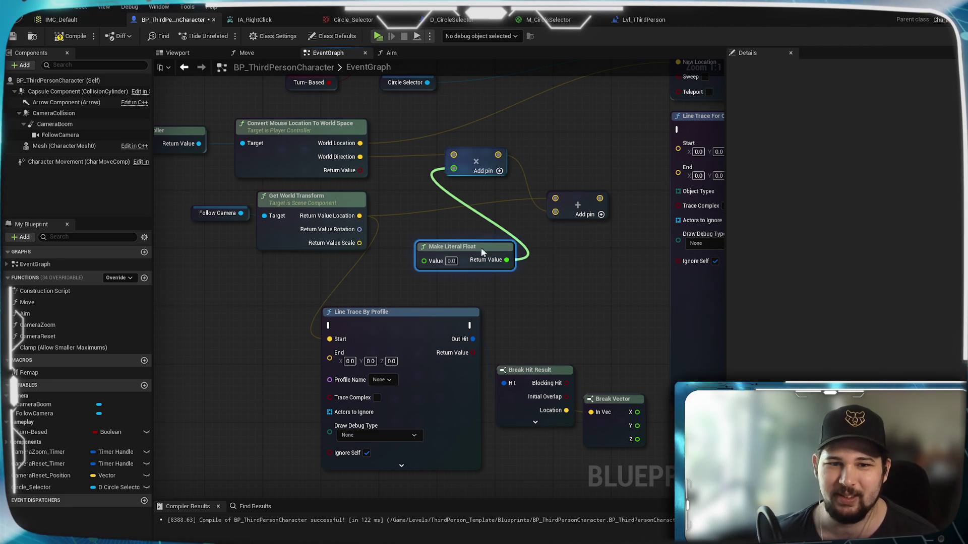
pyautogui.moveTo(483, 252); pyautogui.dragTo(476, 252)
pyautogui.click(444, 260)
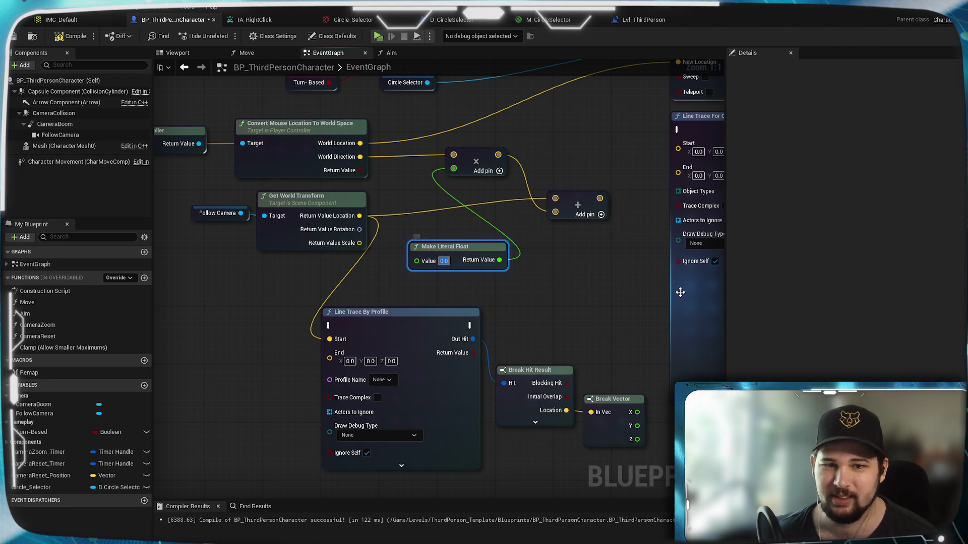
pyautogui.write('1000')
pyautogui.click(568, 280)
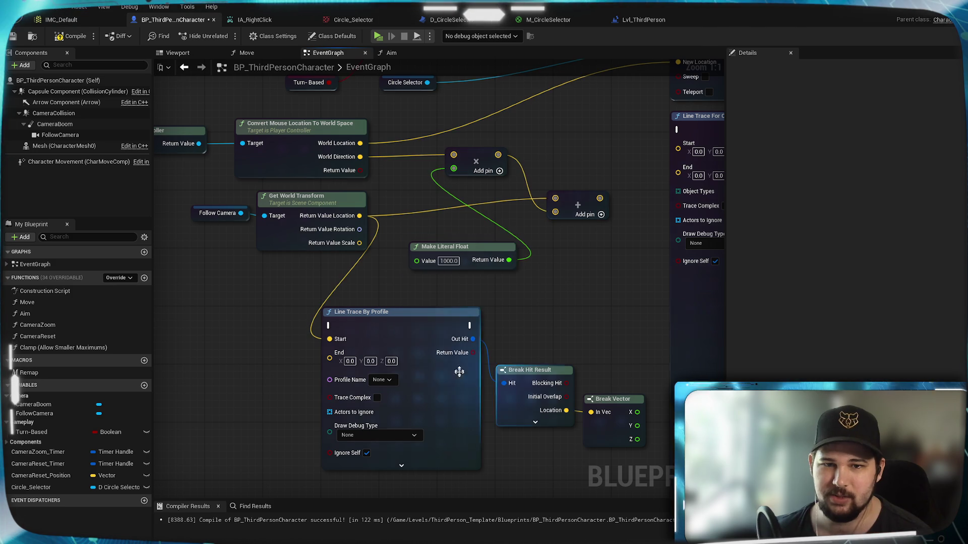
pyautogui.moveTo(600, 198)
pyautogui.mouseDown()
pyautogui.moveTo(560, 295)
pyautogui.moveTo(329, 357)
pyautogui.mouseUp()
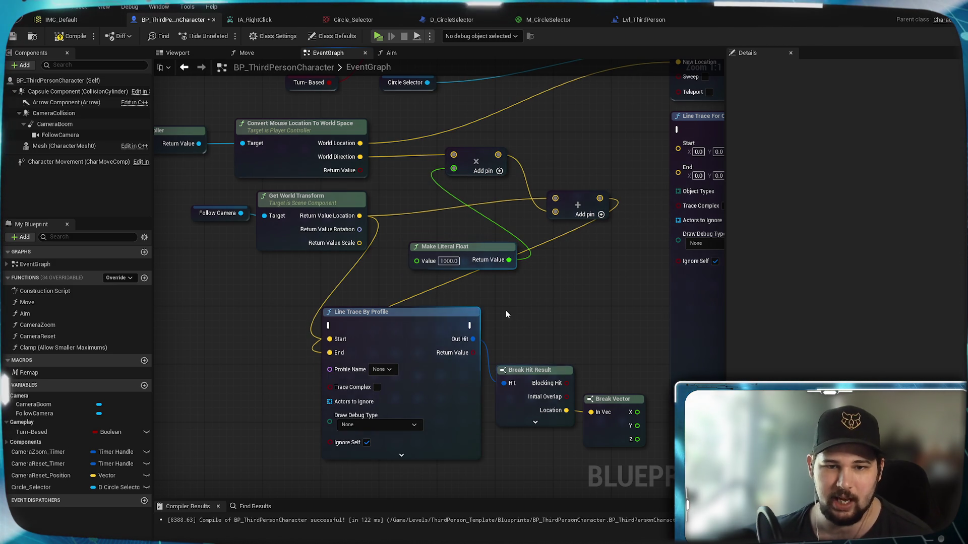
# Run the trace on Branch true, then Set Actor Location to the hit Location, and save
pyautogui.scroll(-2, 519, 319)
pyautogui.moveTo(519, 319)
pyautogui.mouseDown()
pyautogui.moveTo(388, 433)
pyautogui.moveTo(441, 352)
pyautogui.mouseUp()
pyautogui.moveTo(458, 173); pyautogui.dragTo(464, 124)
pyautogui.moveTo(383, 174)
pyautogui.mouseDown()
pyautogui.moveTo(436, 110)
pyautogui.moveTo(346, 328)
pyautogui.mouseUp()
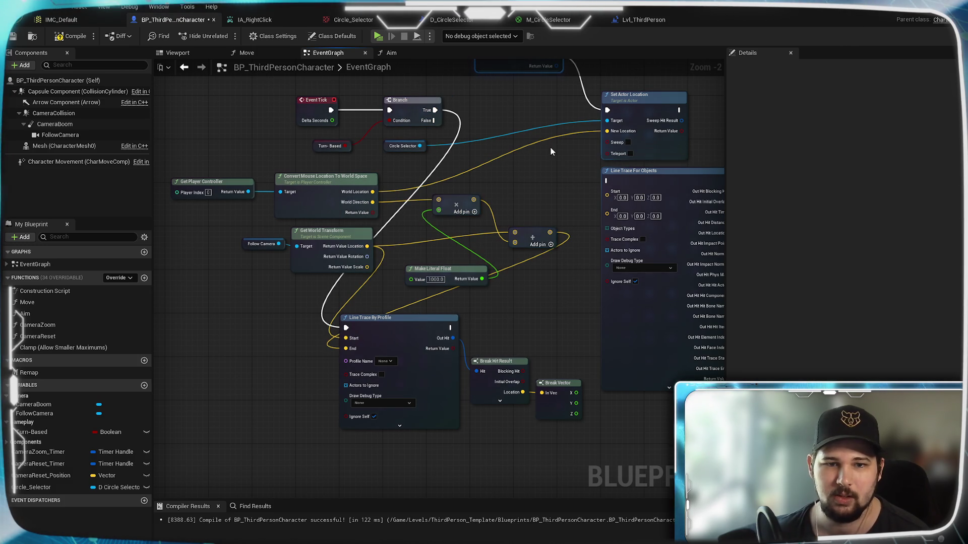
pyautogui.moveTo(453, 330); pyautogui.dragTo(608, 110)
pyautogui.moveTo(556, 321); pyautogui.dragTo(479, 344)
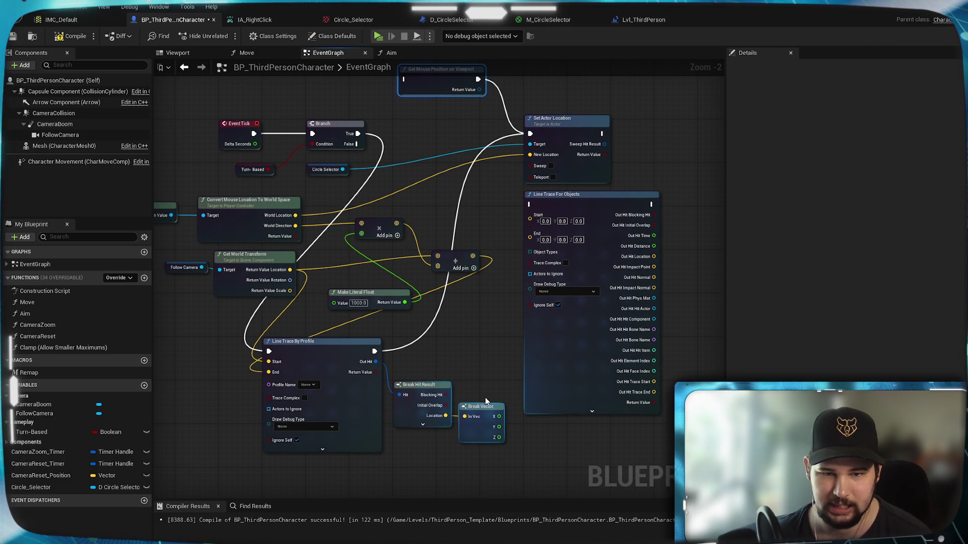
pyautogui.moveTo(446, 417); pyautogui.dragTo(529, 154)
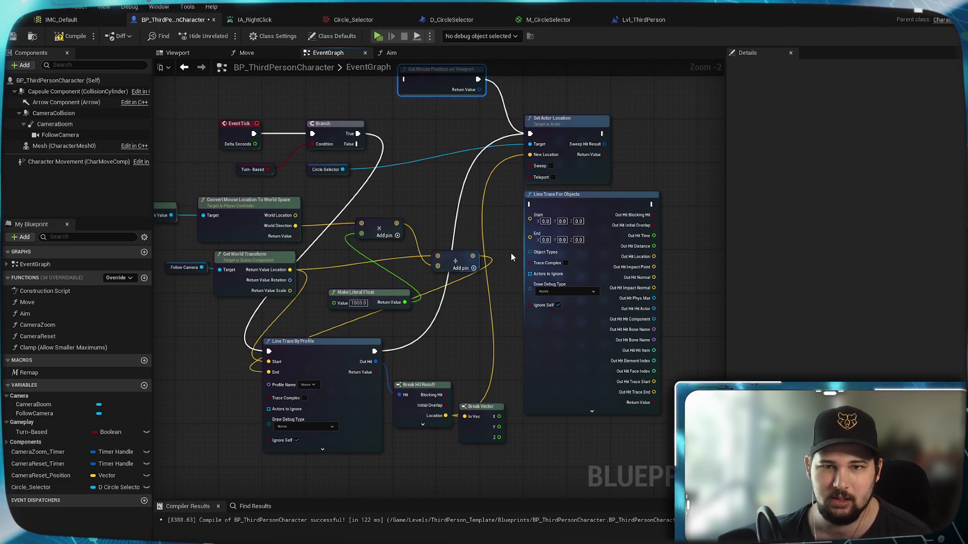
pyautogui.click(14, 37)
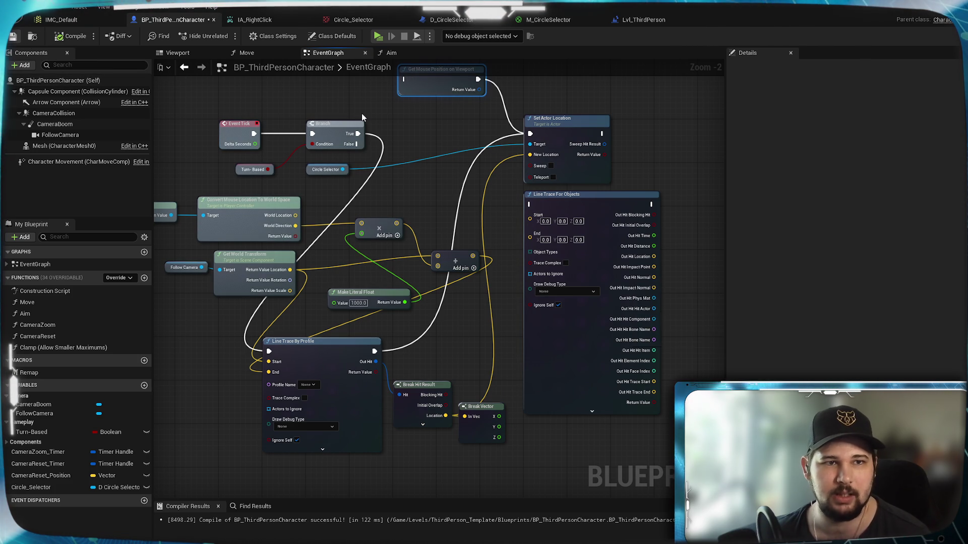
# Playtest the level, walking the character and orbiting the camera, then close the preview
pyautogui.click(378, 37)
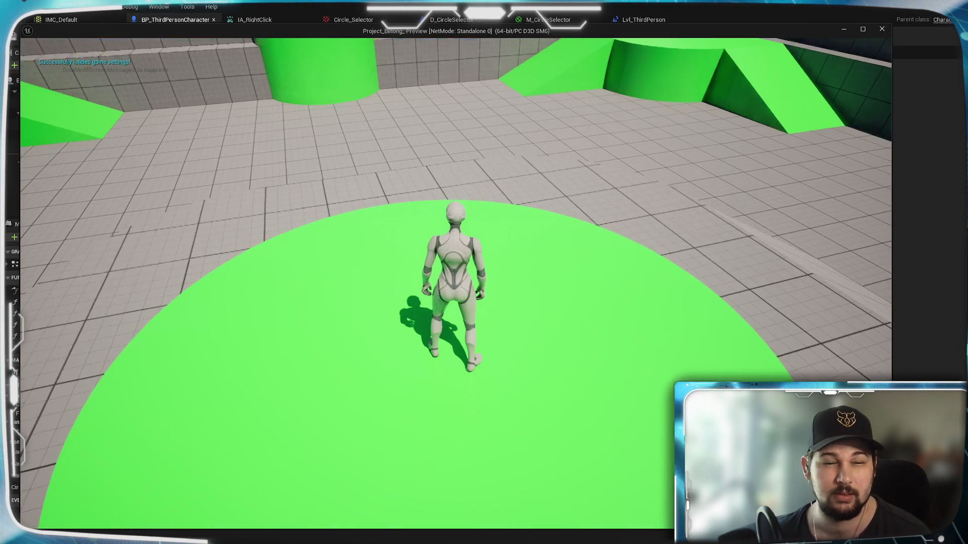
pyautogui.press('a')
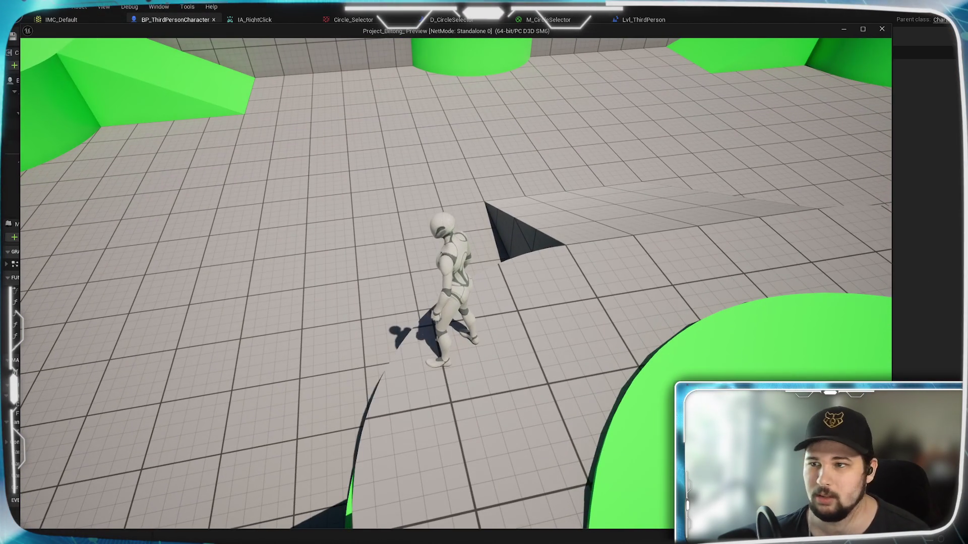
pyautogui.scroll(-5, 422, 193)
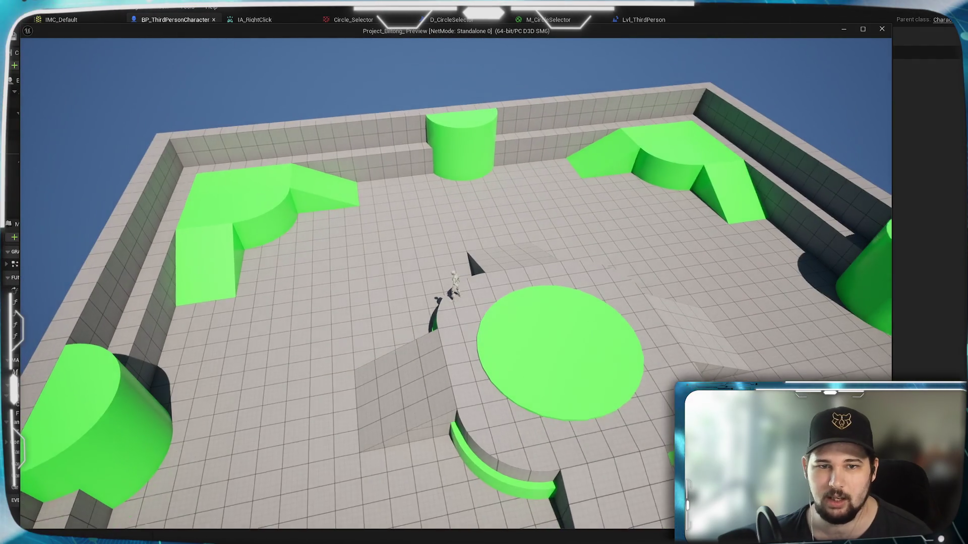
pyautogui.press('e')
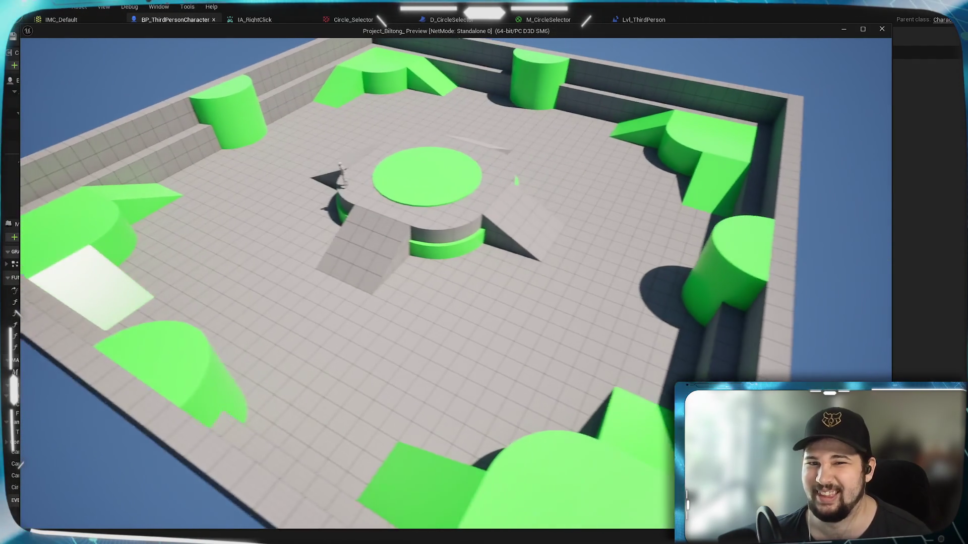
pyautogui.scroll(5, 454, 282)
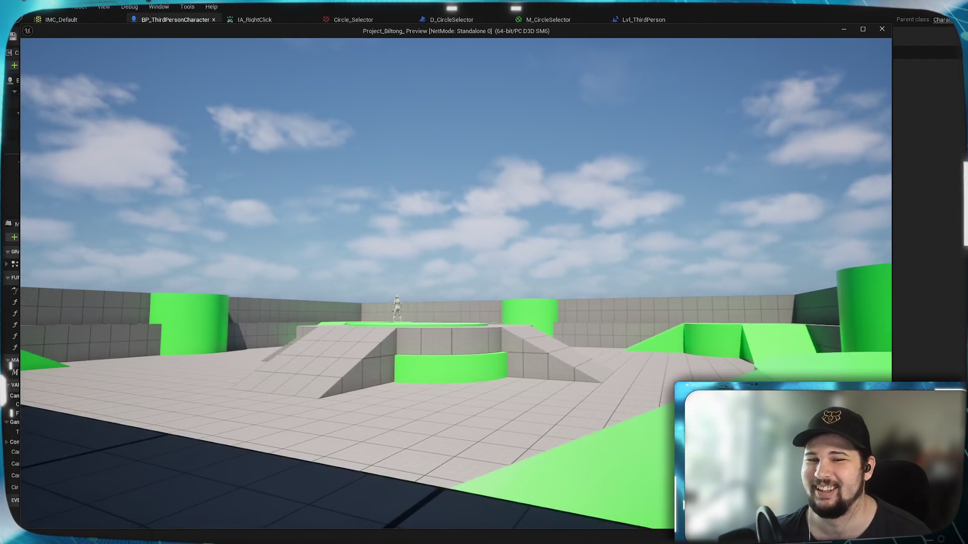
pyautogui.scroll(-5, 536, 300)
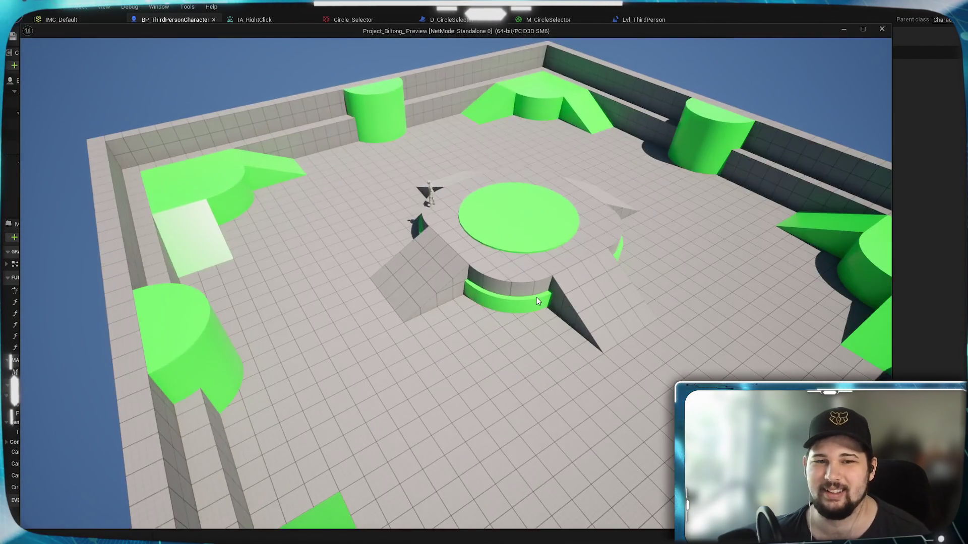
pyautogui.press('Escape')
pyautogui.scroll(3, 379, 218)
pyautogui.moveTo(379, 218); pyautogui.dragTo(412, 210)
# Add a vector Subtract node: Return Value Location minus the multiply result
pyautogui.moveTo(237, 274); pyautogui.dragTo(426, 297)
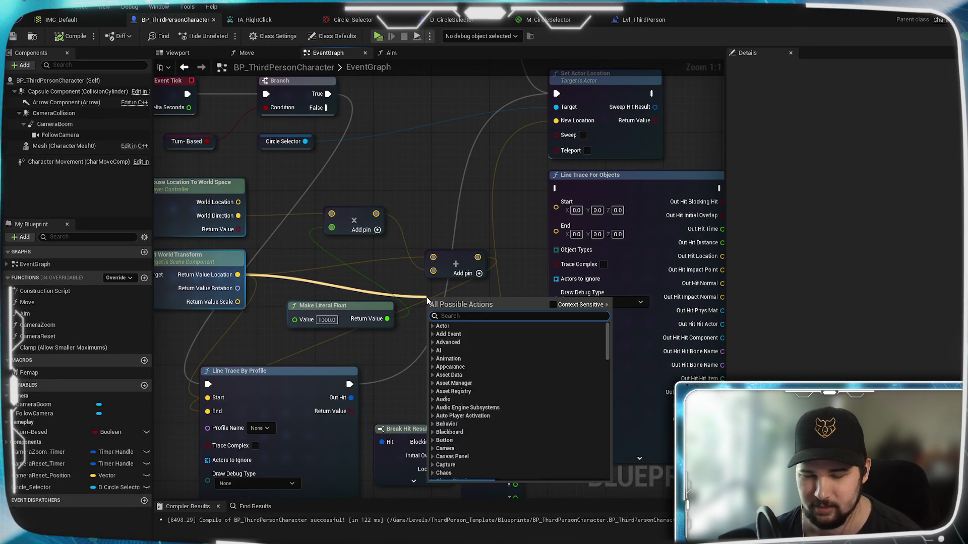
pyautogui.write('-')
pyautogui.press('Return')
pyautogui.moveTo(376, 214)
pyautogui.mouseDown()
pyautogui.moveTo(430, 317)
pyautogui.moveTo(363, 380)
pyautogui.moveTo(207, 411)
pyautogui.mouseUp()
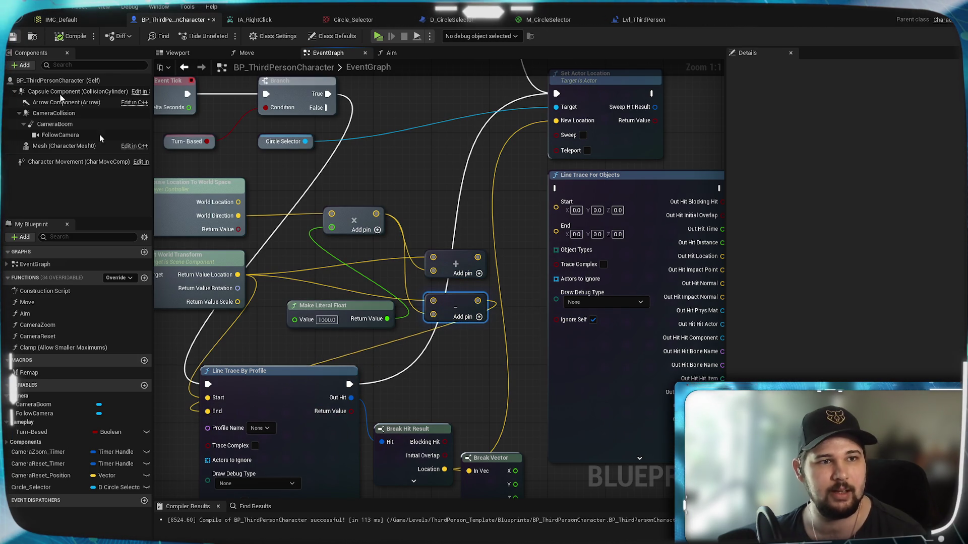
# Save the blueprint and playtest by walking the character forward
pyautogui.click(13, 38)
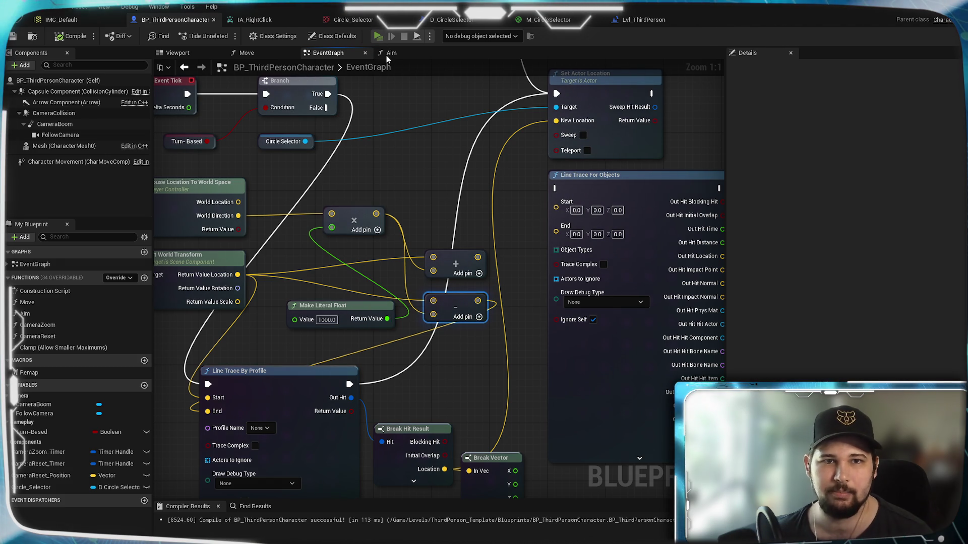
pyautogui.click(377, 36)
pyautogui.press('w')
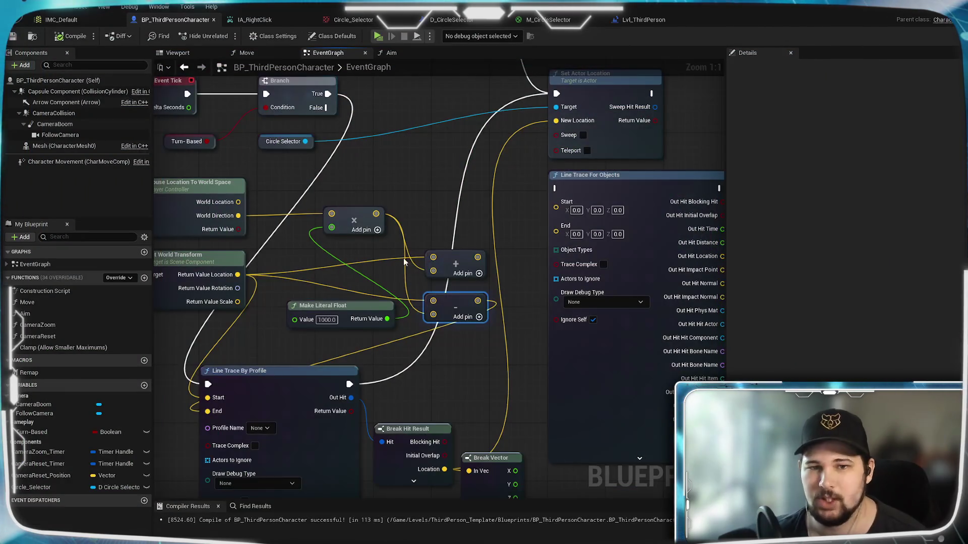
# Connect Set Input Mode Game And UI's exec to SpawnActor D Circle Selector, save with Ctrl+S, and play
pyautogui.scroll(-6, 412, 222)
pyautogui.scroll(4, 322, 213)
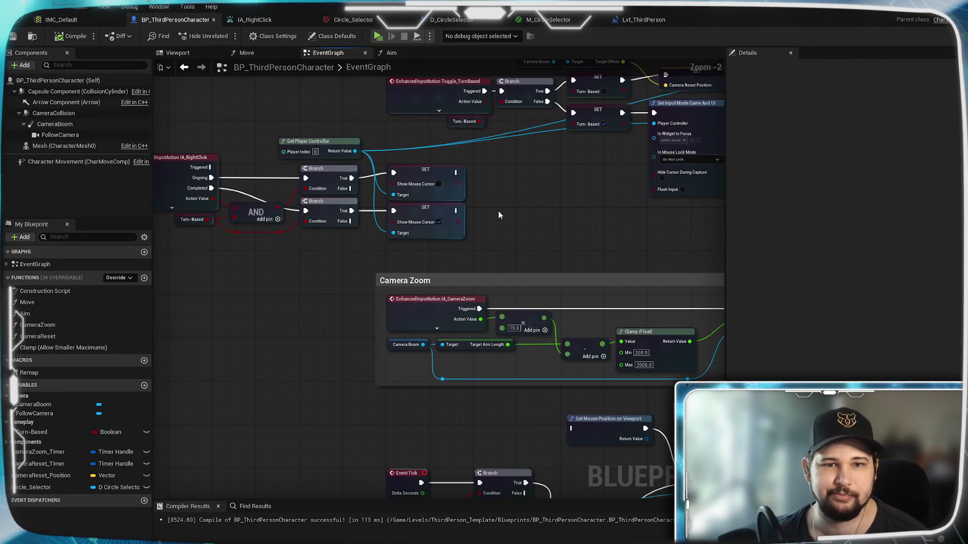
pyautogui.scroll(-2, 498, 215)
pyautogui.scroll(2, 336, 185)
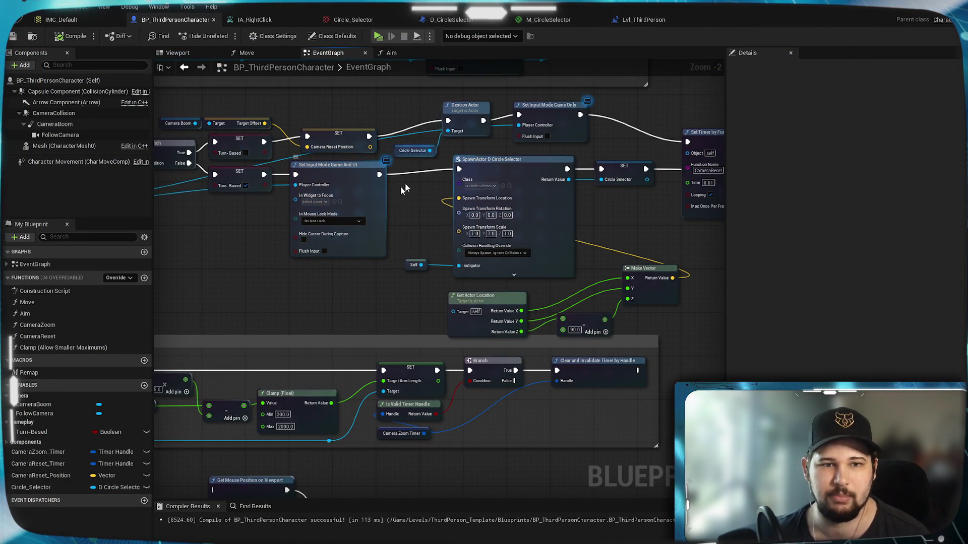
pyautogui.scroll(2, 331, 217)
pyautogui.moveTo(406, 246)
pyautogui.mouseDown()
pyautogui.moveTo(363, 306)
pyautogui.moveTo(276, 330)
pyautogui.mouseUp()
pyautogui.moveTo(231, 355); pyautogui.dragTo(358, 318)
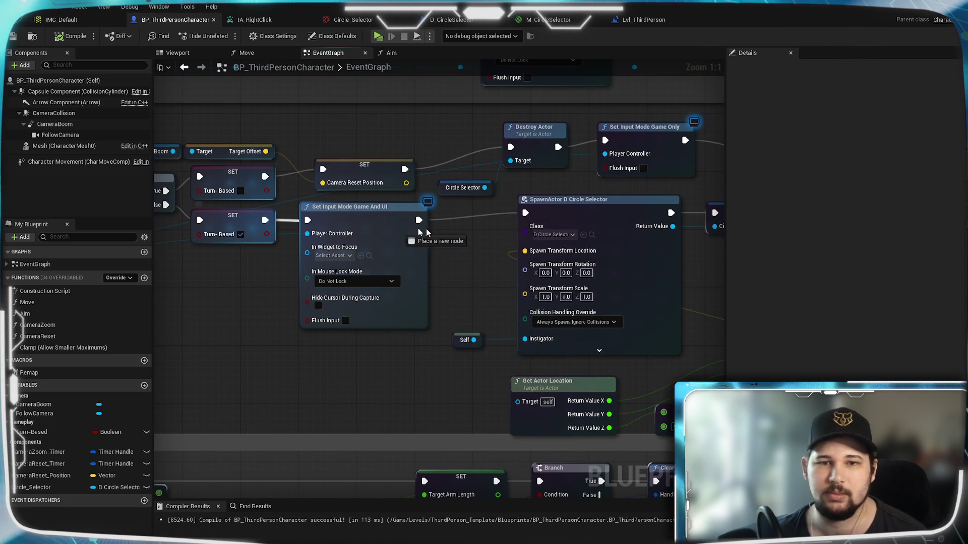
pyautogui.moveTo(525, 217); pyautogui.dragTo(447, 211)
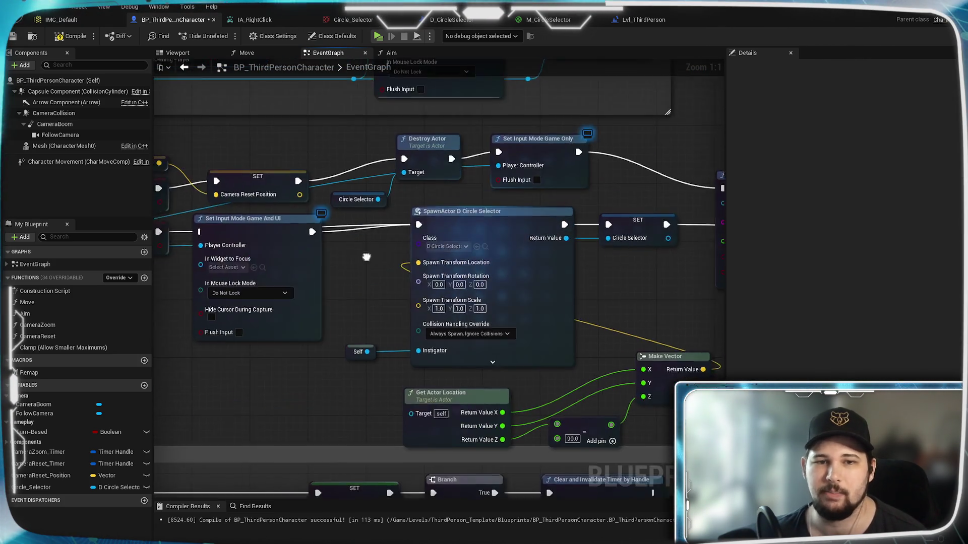
pyautogui.hotkey('ctrl', 's')
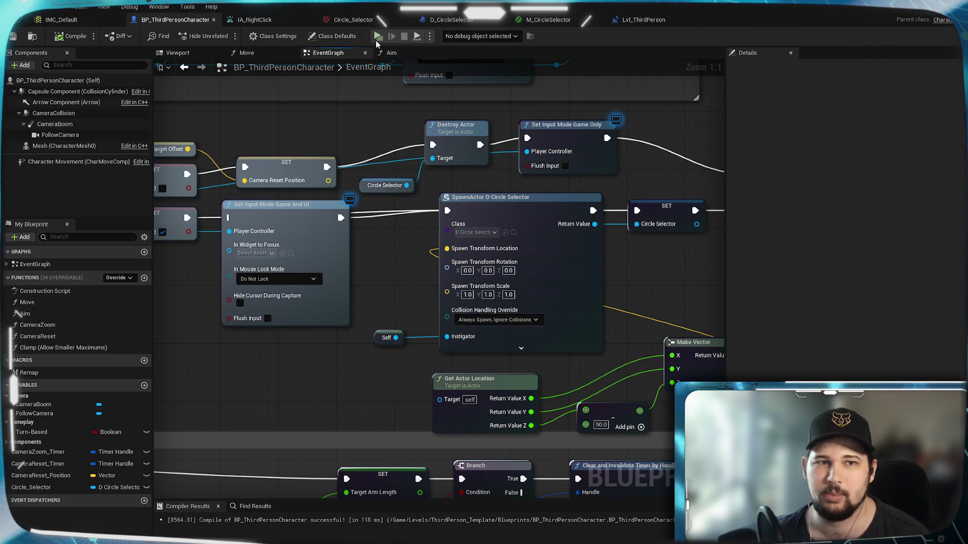
pyautogui.click(377, 36)
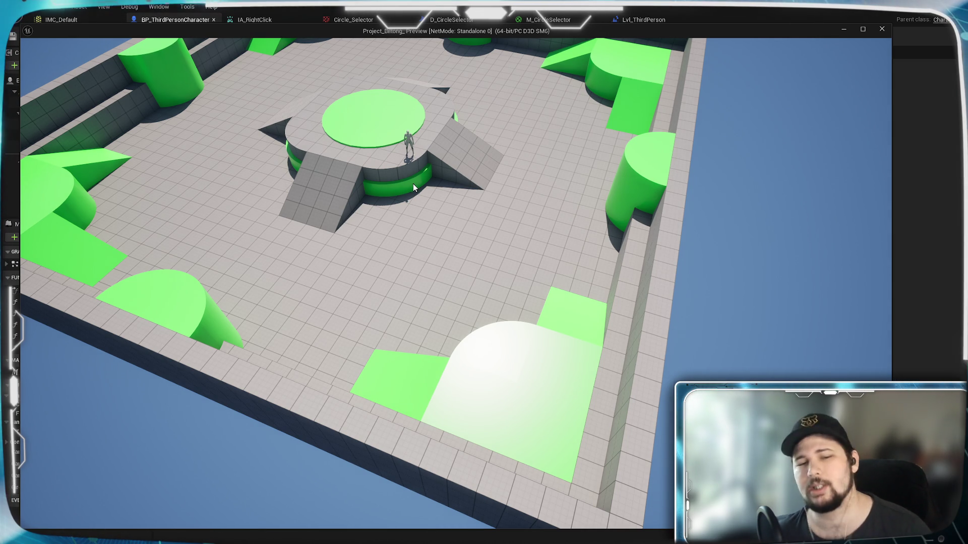
# End the arena playtest with Esc, returning to the Event Graph
pyautogui.press('Escape')
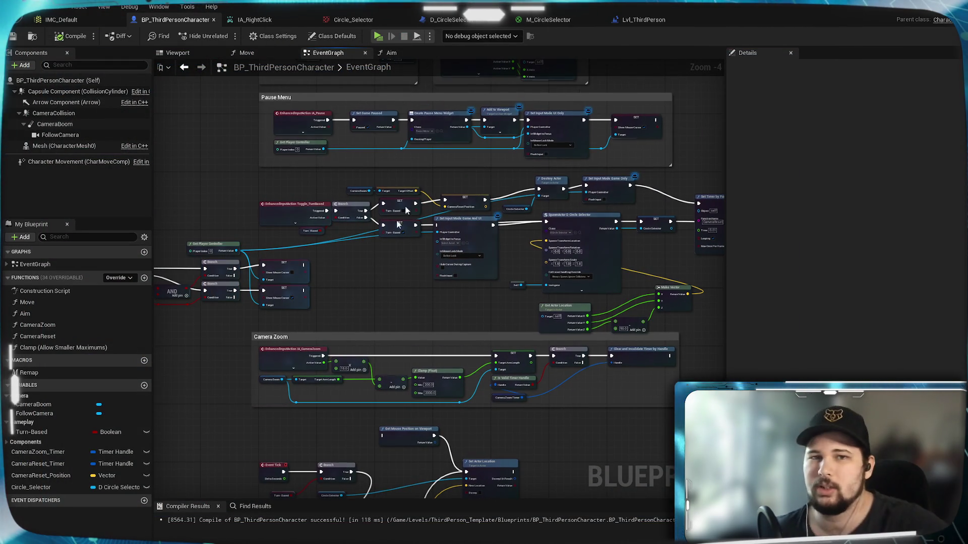
# Inspect the Move function's Remap, turn-based Branch, Left/Right and Forward/Backward node groups
pyautogui.click(262, 55)
pyautogui.scroll(-5, 458, 197)
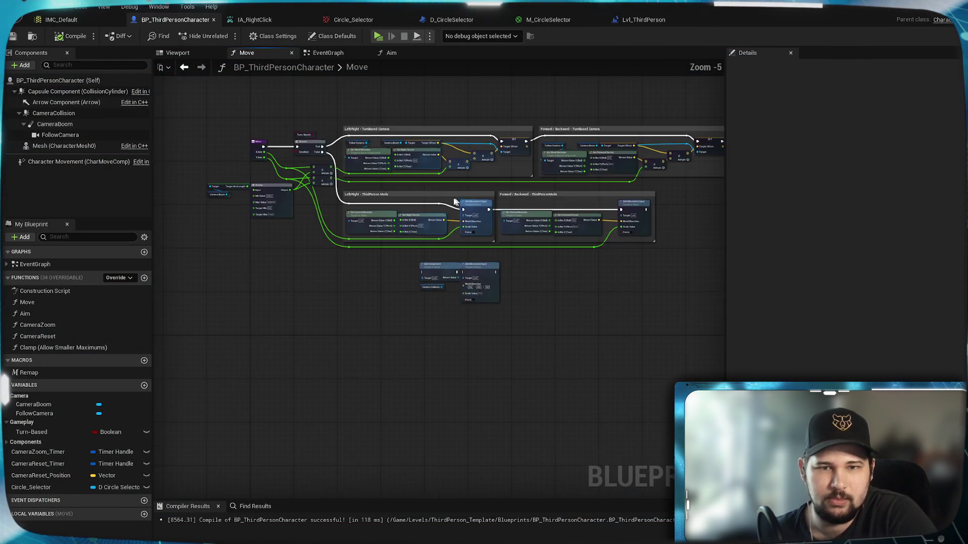
pyautogui.scroll(4, 266, 252)
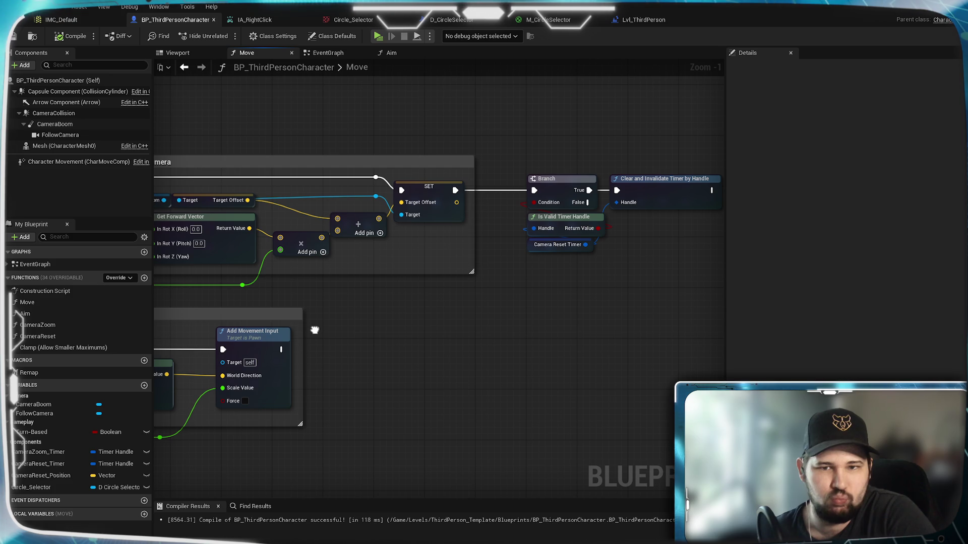
pyautogui.moveTo(315, 330)
pyautogui.mouseDown()
pyautogui.moveTo(584, 305)
pyautogui.moveTo(784, 331)
pyautogui.mouseUp()
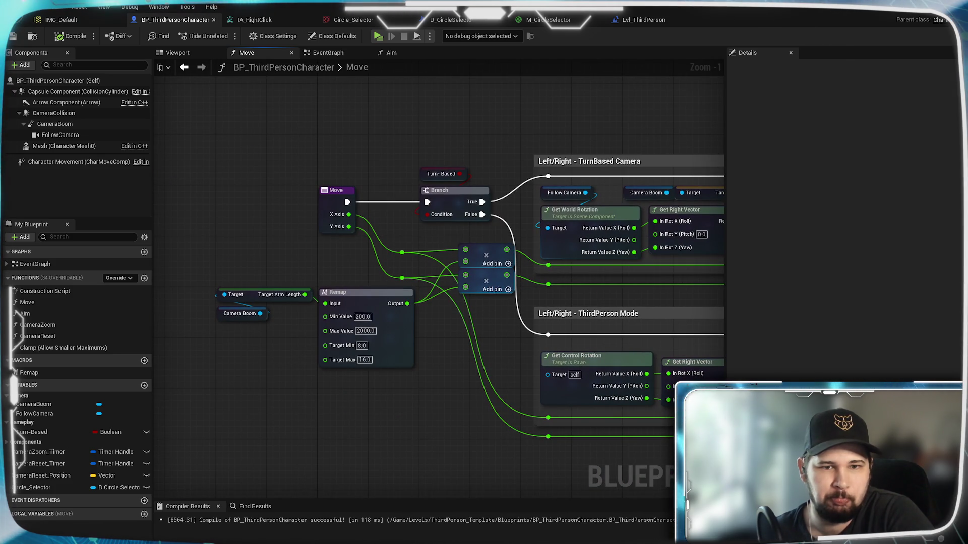
pyautogui.moveTo(504, 303)
pyautogui.mouseDown()
pyautogui.moveTo(202, 270)
pyautogui.moveTo(456, 270)
pyautogui.moveTo(361, 250)
pyautogui.moveTo(292, 261)
pyautogui.mouseUp()
pyautogui.moveTo(349, 199); pyautogui.dragTo(544, 225)
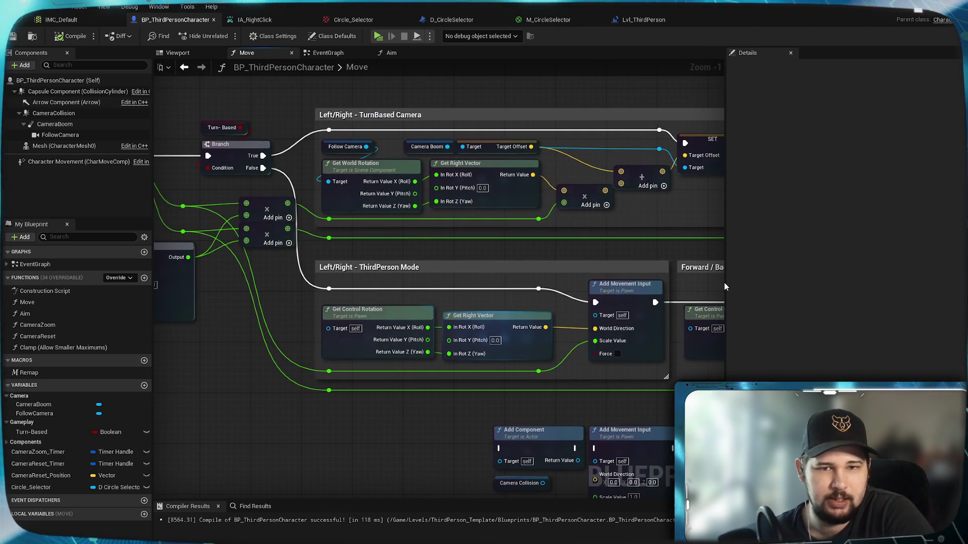
pyautogui.moveTo(304, 84)
pyautogui.mouseDown()
pyautogui.moveTo(419, 100)
pyautogui.moveTo(332, 102)
pyautogui.moveTo(539, 95)
pyautogui.mouseUp()
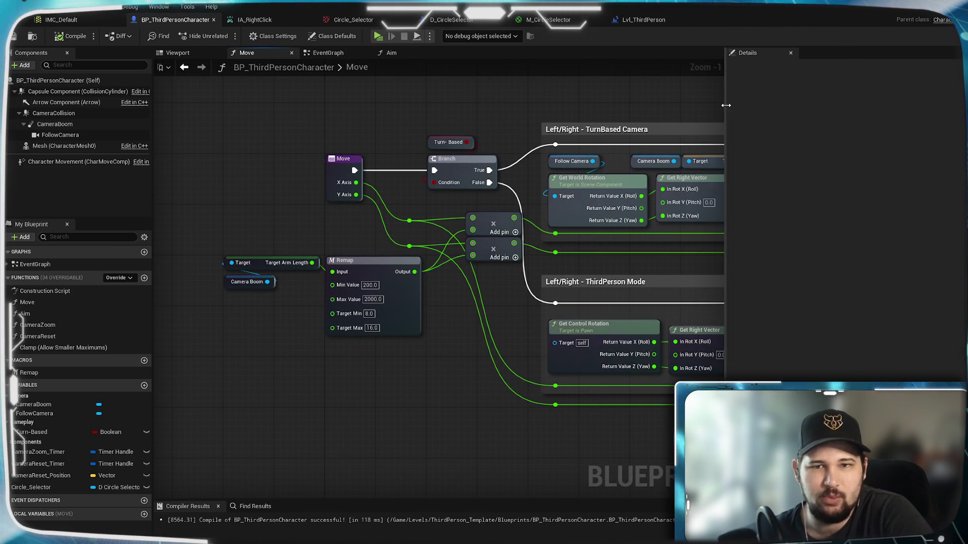
pyautogui.moveTo(684, 113); pyautogui.dragTo(202, 121)
pyautogui.moveTo(630, 121)
pyautogui.mouseDown()
pyautogui.moveTo(116, 127)
pyautogui.moveTo(365, 108)
pyautogui.moveTo(440, 139)
pyautogui.moveTo(440, 83)
pyautogui.mouseUp()
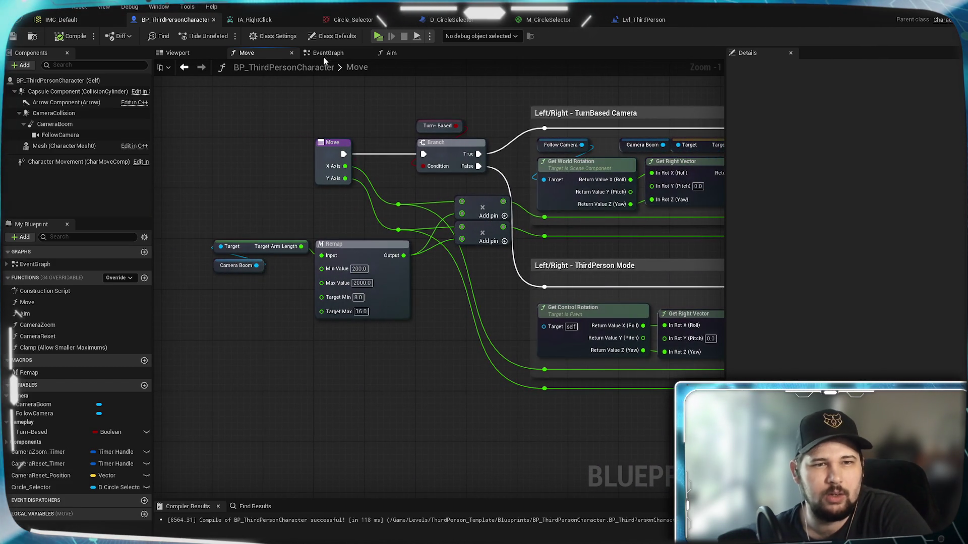
# Glance over the Aim function graph and return to the EventGraph
pyautogui.click(328, 53)
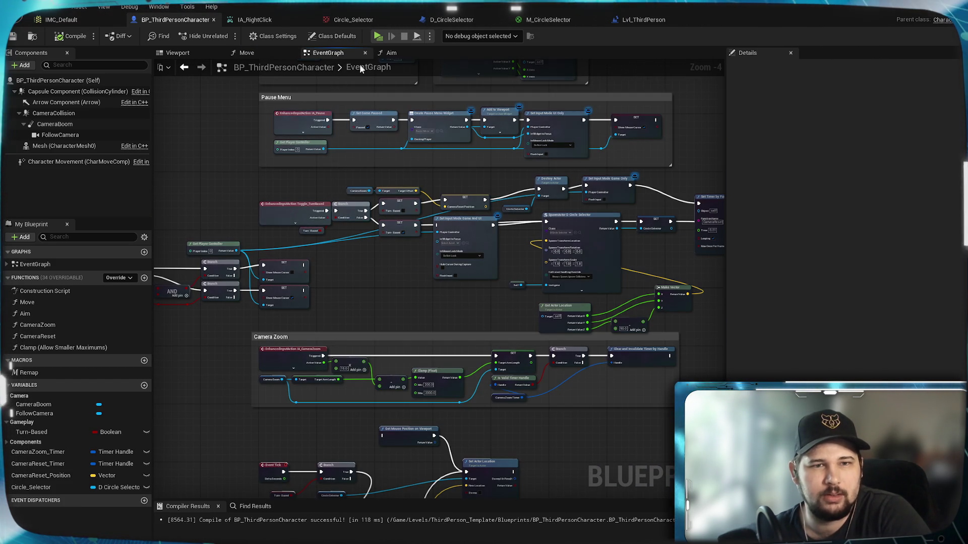
pyautogui.click(412, 53)
pyautogui.moveTo(563, 166)
pyautogui.mouseDown()
pyautogui.moveTo(414, 148)
pyautogui.moveTo(639, 146)
pyautogui.mouseUp()
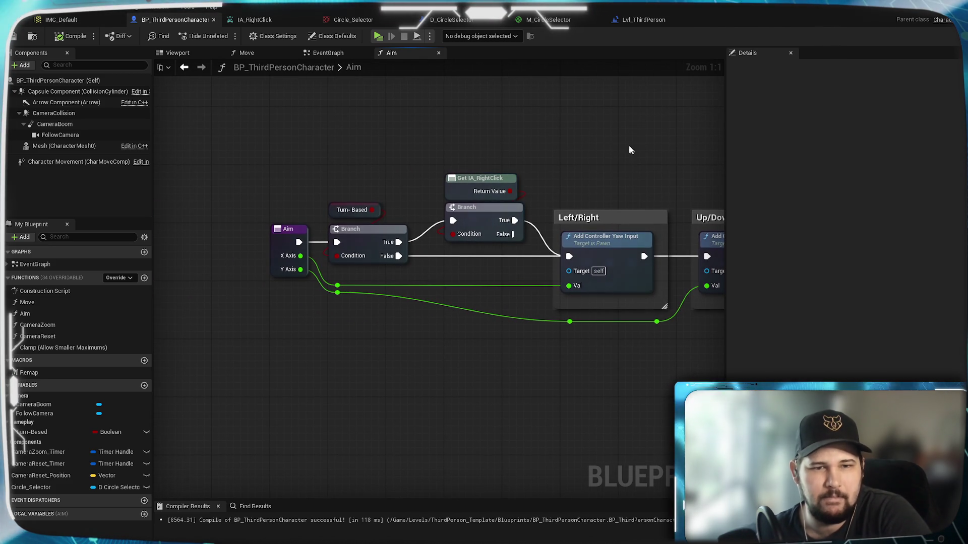
pyautogui.click(328, 53)
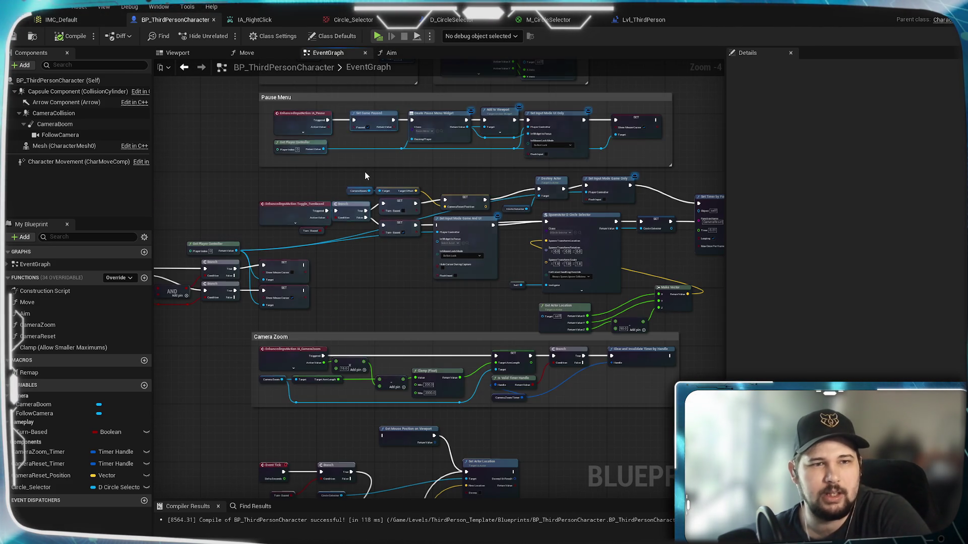
# Expand the IA_RightClick event to show its hidden pins and move it higher
pyautogui.scroll(5, 405, 272)
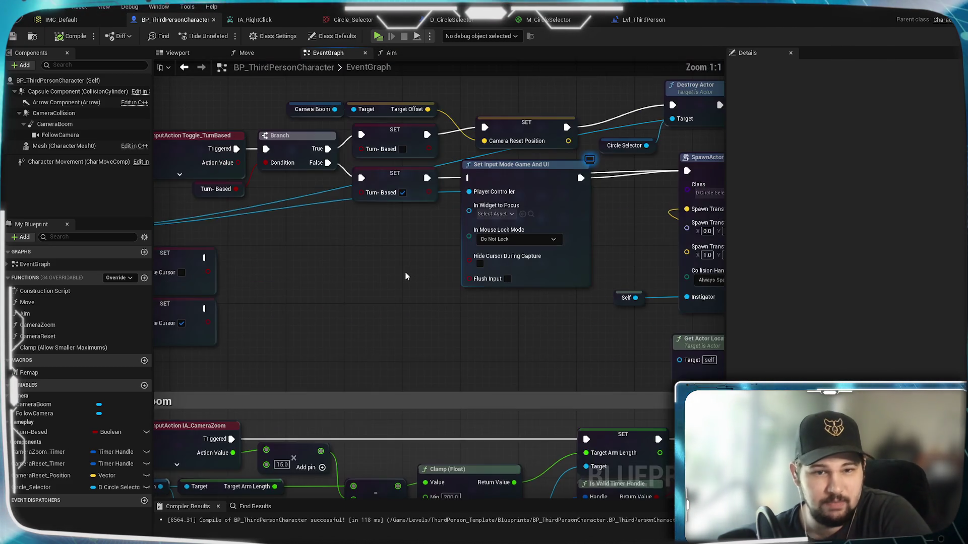
pyautogui.moveTo(568, 280)
pyautogui.mouseDown()
pyautogui.moveTo(477, 237)
pyautogui.moveTo(438, 237)
pyautogui.moveTo(587, 236)
pyautogui.mouseUp()
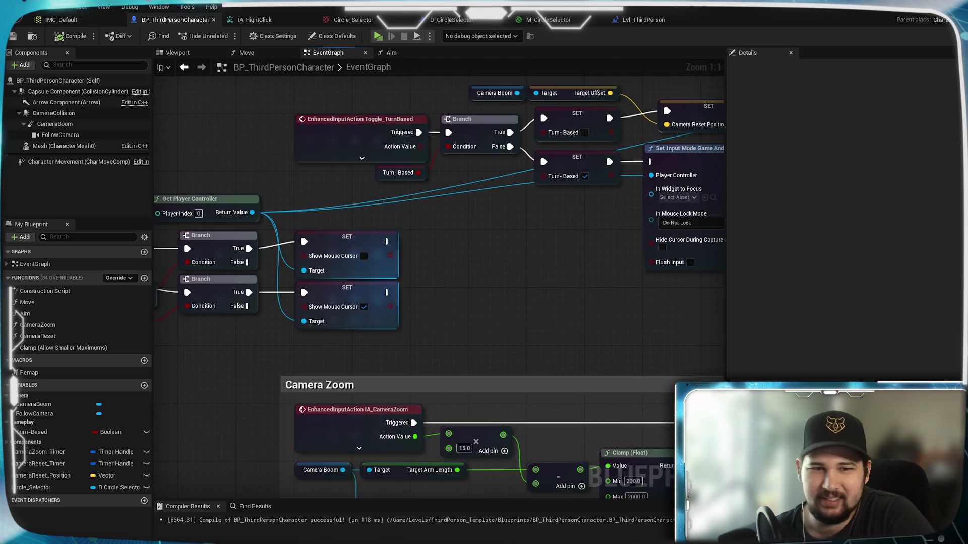
pyautogui.moveTo(439, 237)
pyautogui.mouseDown()
pyautogui.moveTo(590, 251)
pyautogui.moveTo(697, 229)
pyautogui.moveTo(615, 250)
pyautogui.moveTo(670, 241)
pyautogui.mouseUp()
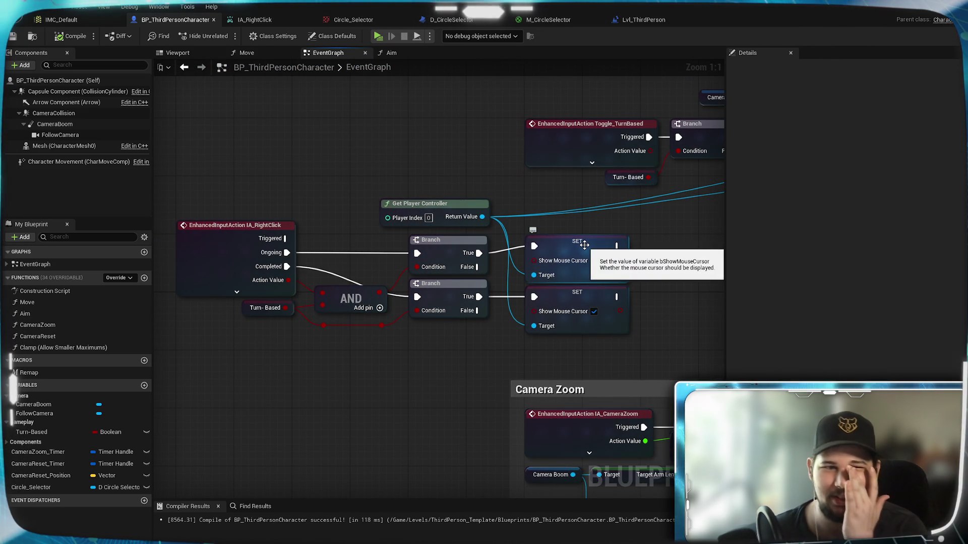
pyautogui.click(235, 293)
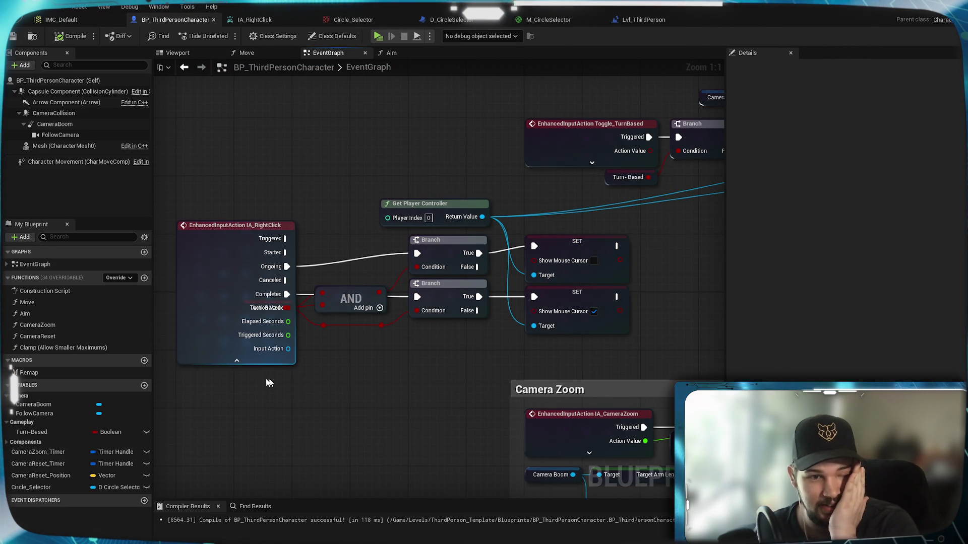
pyautogui.moveTo(218, 268); pyautogui.dragTo(226, 180)
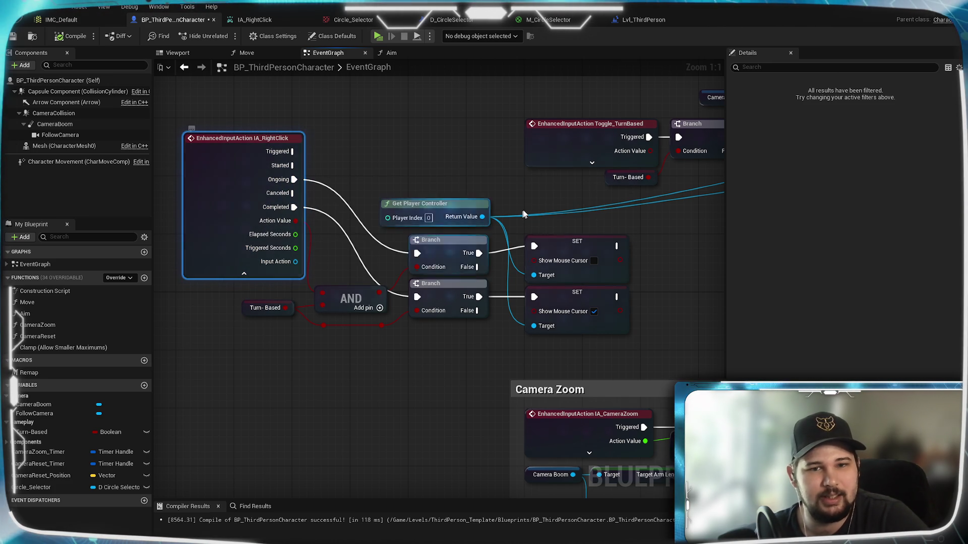
# Wire Started to the upper Branch, remove the Ongoing wire, and save
pyautogui.moveTo(286, 168); pyautogui.dragTo(418, 205)
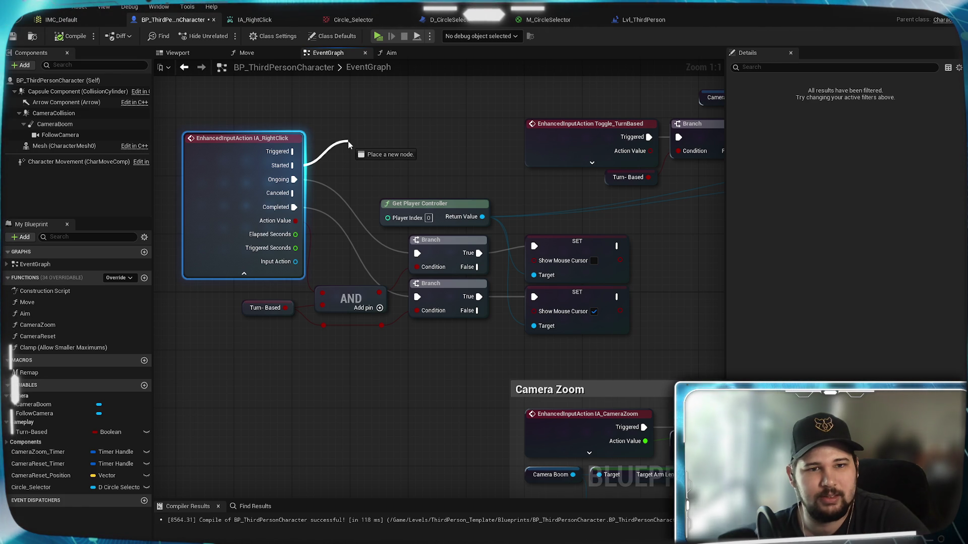
pyautogui.moveTo(413, 260); pyautogui.dragTo(415, 256)
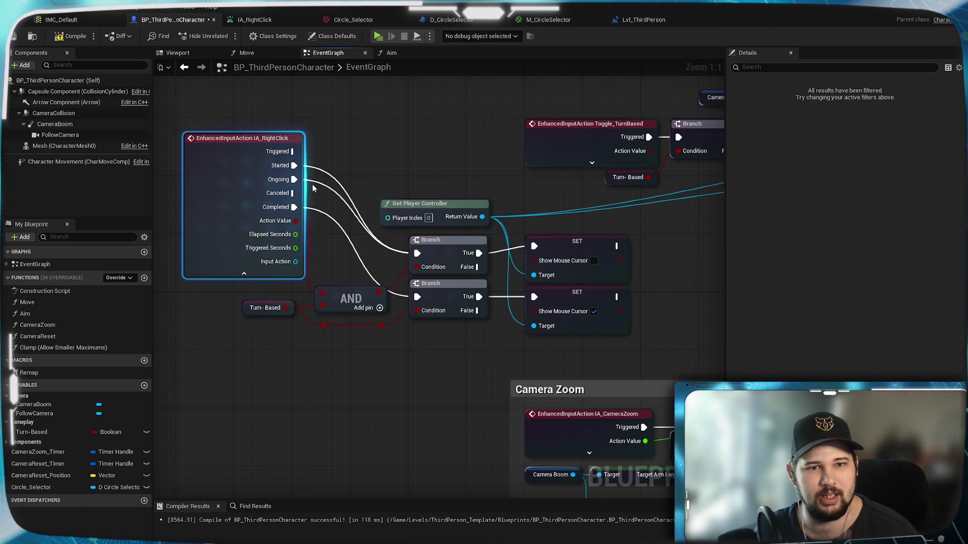
pyautogui.keyDown('alt'); pyautogui.click(317, 179); pyautogui.keyUp('alt')
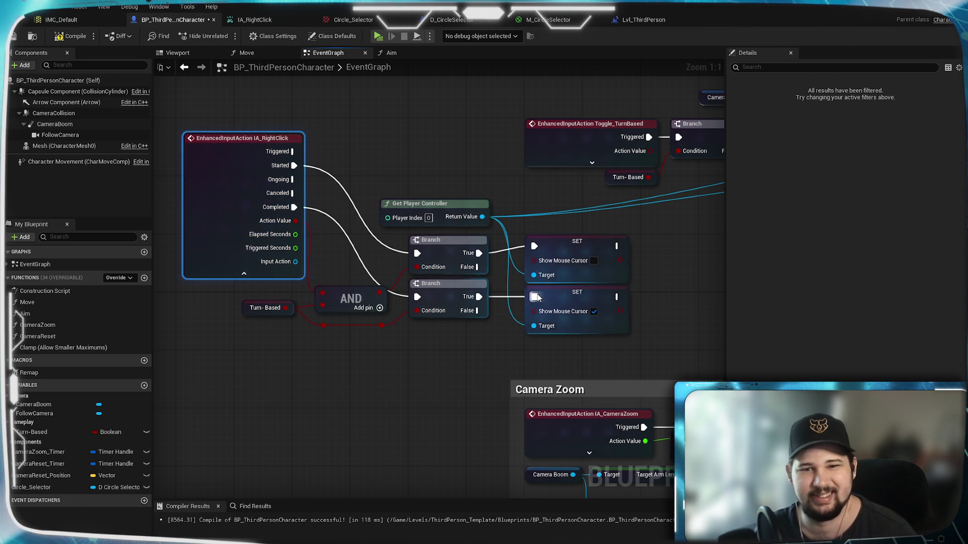
pyautogui.click(13, 36)
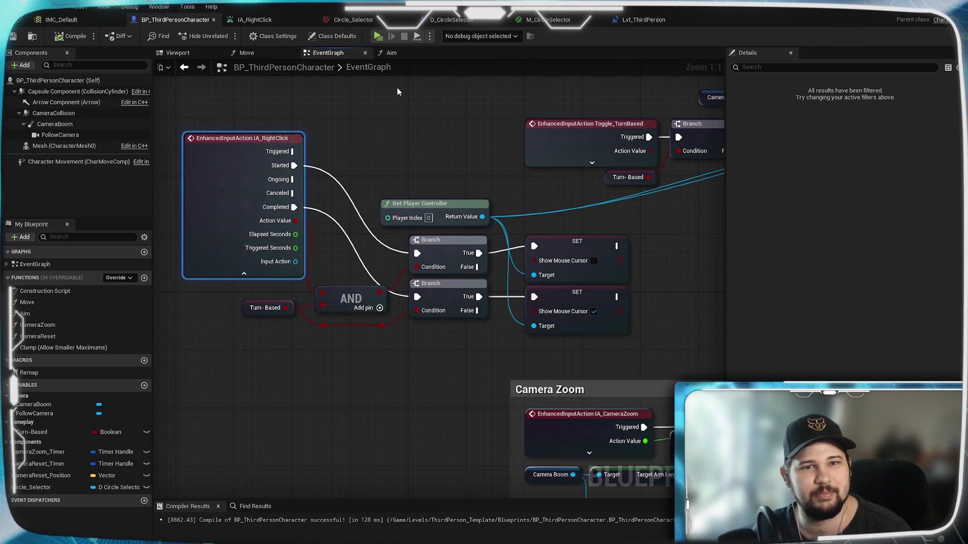
# Play with Alt+P, walk off the green circle, zoom out and orbit around the arena
pyautogui.hotkey('alt', 'p')
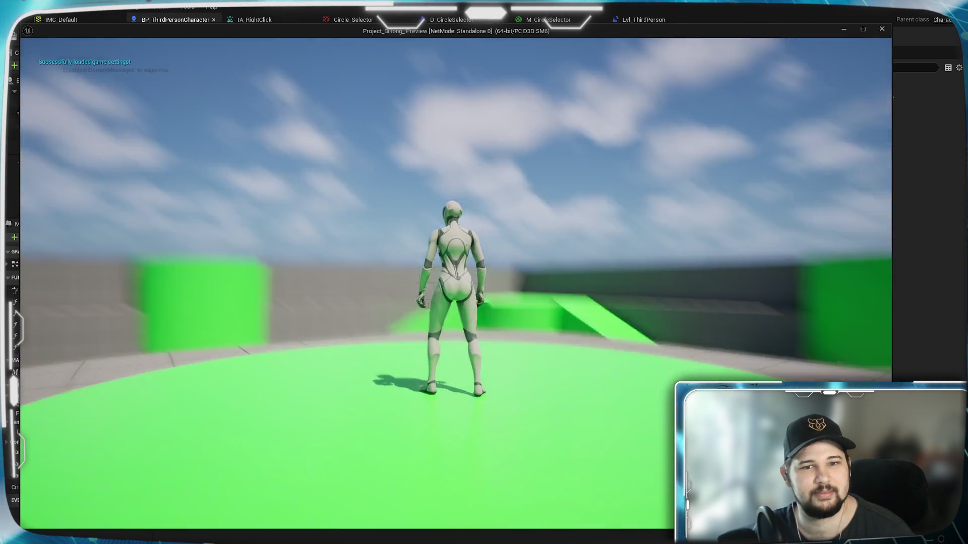
pyautogui.press('w')
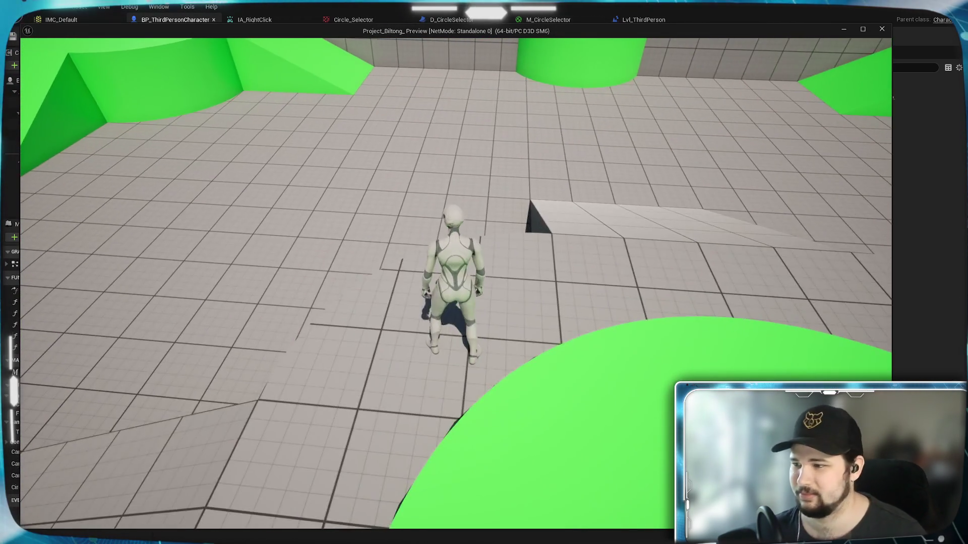
pyautogui.scroll(-5, 558, 268)
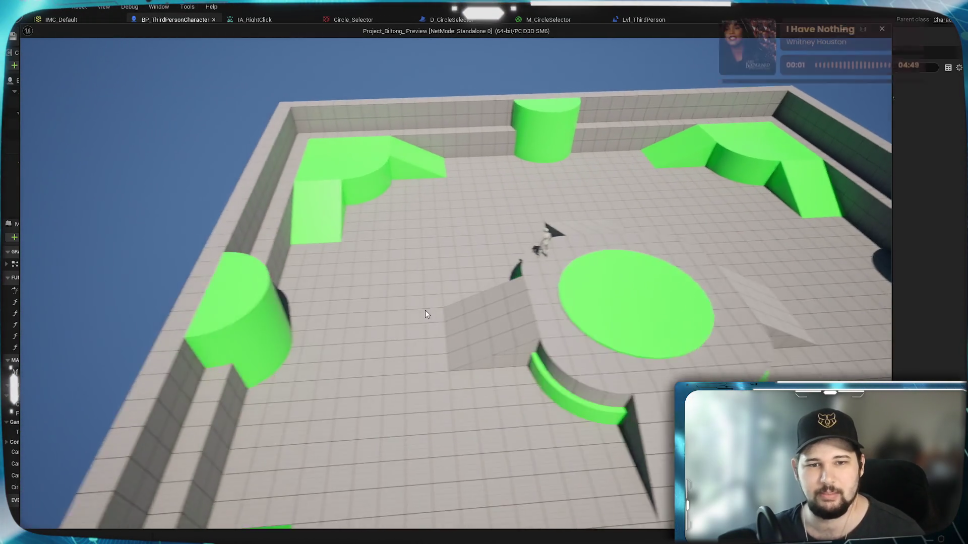
pyautogui.moveTo(425, 310); pyautogui.dragTo(694, 306)
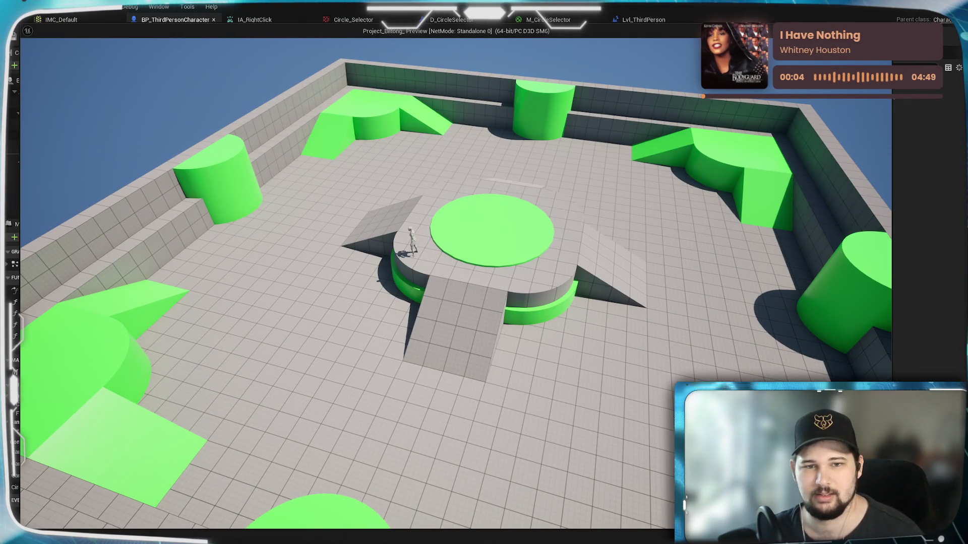
pyautogui.moveTo(484, 302)
pyautogui.mouseDown()
pyautogui.moveTo(580, 302)
pyautogui.moveTo(453, 303)
pyautogui.moveTo(534, 303)
pyautogui.moveTo(453, 303)
pyautogui.moveTo(484, 302)
pyautogui.moveTo(469, 312)
pyautogui.mouseUp()
# Close the preview, switch IA_RightClick's trigger from Hold to Pressed, and return to the character blueprint
pyautogui.press('Escape')
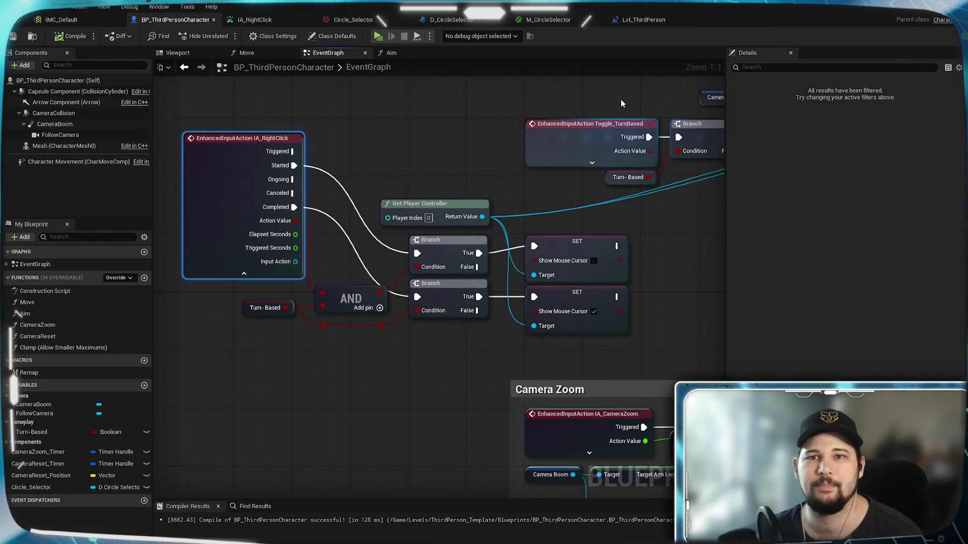
pyautogui.click(254, 20)
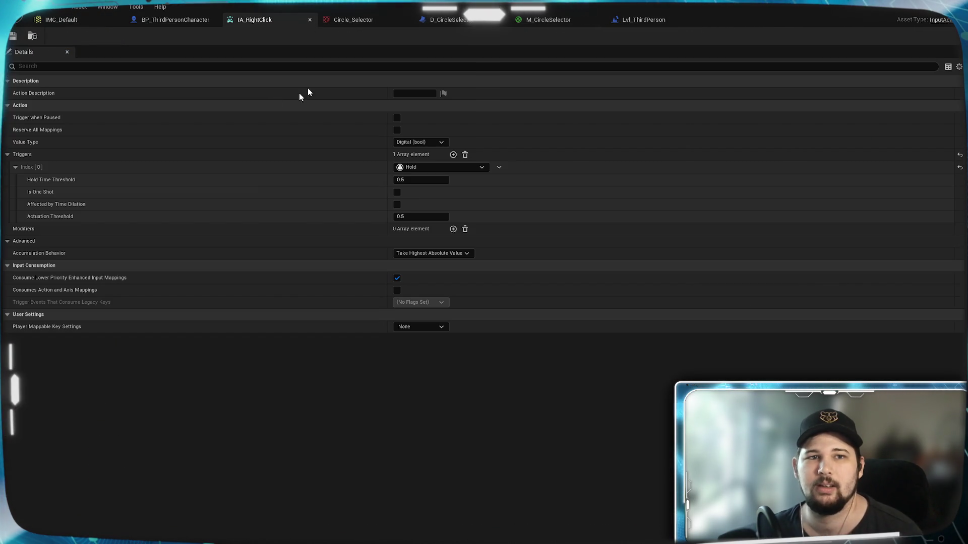
pyautogui.click(433, 167)
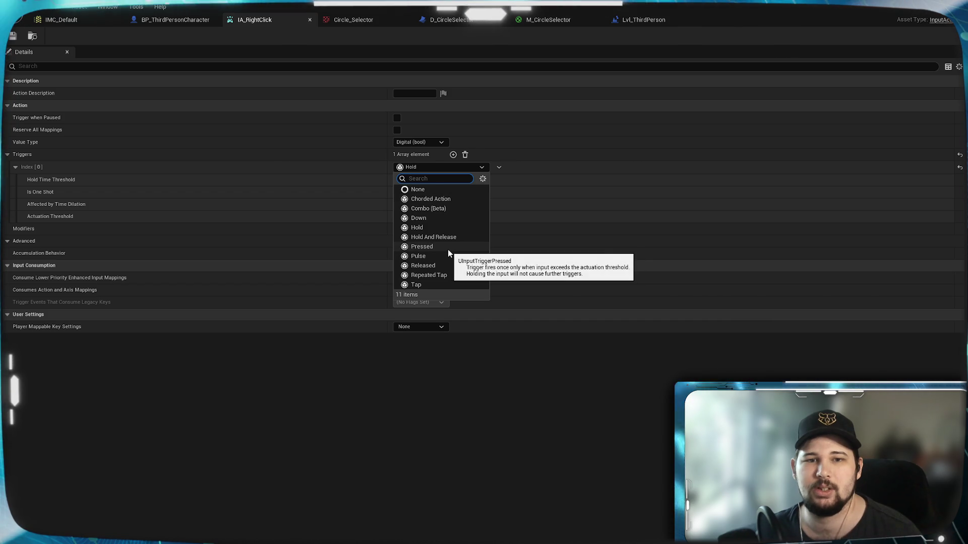
pyautogui.click(447, 248)
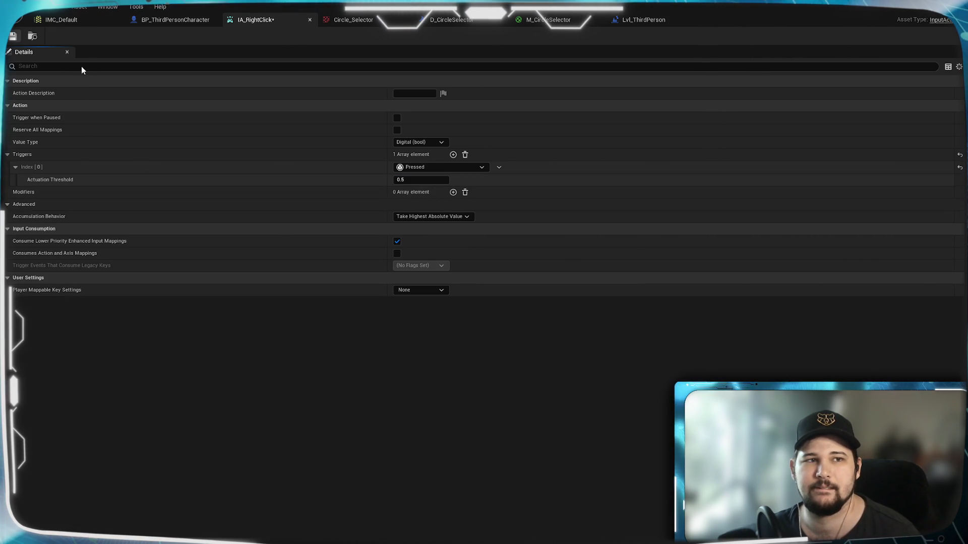
pyautogui.click(181, 23)
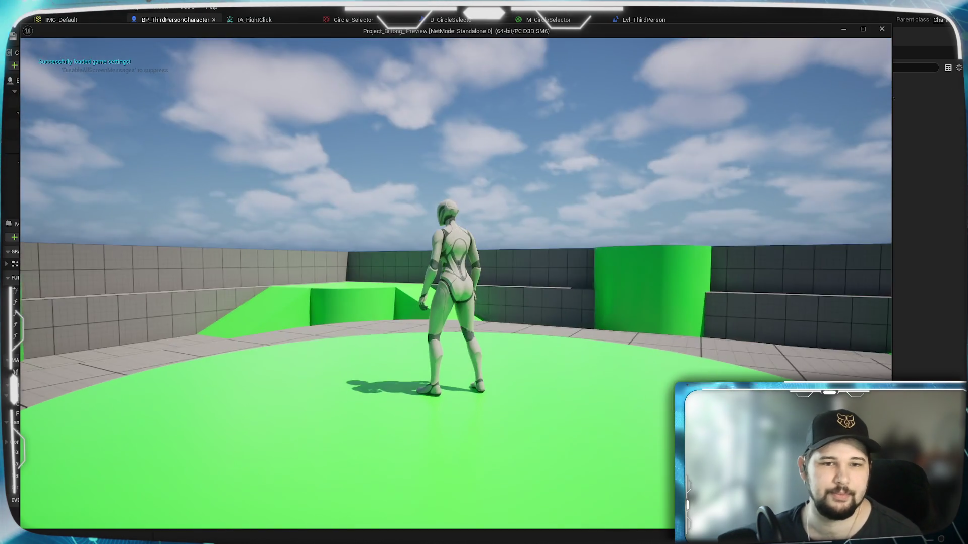
pyautogui.press('w')
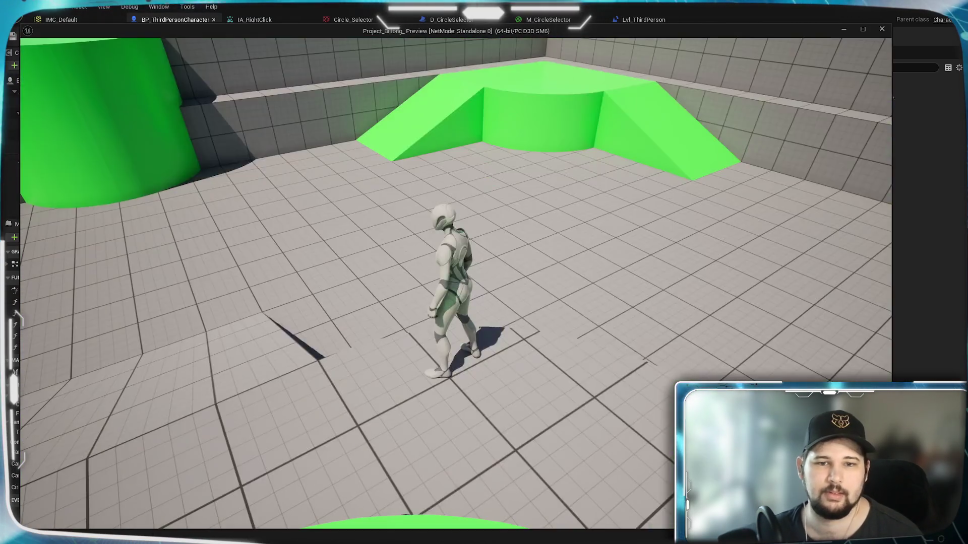
pyautogui.press('w')
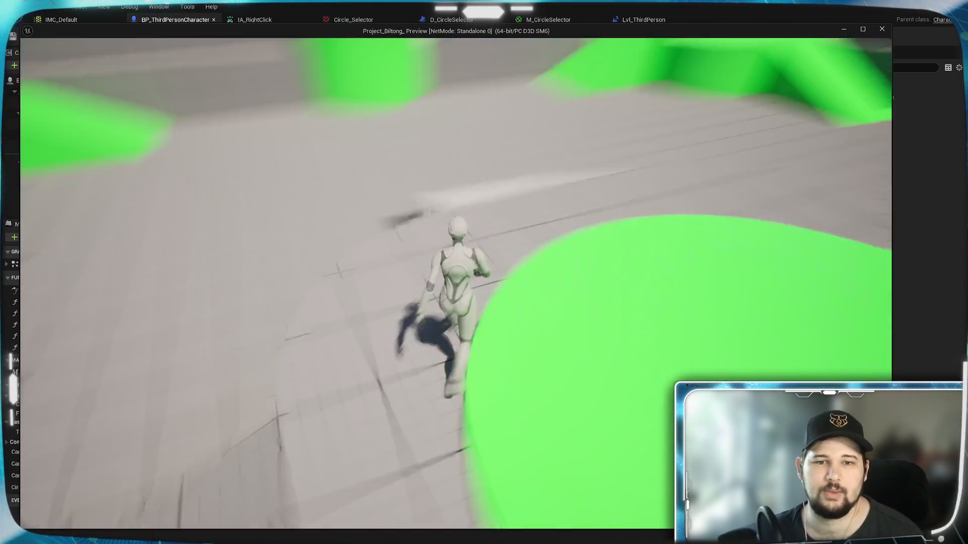
pyautogui.scroll(-5, 467, 258)
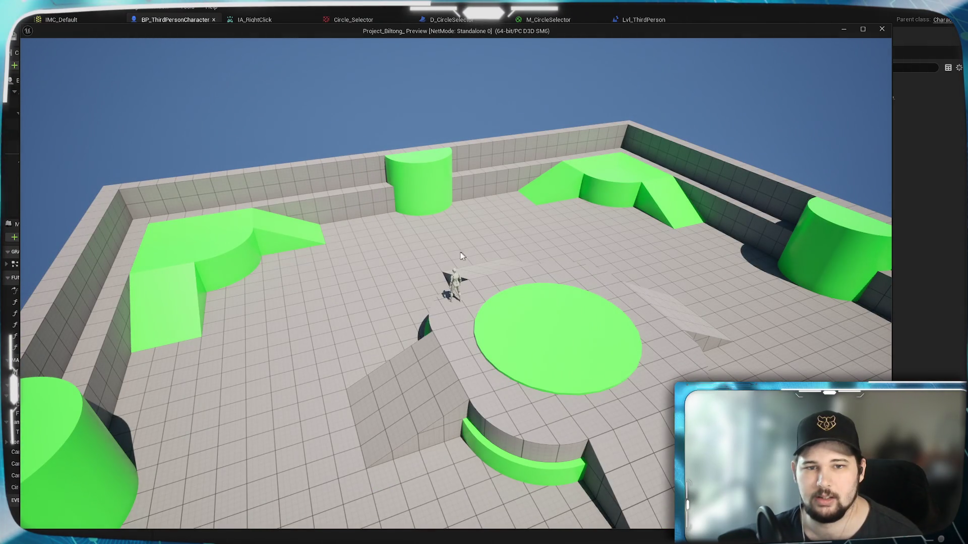
pyautogui.rightClick(591, 255)
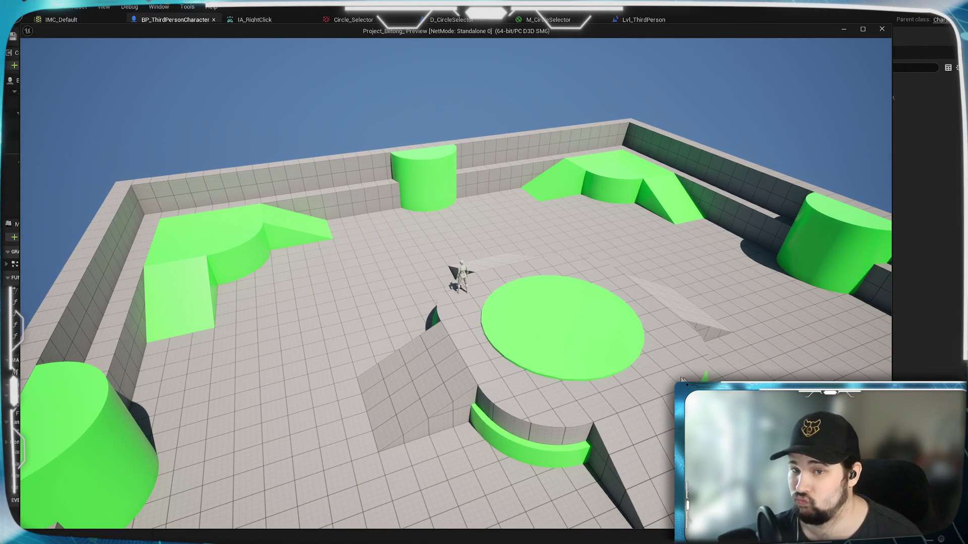
pyautogui.press('Escape')
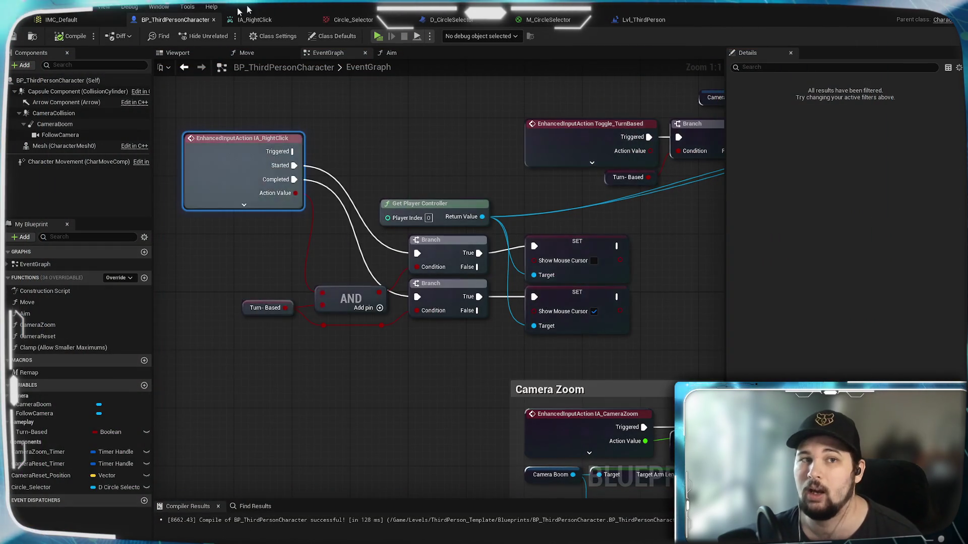
pyautogui.click(273, 19)
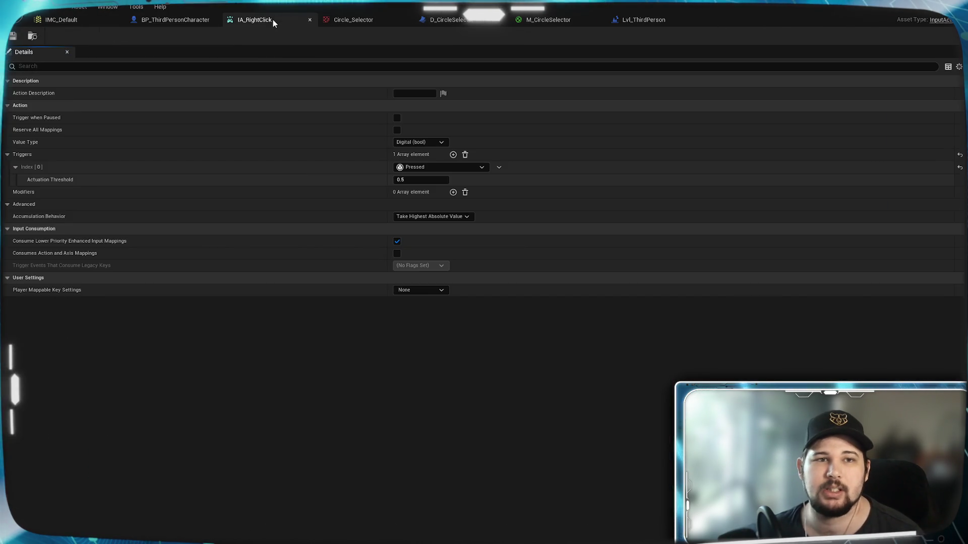
pyautogui.click(171, 21)
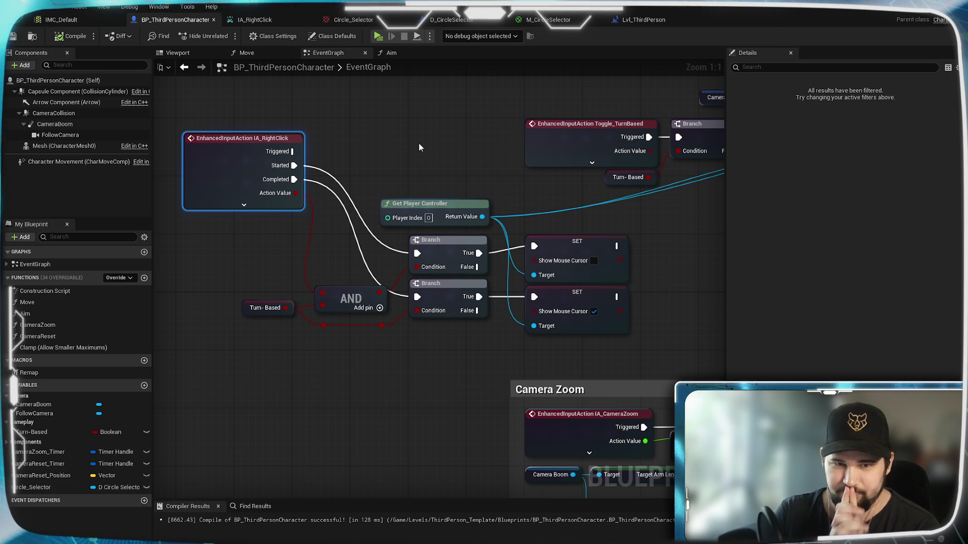
# In the Aim function, delete the Get IA_RightClick node and add a Show Mouse Cursor getter
pyautogui.click(391, 53)
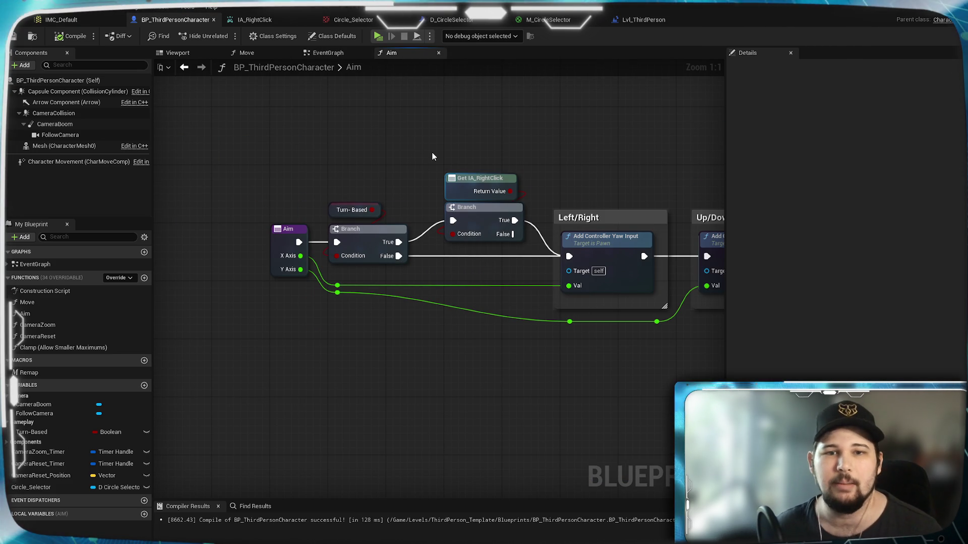
pyautogui.moveTo(455, 184)
pyautogui.mouseDown()
pyautogui.moveTo(405, 138)
pyautogui.moveTo(335, 155)
pyautogui.mouseUp()
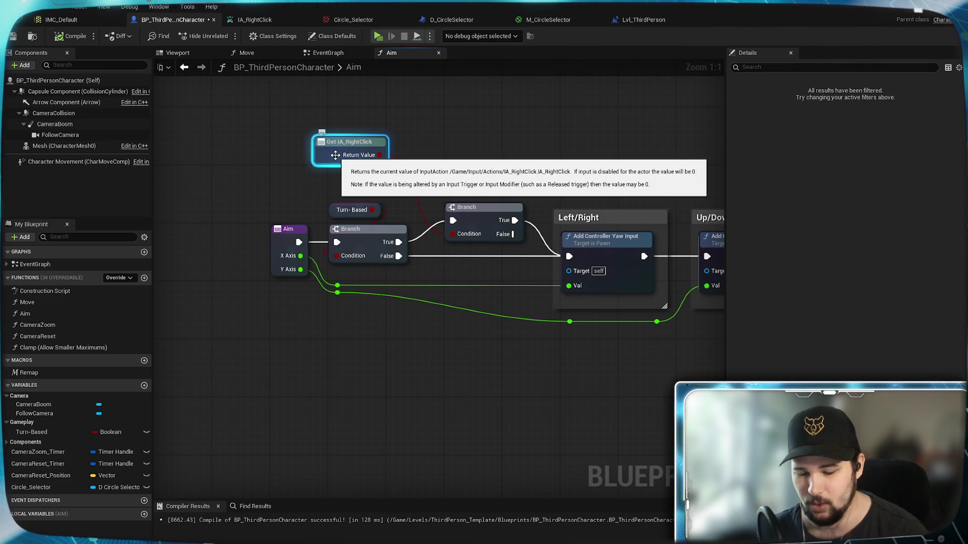
pyautogui.press('Delete')
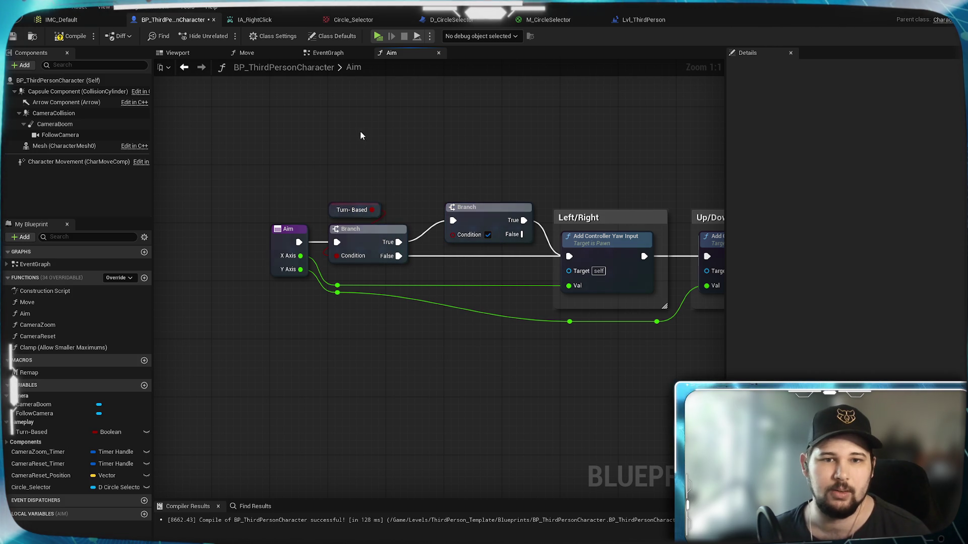
pyautogui.rightClick(331, 168)
pyautogui.write('get mouse')
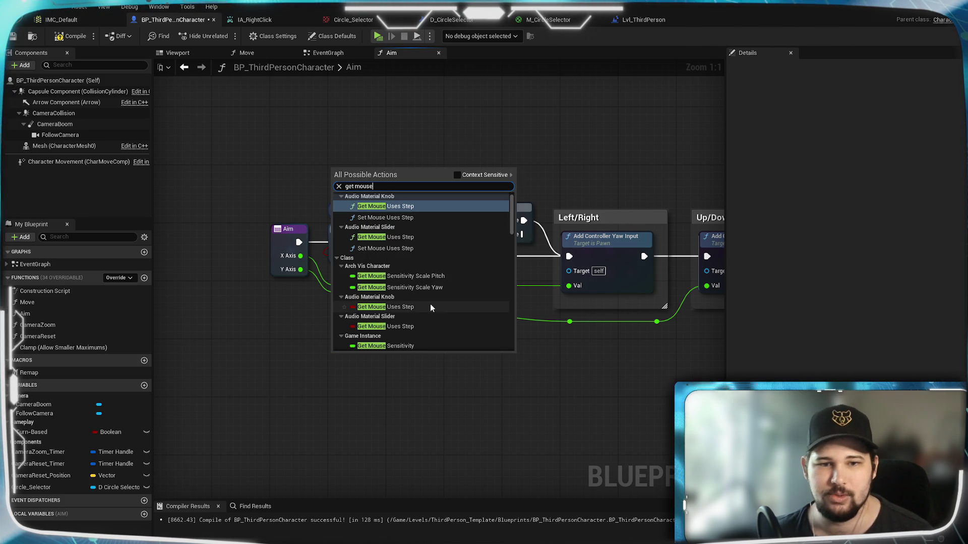
pyautogui.press('BackSpace')
pyautogui.press('BackSpace')
pyautogui.press('BackSpace')
pyautogui.write('sho')
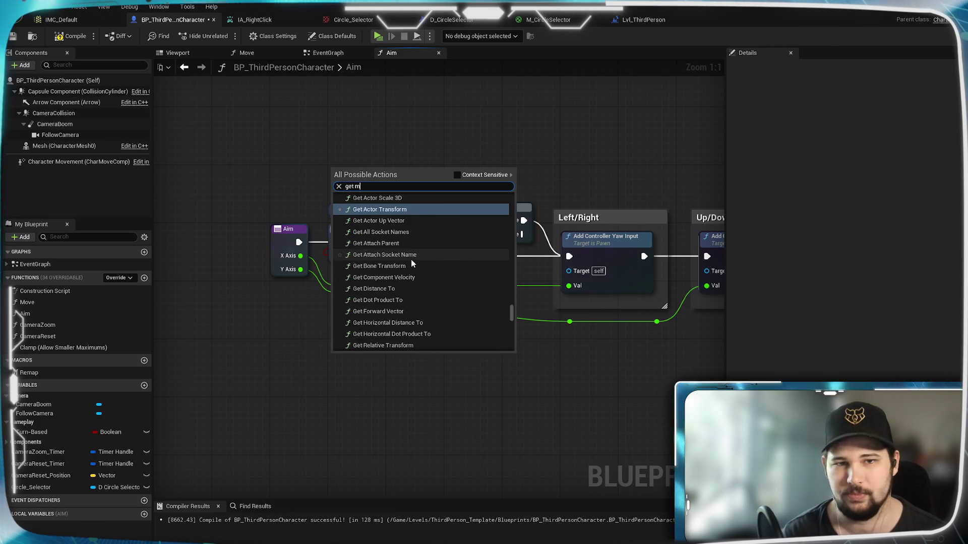
pyautogui.write('w')
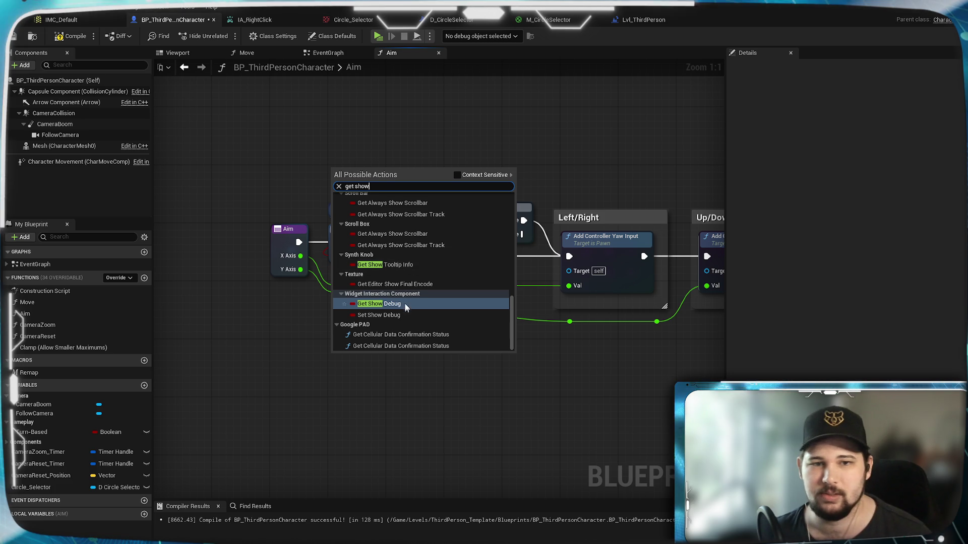
pyautogui.write(' mouse')
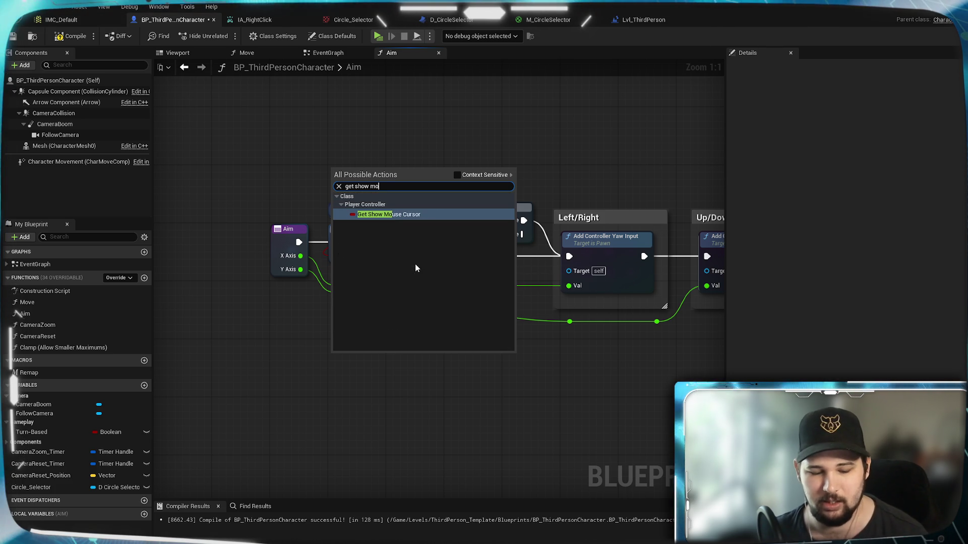
pyautogui.click(401, 216)
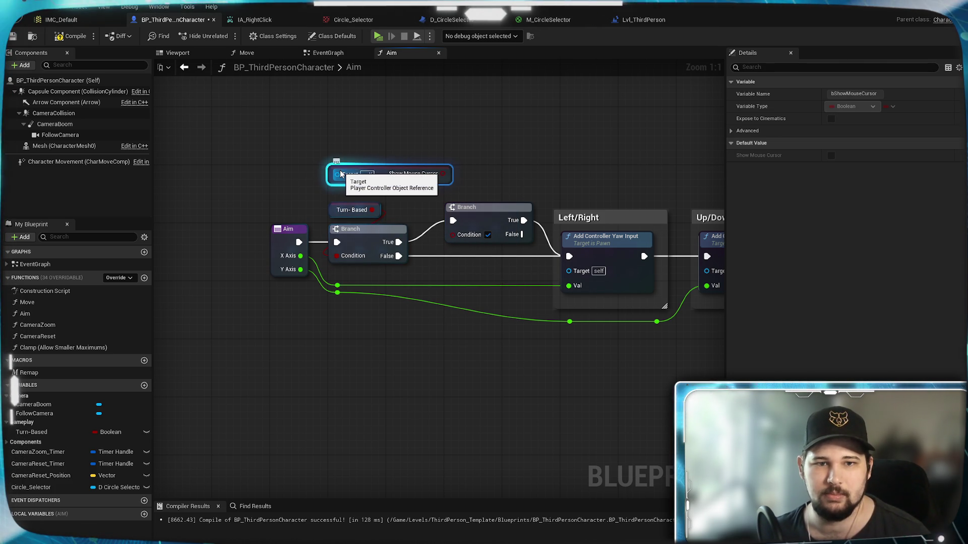
# Target Get Player Controller, wire the cursor into the Branch Condition, rewire False to Left/Right, and save
pyautogui.moveTo(337, 174); pyautogui.dragTo(259, 167)
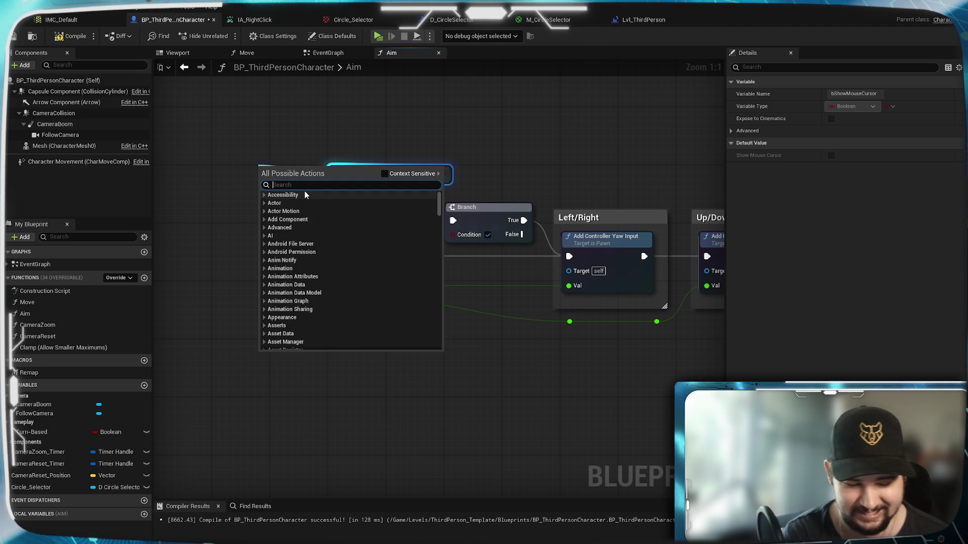
pyautogui.write('get player')
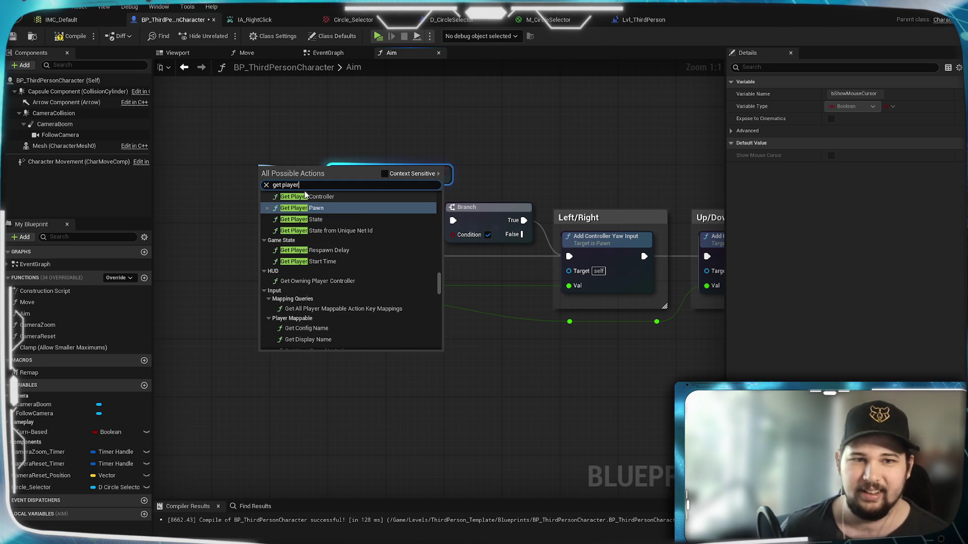
pyautogui.click(321, 197)
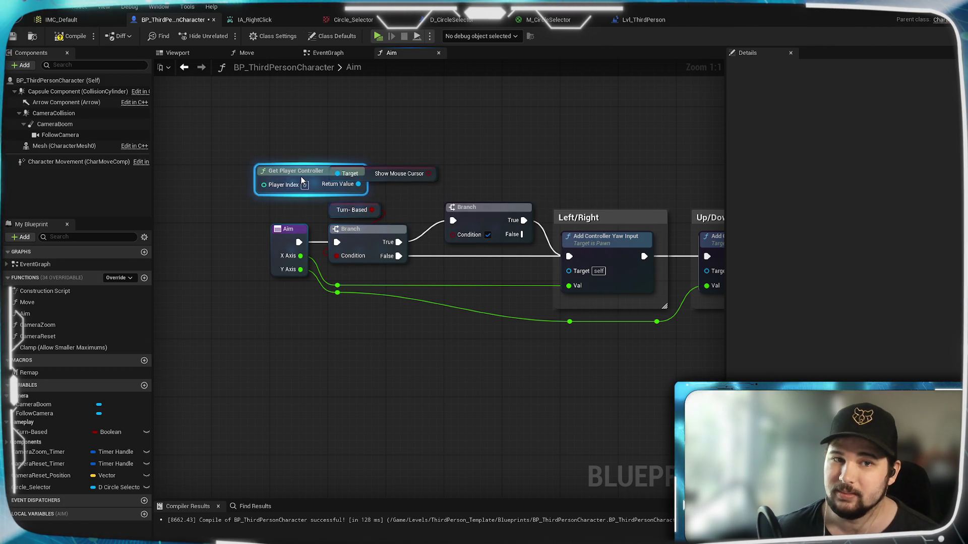
pyautogui.moveTo(297, 172); pyautogui.dragTo(248, 168)
pyautogui.click(322, 160)
pyautogui.moveTo(444, 234); pyautogui.dragTo(446, 235)
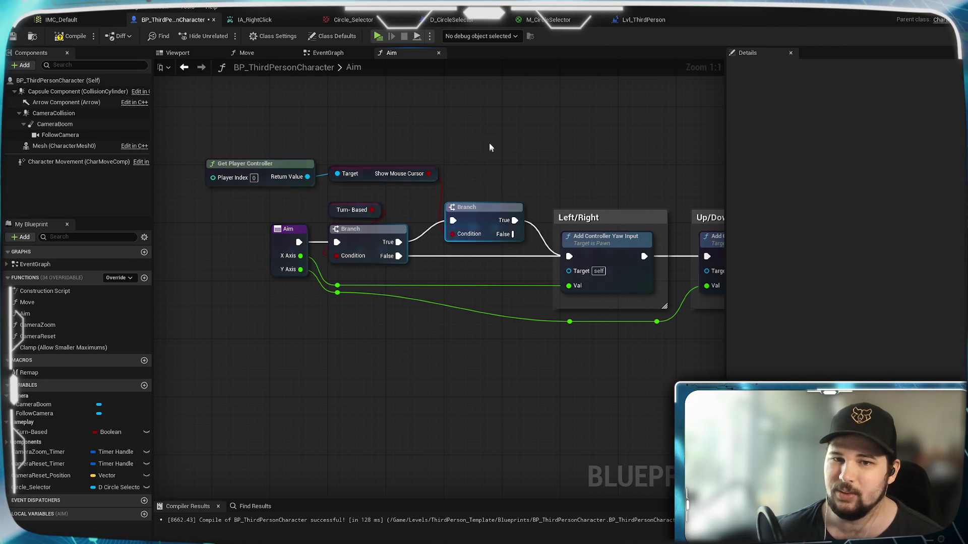
pyautogui.moveTo(514, 234); pyautogui.dragTo(569, 257)
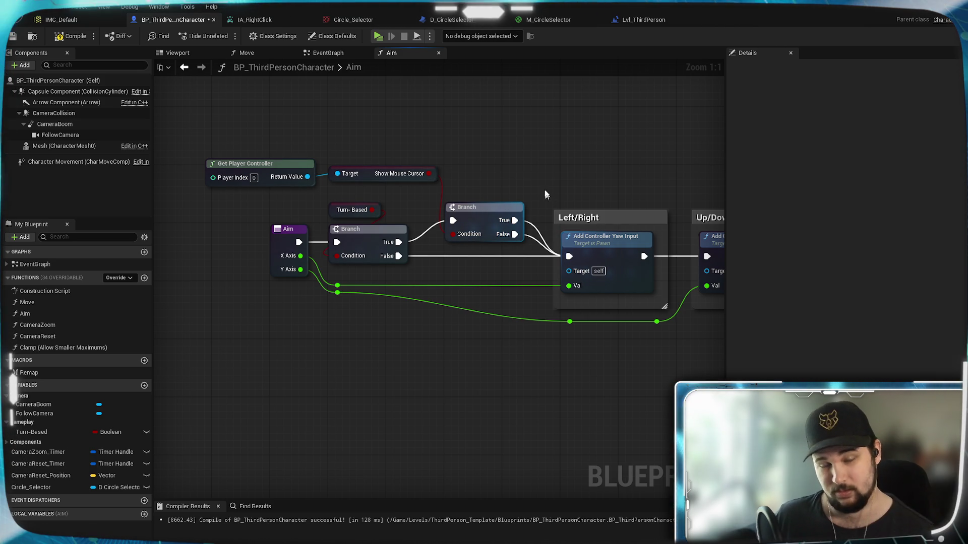
pyautogui.moveTo(544, 164); pyautogui.dragTo(537, 228)
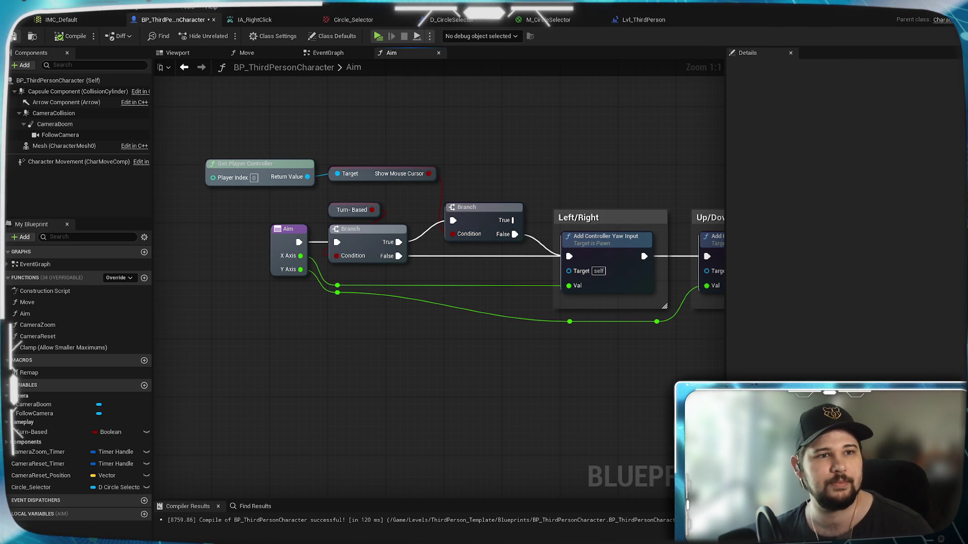
pyautogui.click(12, 38)
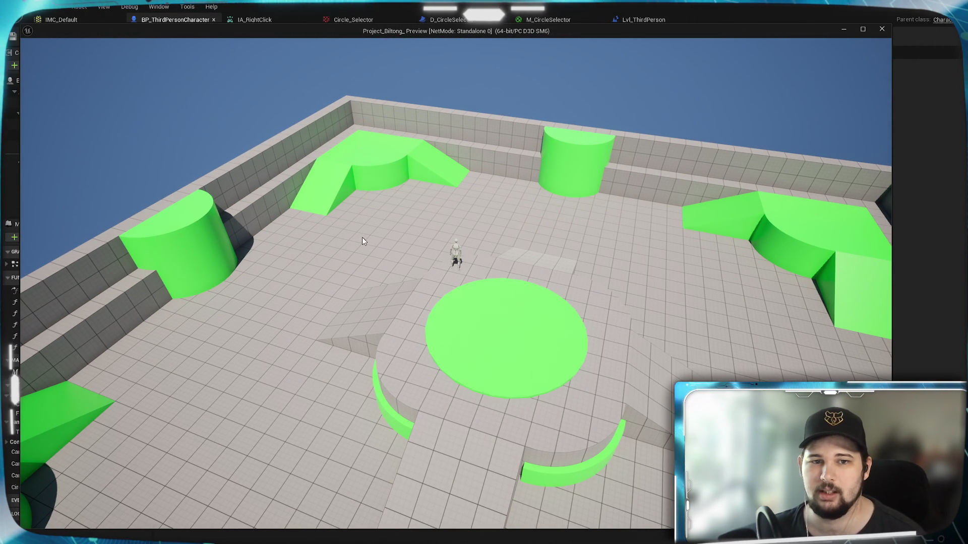
pyautogui.press('Escape')
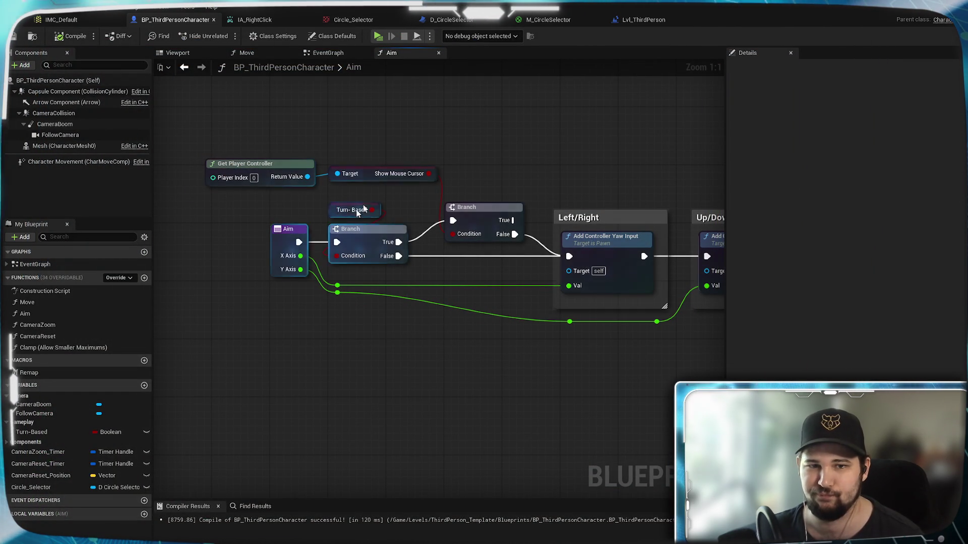
# Change IA_RightClick's trigger from Pressed to Hold with a 0.01 hold time threshold
pyautogui.click(656, 23)
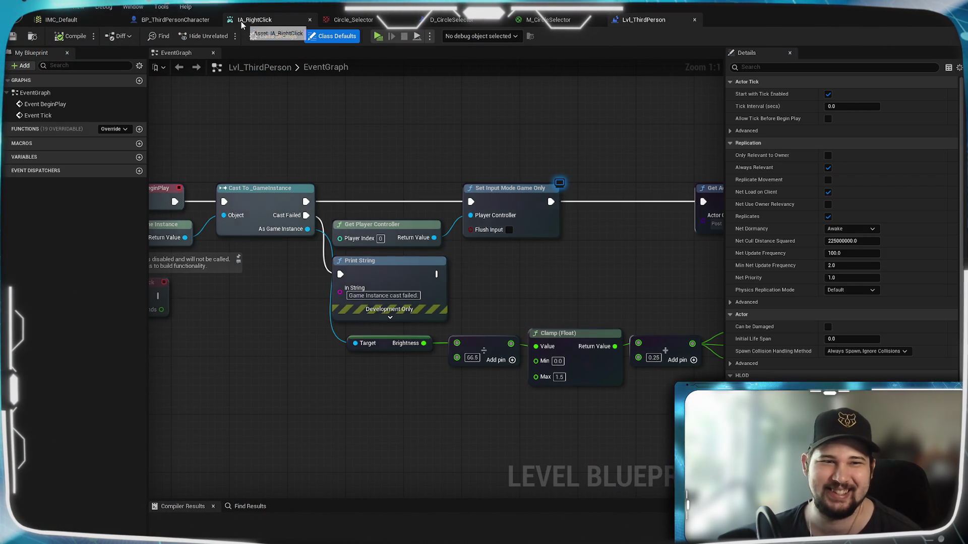
pyautogui.click(254, 19)
pyautogui.click(441, 168)
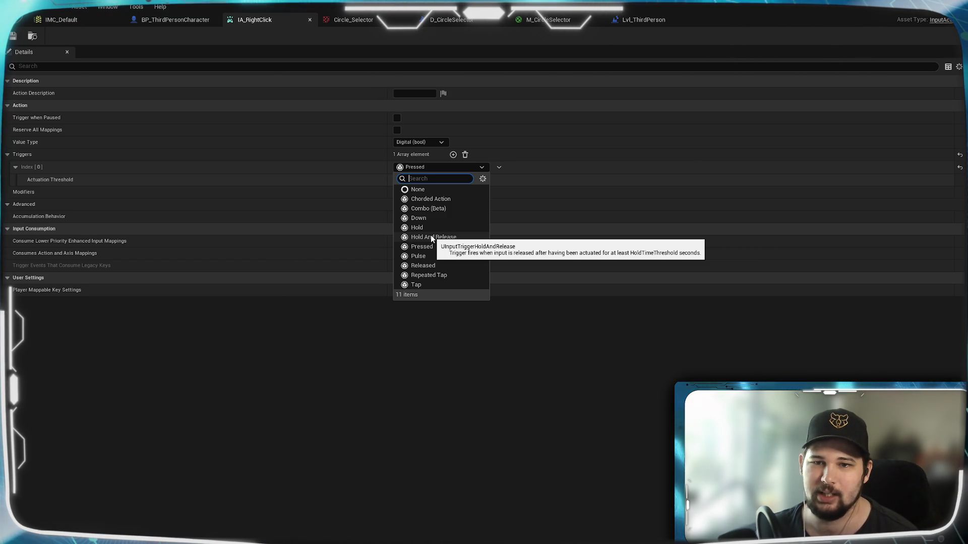
pyautogui.click(417, 227)
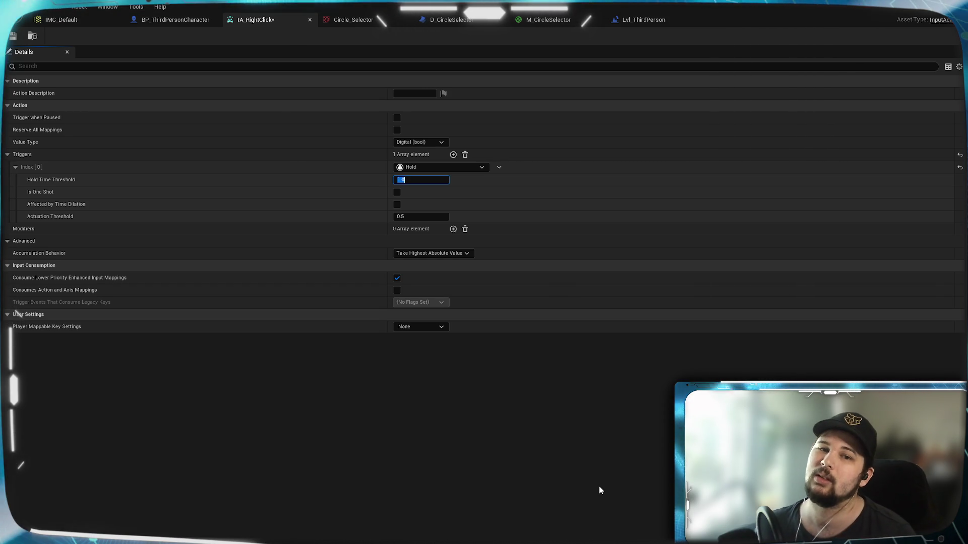
pyautogui.write('0.01')
pyautogui.press('Return')
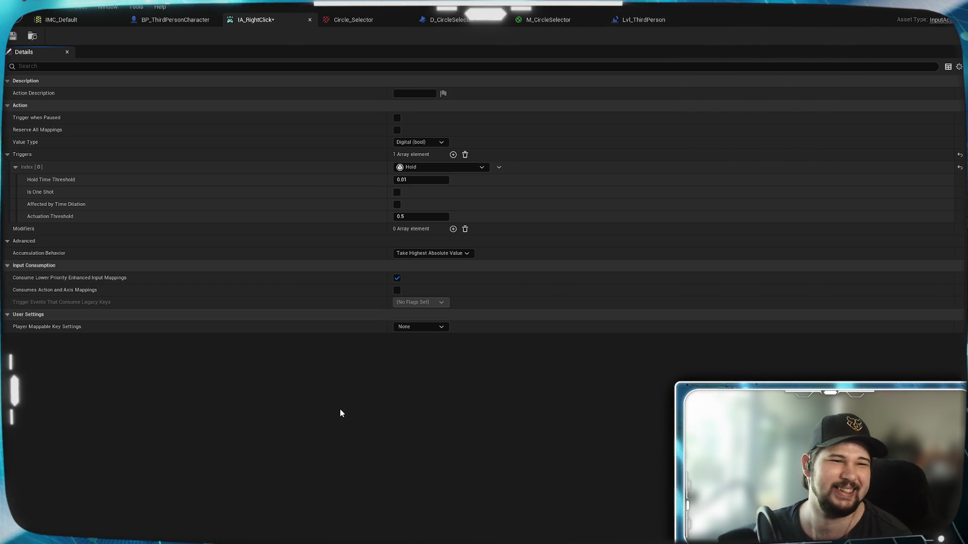
# Switch the trigger back to Pressed and save the IA_RightClick asset
pyautogui.click(418, 169)
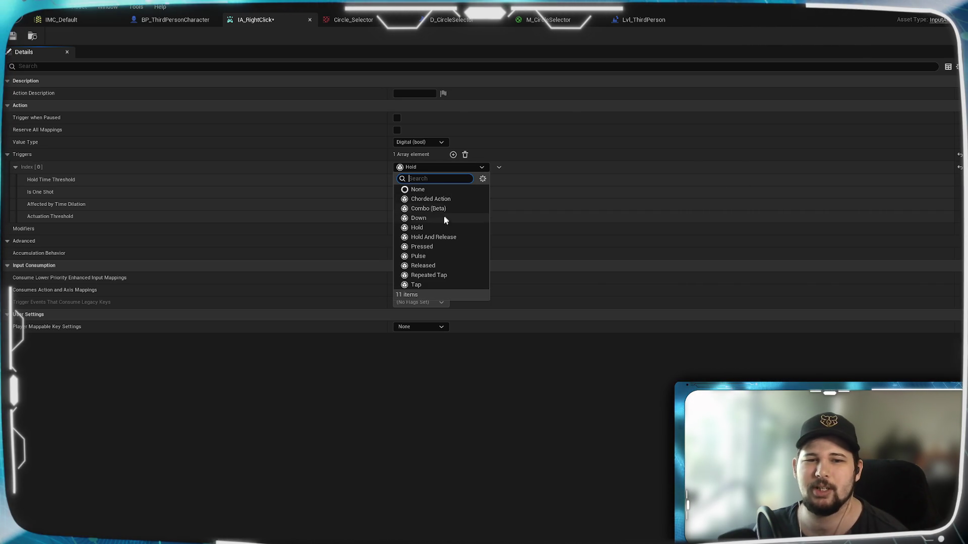
pyautogui.click(430, 246)
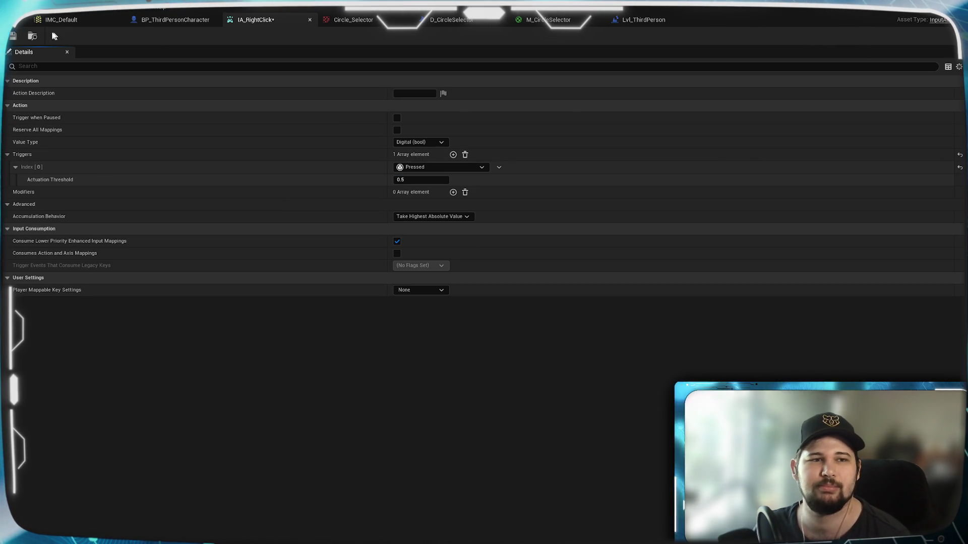
pyautogui.click(13, 37)
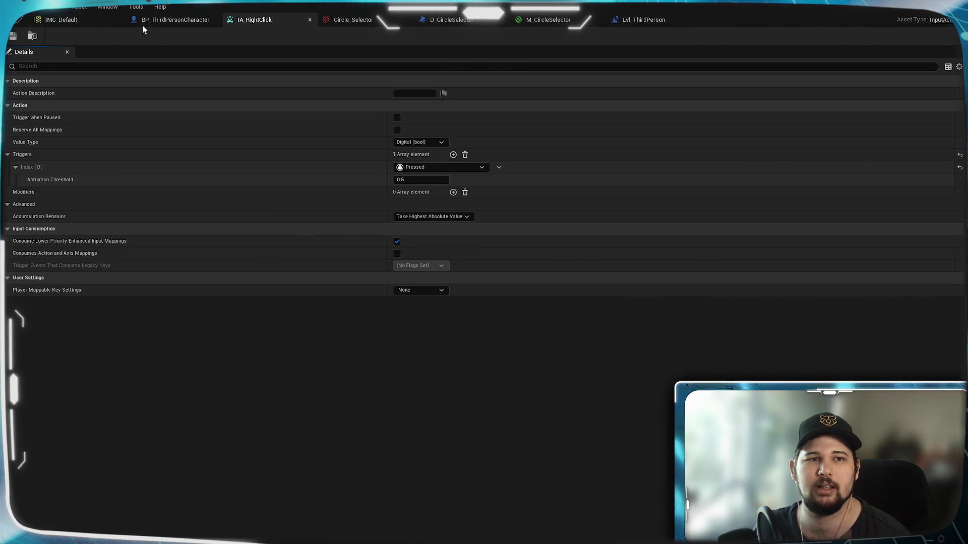
pyautogui.click(166, 19)
# Expand the IA_RightClick event, wire its Ongoing output to the upper Branch, compile, and play-test
pyautogui.click(327, 52)
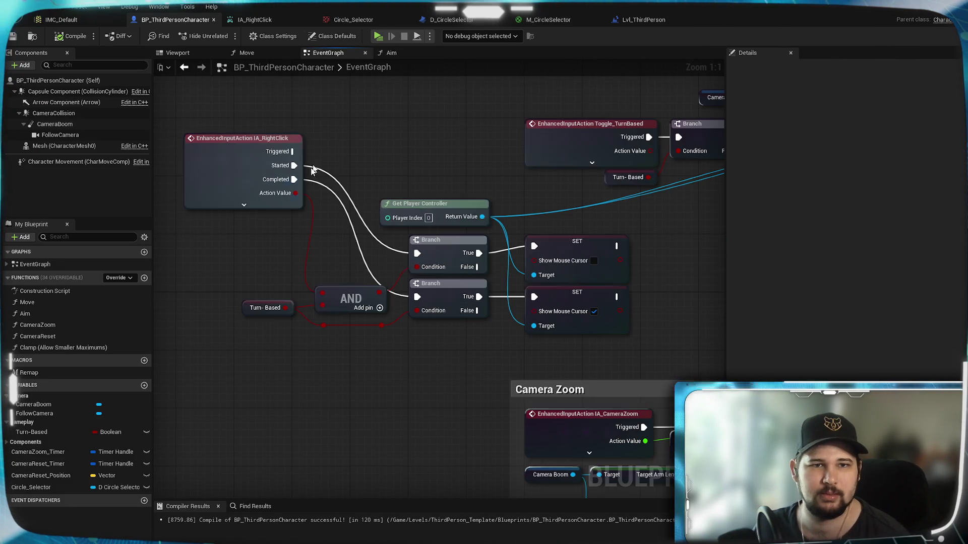
pyautogui.click(244, 204)
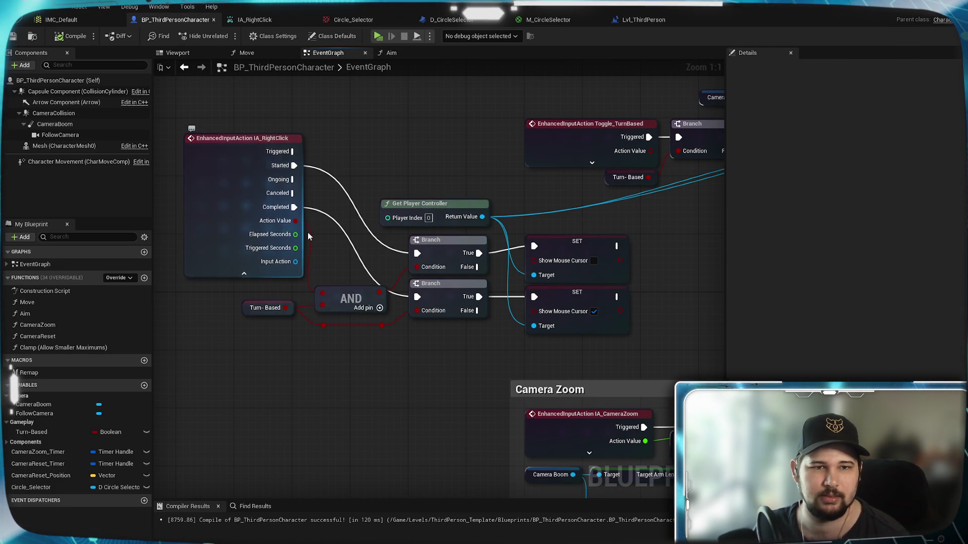
pyautogui.moveTo(294, 181)
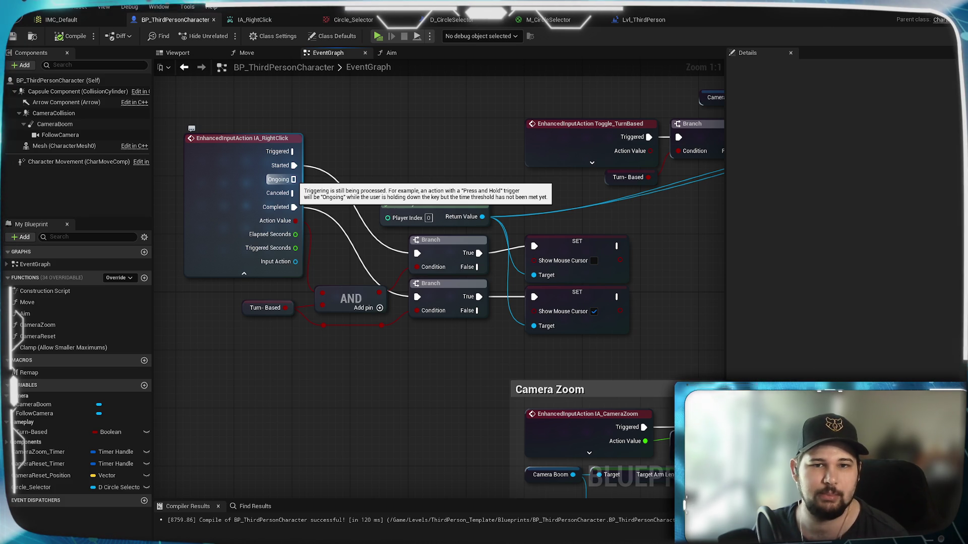
pyautogui.moveTo(293, 180)
pyautogui.mouseDown()
pyautogui.moveTo(396, 253)
pyautogui.moveTo(416, 253)
pyautogui.mouseUp()
pyautogui.click(71, 36)
pyautogui.click(378, 36)
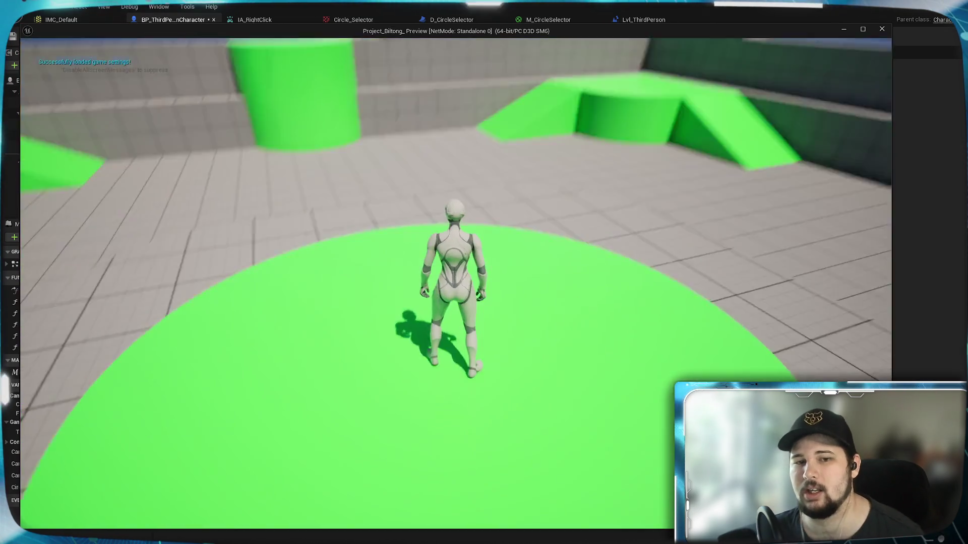
pyautogui.press('w')
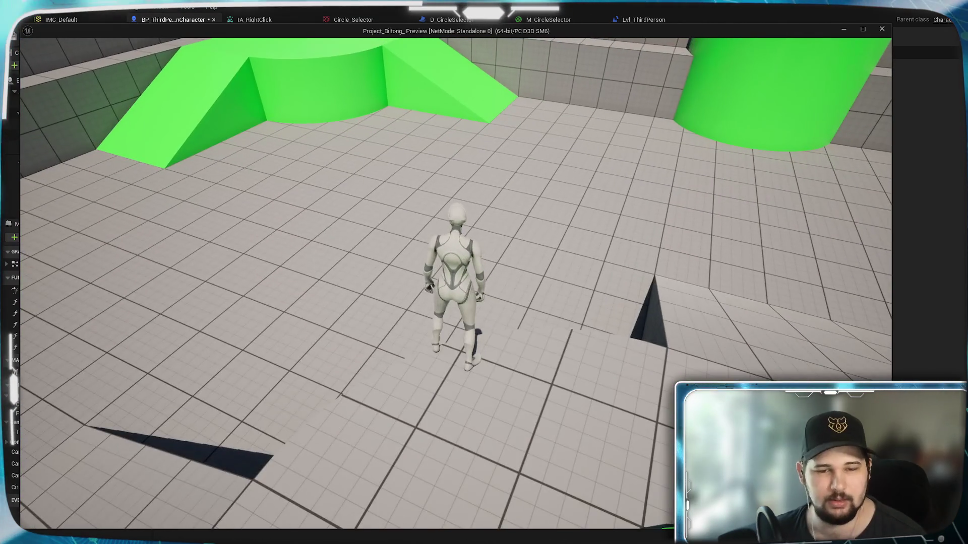
pyautogui.press('Tab')
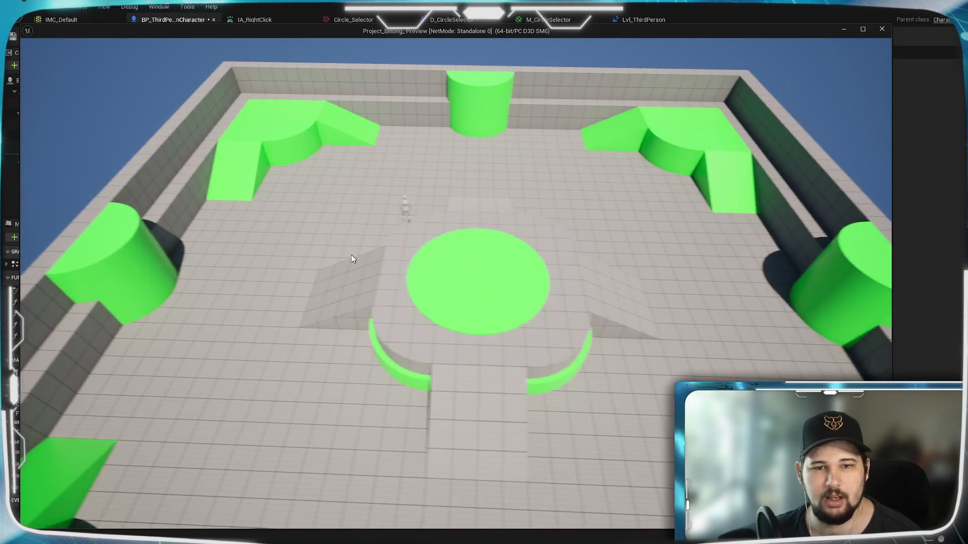
pyautogui.press('Escape')
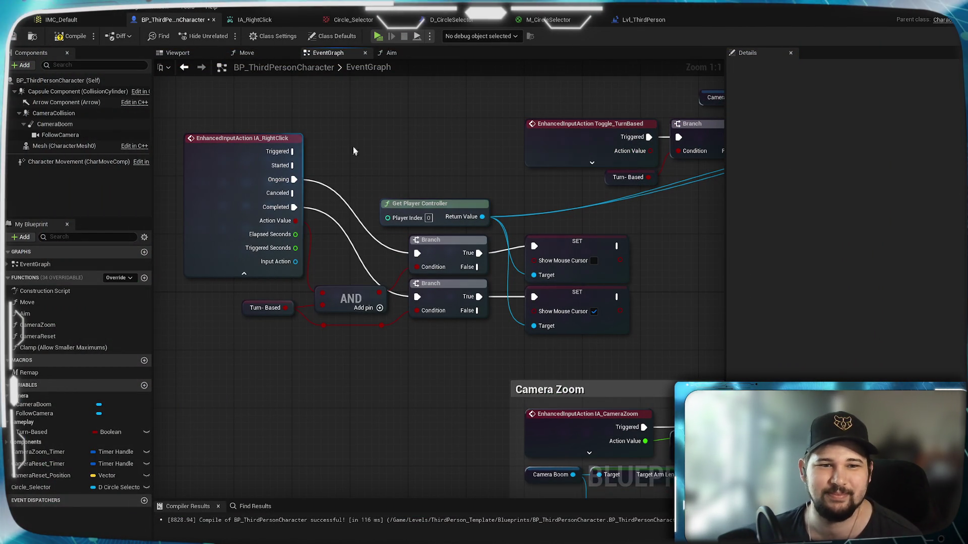
# Compile, then set IA_RightClick's trigger to Hold with a 0.05 threshold and save
pyautogui.press('F7')
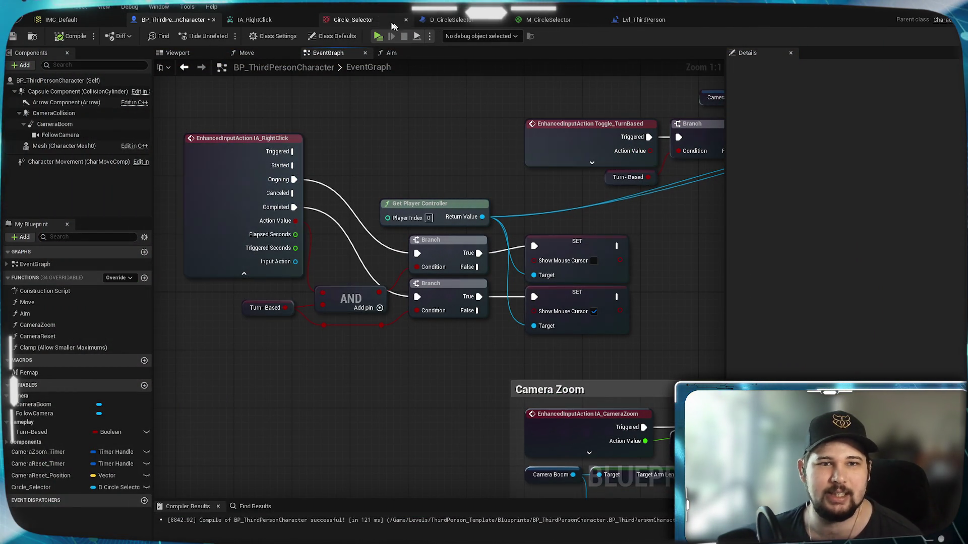
pyautogui.click(273, 20)
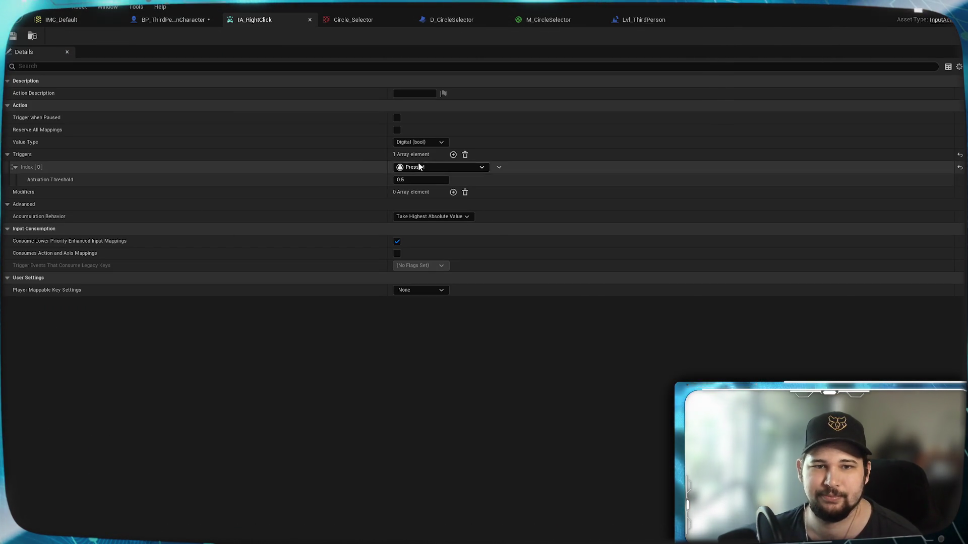
pyautogui.click(438, 167)
pyautogui.click(422, 228)
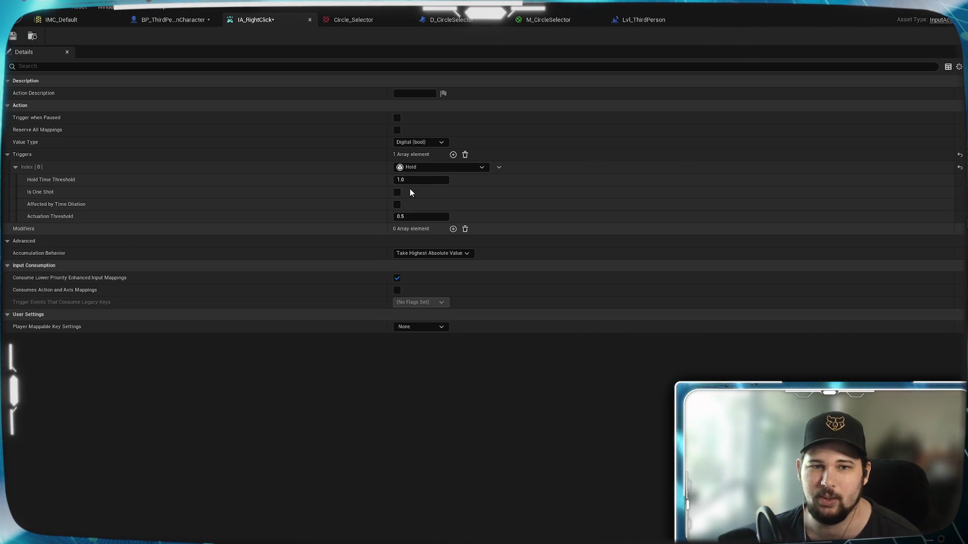
pyautogui.click(426, 181)
pyautogui.write('0')
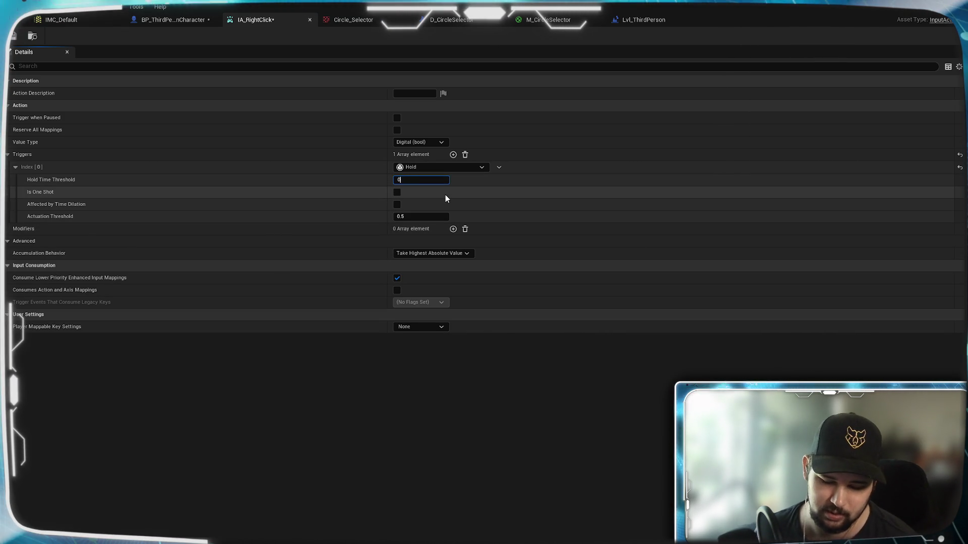
pyautogui.write('.05')
pyautogui.press('Return')
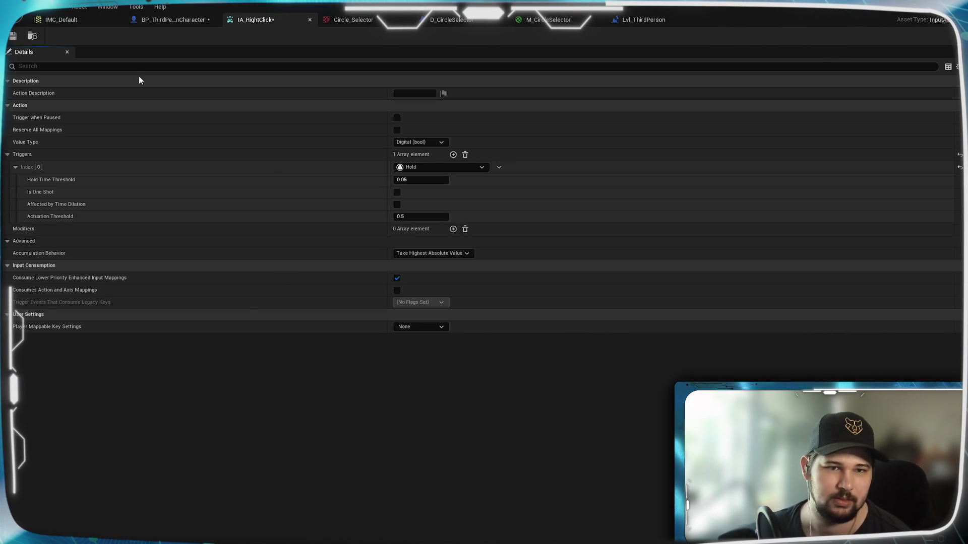
pyautogui.click(14, 38)
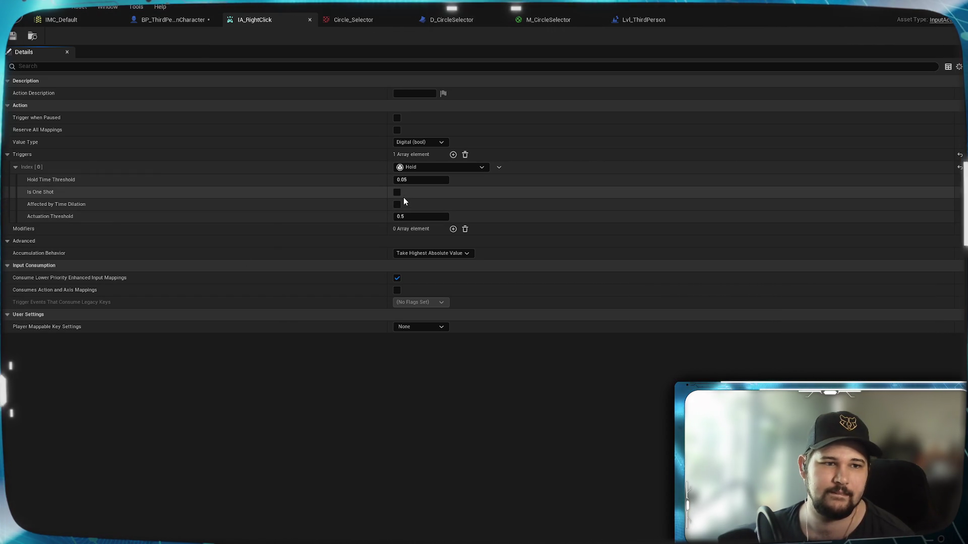
# Lower the Hold Time Threshold to 0.001 and save the asset
pyautogui.moveTo(48, 191)
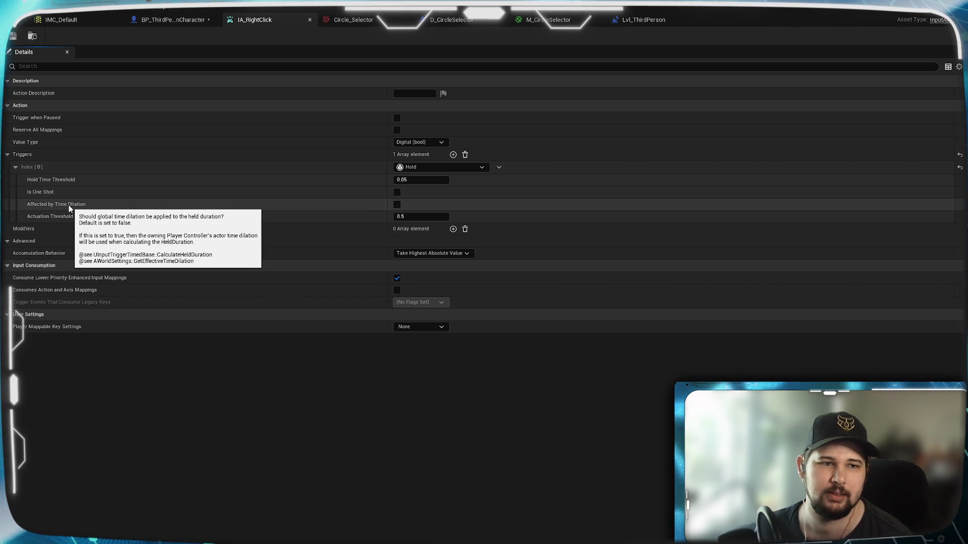
pyautogui.moveTo(426, 218)
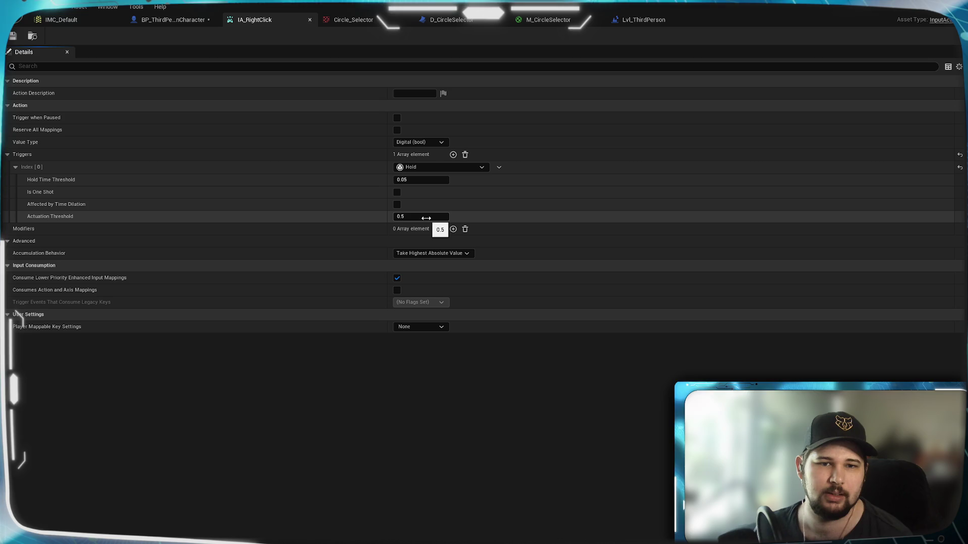
pyautogui.moveTo(414, 179)
pyautogui.click(416, 180)
pyautogui.press('BackSpace')
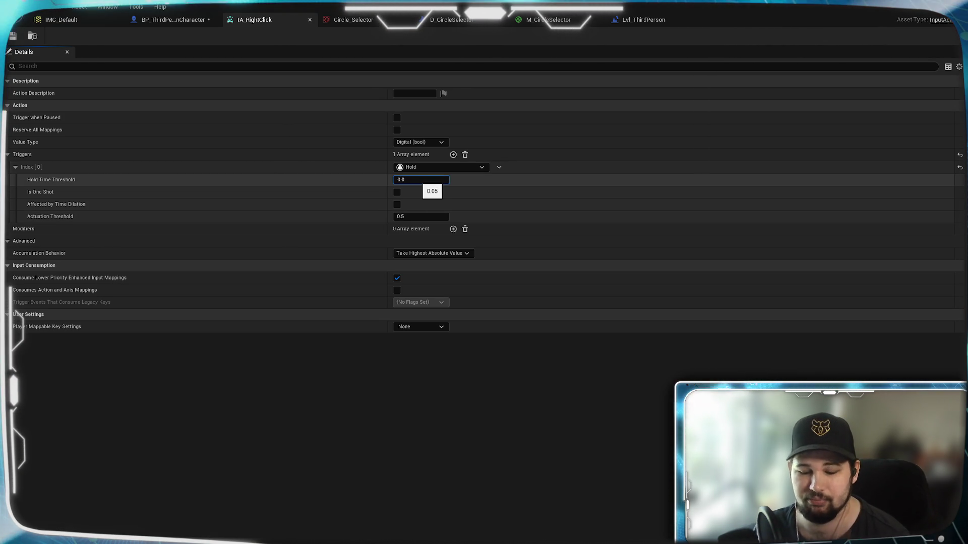
pyautogui.write('01')
pyautogui.press('Return')
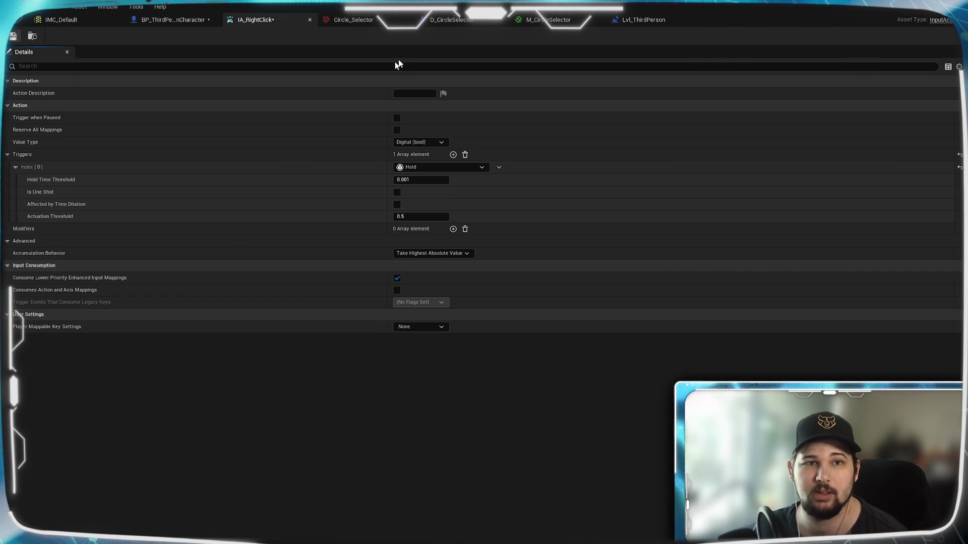
pyautogui.hotkey('ctrl', 's')
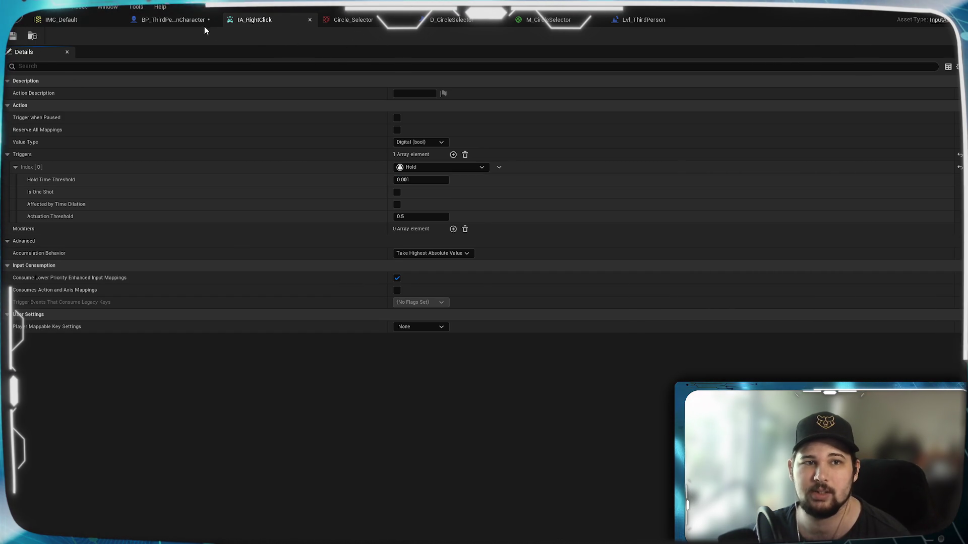
pyautogui.click(204, 25)
# In Aim, feed a Get IA_RightClick node into the Branch Condition, move Left/Right to True, and save
pyautogui.moveTo(219, 249)
pyautogui.mouseDown()
pyautogui.moveTo(309, 305)
pyautogui.moveTo(271, 301)
pyautogui.mouseUp()
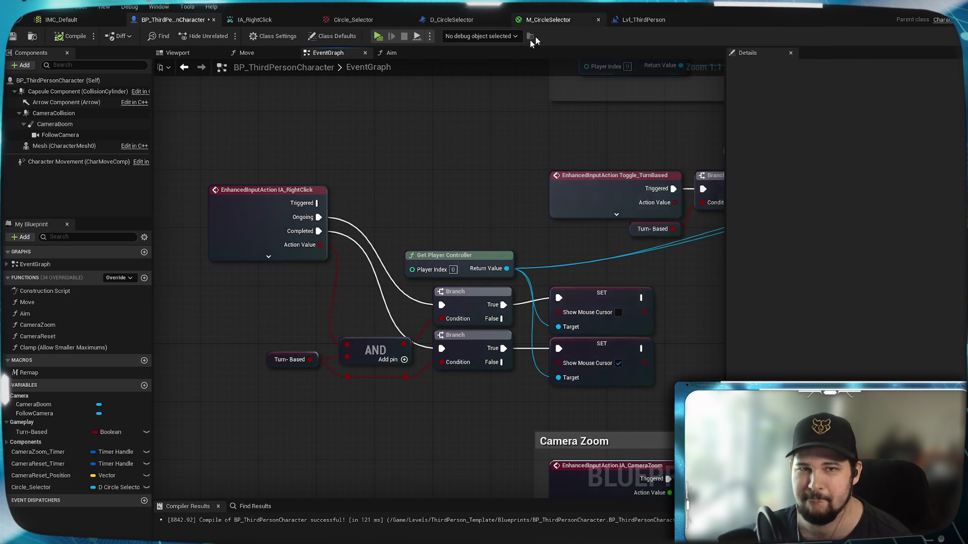
pyautogui.click(400, 54)
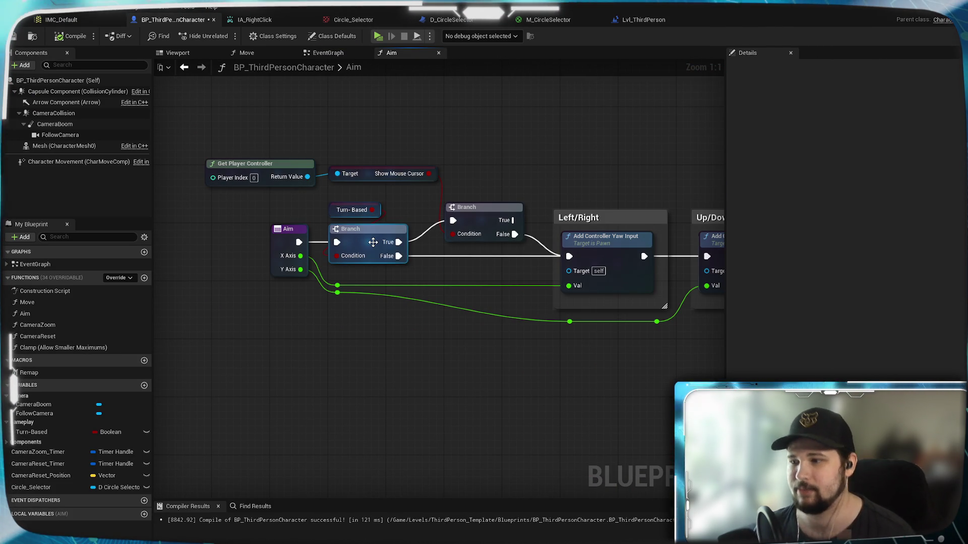
pyautogui.moveTo(490, 146); pyautogui.dragTo(484, 216)
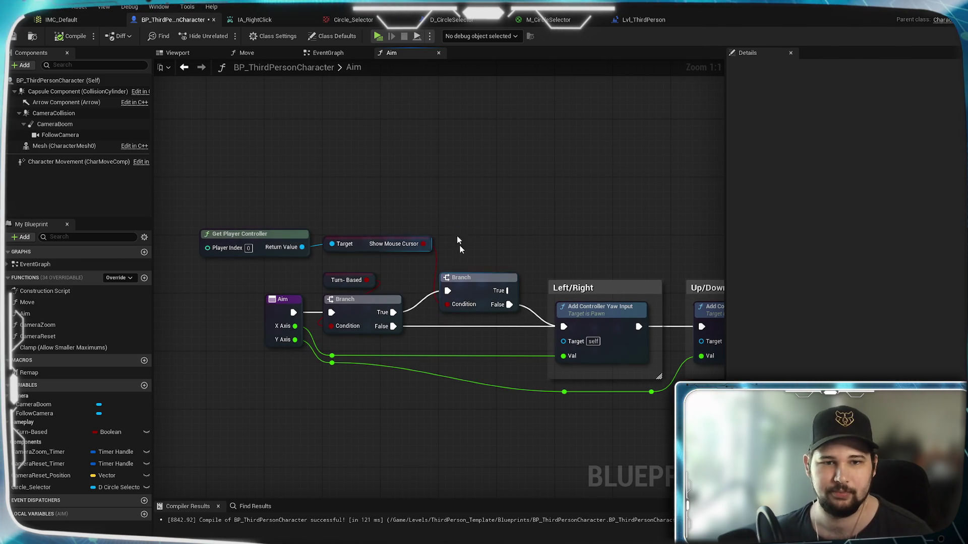
pyautogui.rightClick(448, 201)
pyautogui.write('I')
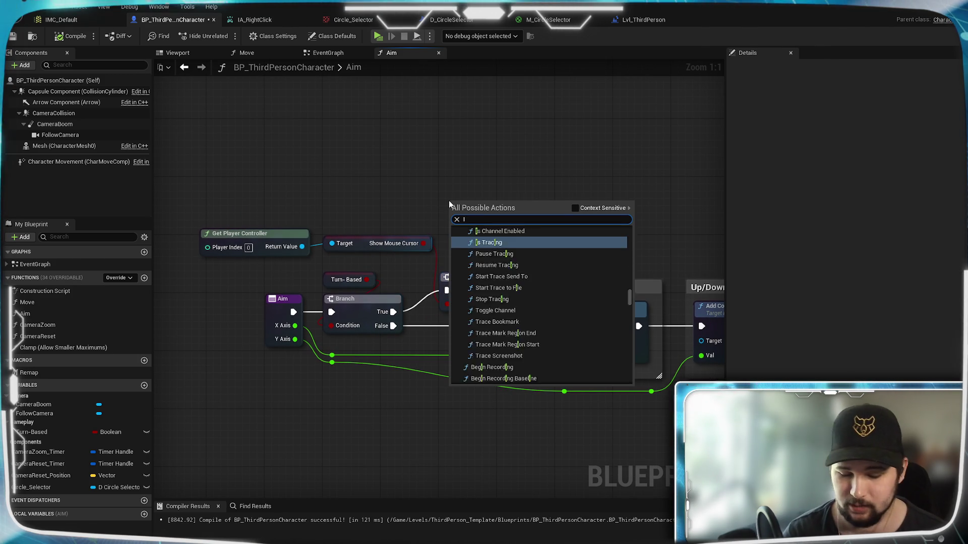
pyautogui.write('A_R')
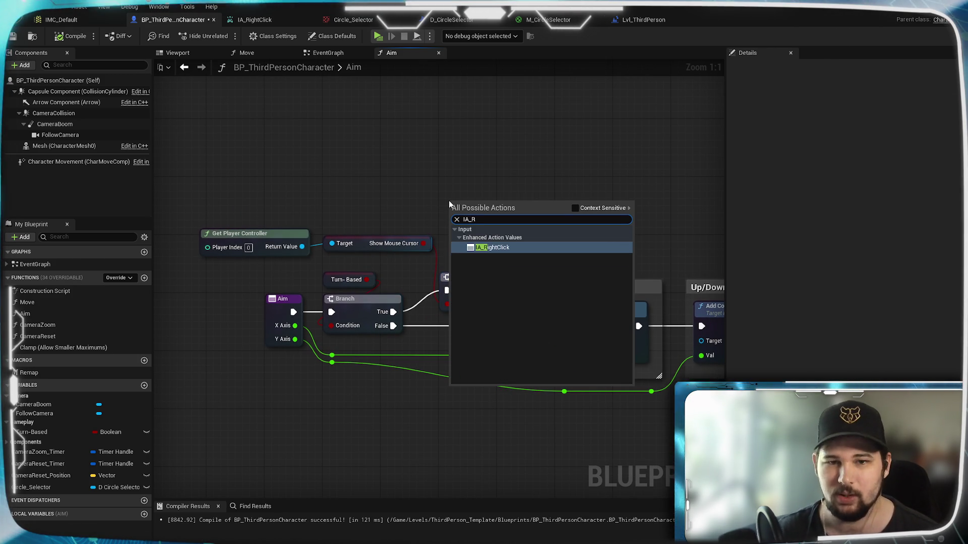
pyautogui.click(493, 247)
pyautogui.moveTo(511, 217); pyautogui.dragTo(448, 304)
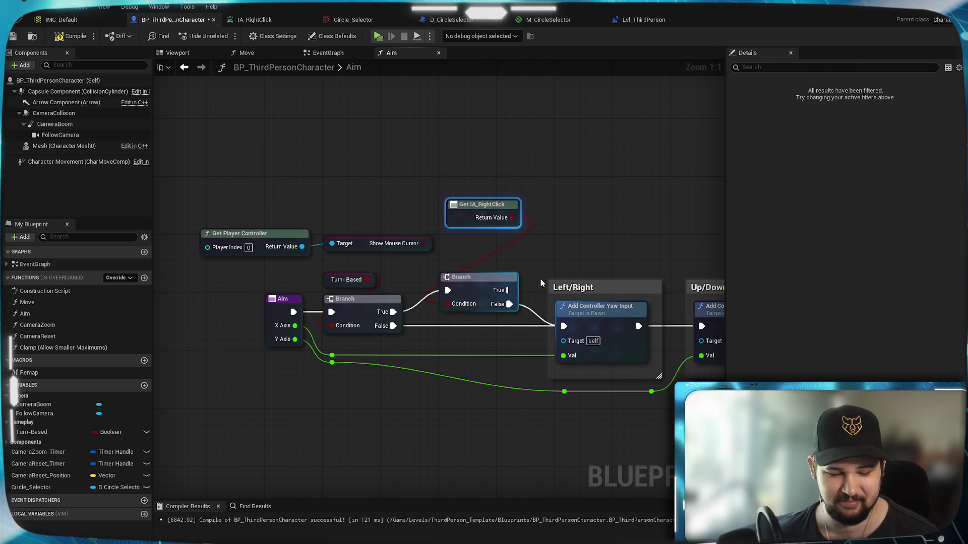
pyautogui.moveTo(509, 304); pyautogui.dragTo(564, 326)
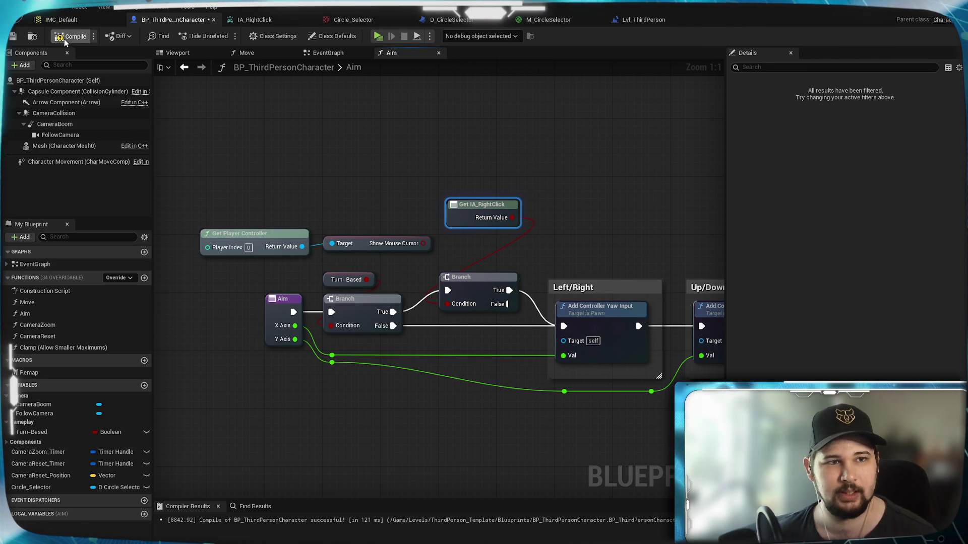
pyautogui.click(14, 36)
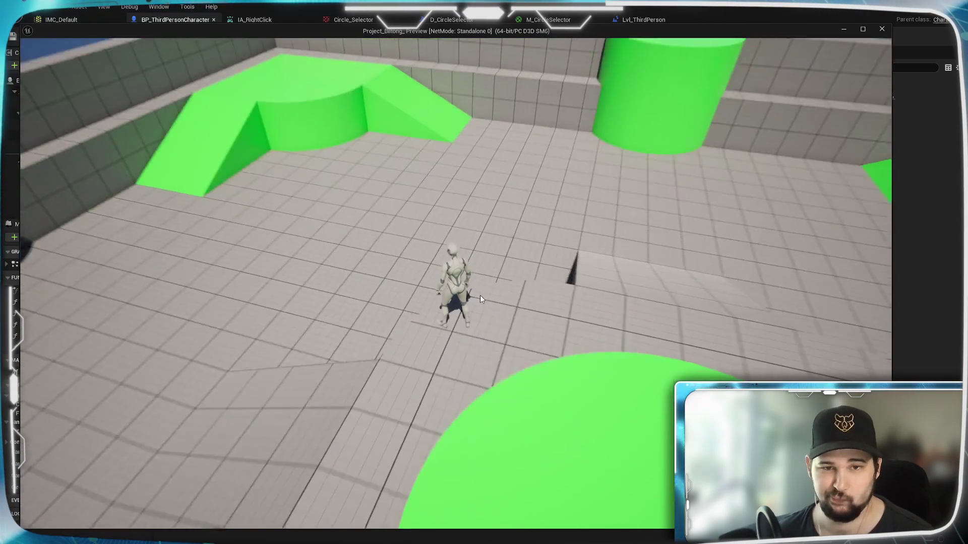
pyautogui.rightClick(417, 326)
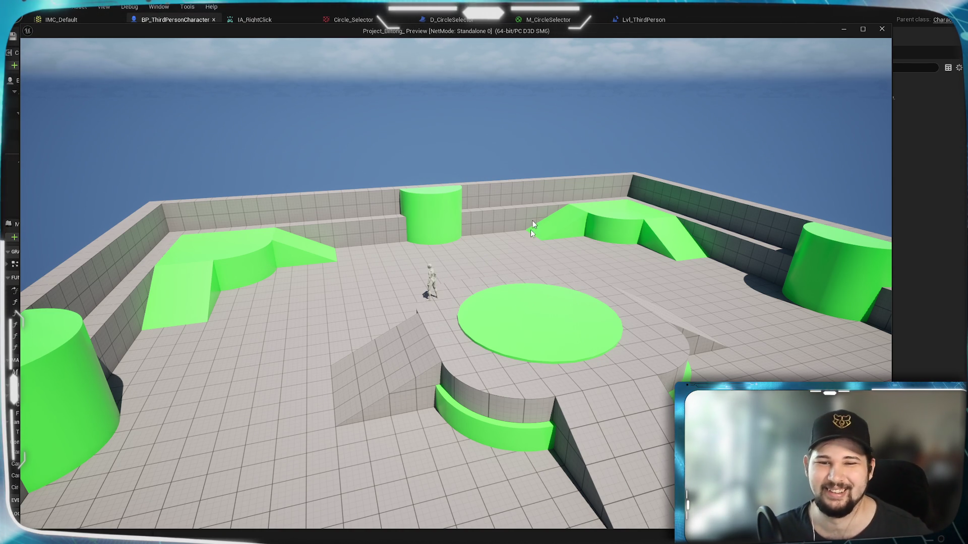
pyautogui.rightClick(521, 301)
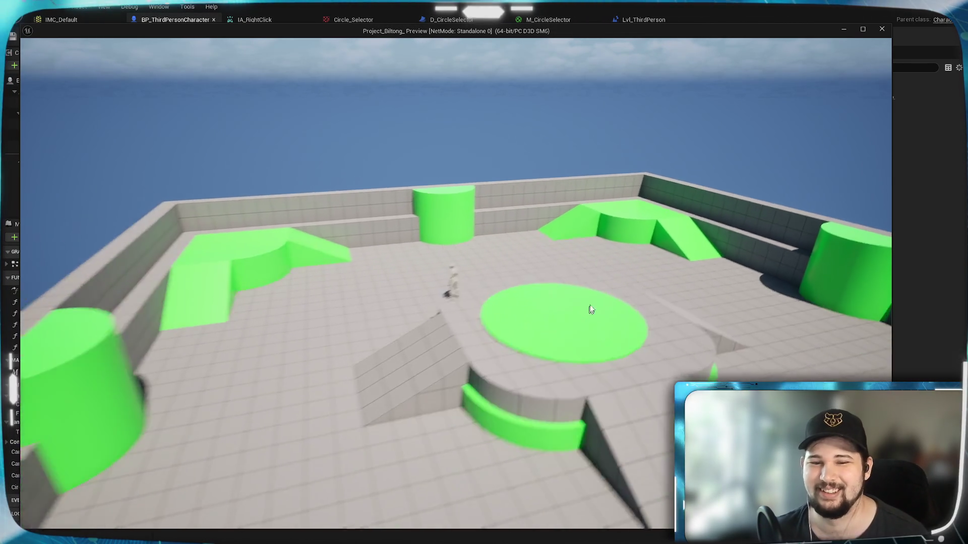
pyautogui.press('Escape')
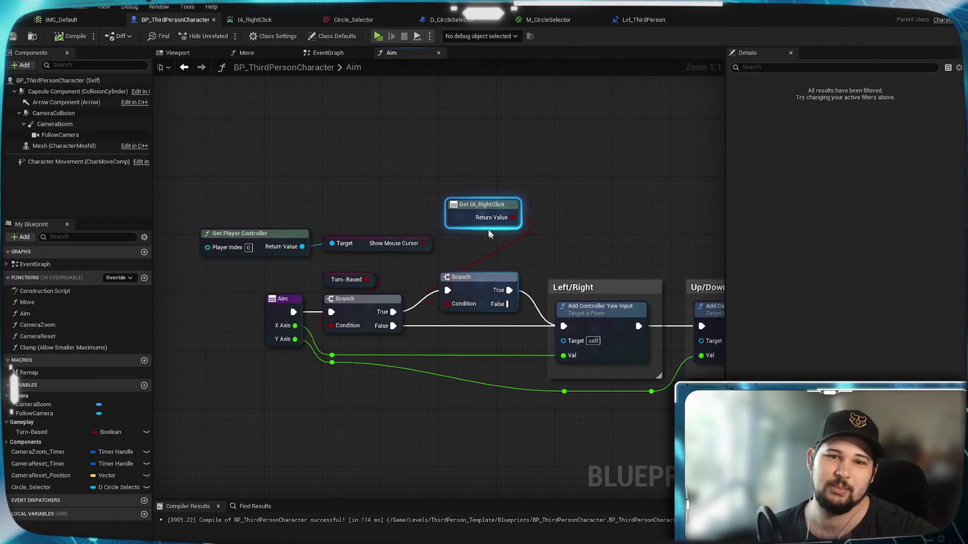
# Place the Get IA_RightClick node on the Branch and save the character blueprint
pyautogui.moveTo(468, 230)
pyautogui.mouseDown()
pyautogui.moveTo(470, 269)
pyautogui.moveTo(461, 251)
pyautogui.mouseUp()
pyautogui.click(468, 216)
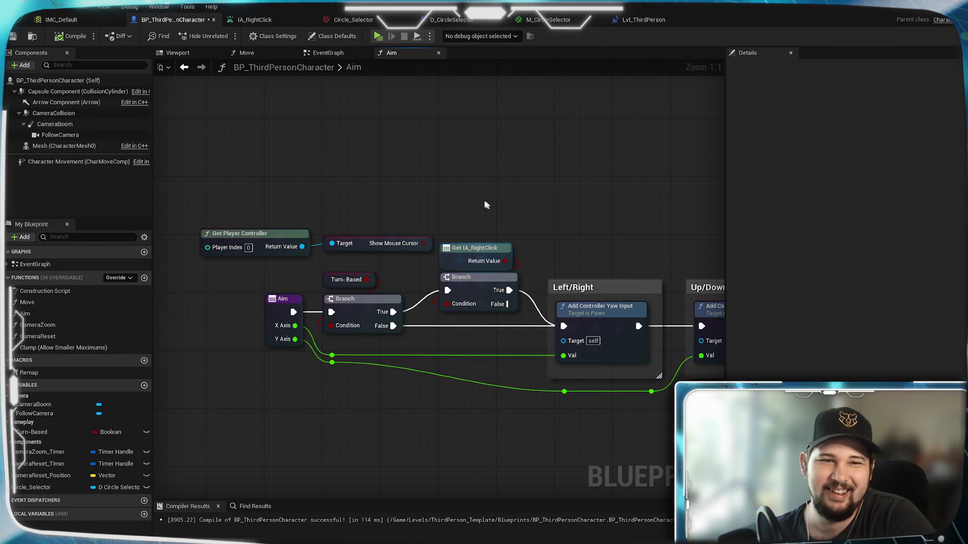
pyautogui.click(19, 35)
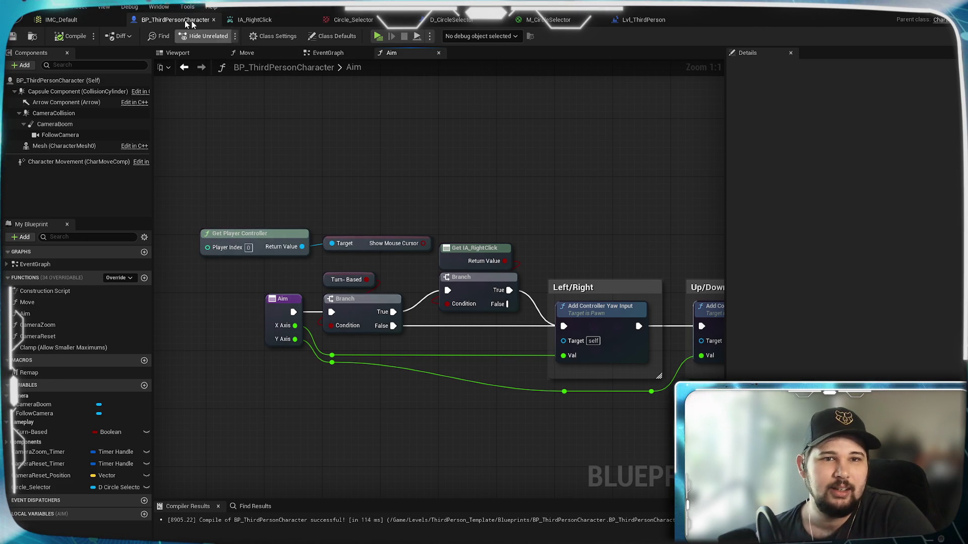
# Inspect the IA_RightClick event node's advanced pins in the EventGraph, then go to the input action
pyautogui.click(328, 53)
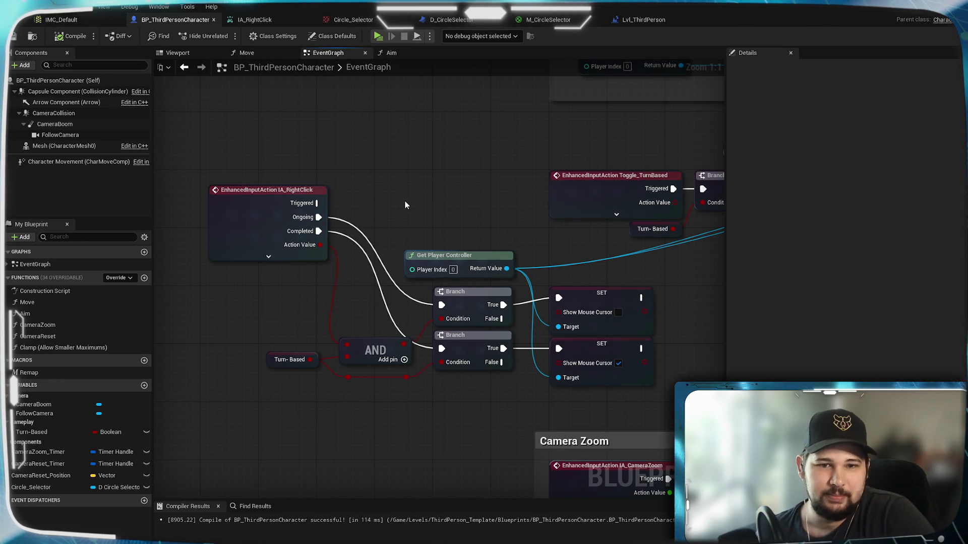
pyautogui.click(253, 231)
pyautogui.rightClick(253, 232)
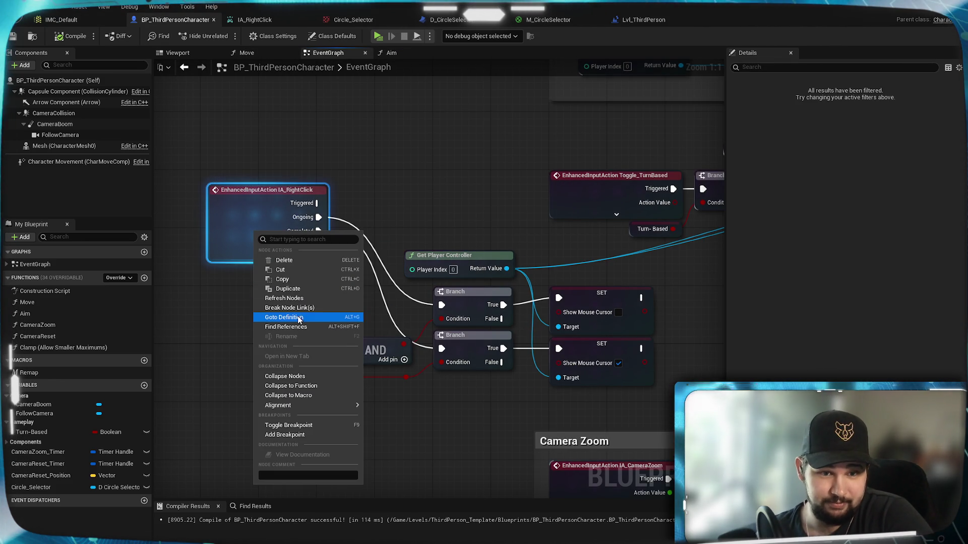
pyautogui.press('Escape')
pyautogui.click(265, 257)
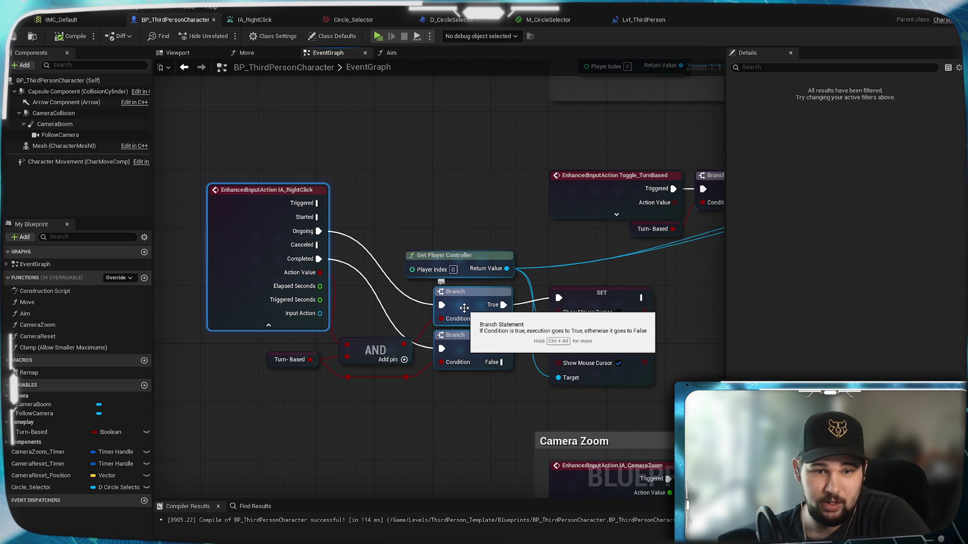
pyautogui.click(269, 325)
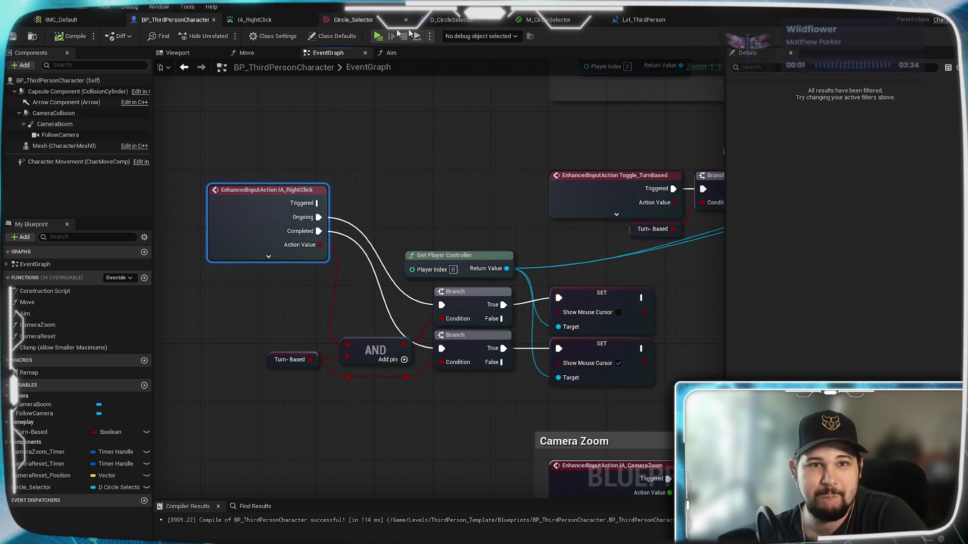
pyautogui.click(264, 24)
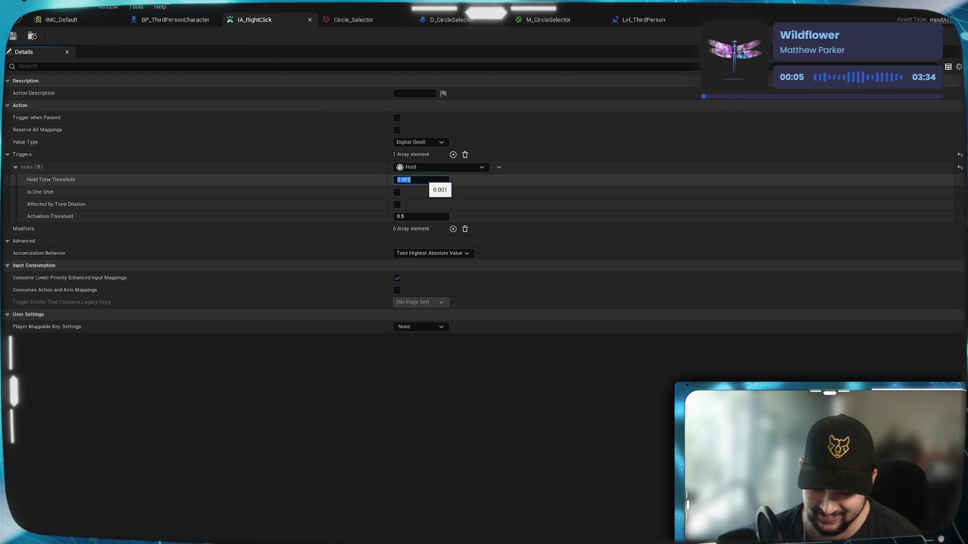
# Set the Hold Time Threshold to 0.01, save, and try it in the running game
pyautogui.write('0.1')
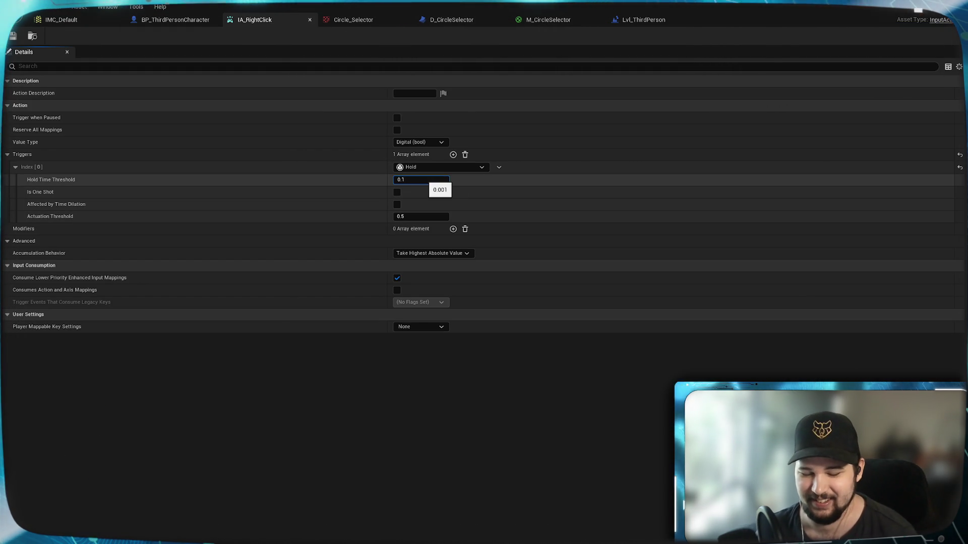
pyautogui.write('1')
pyautogui.press('Return')
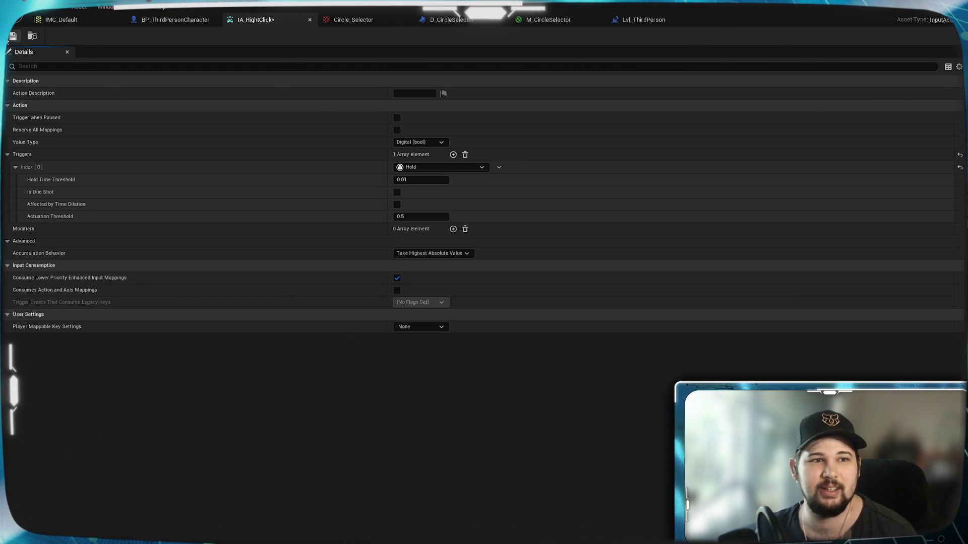
pyautogui.hotkey('ctrl', 's')
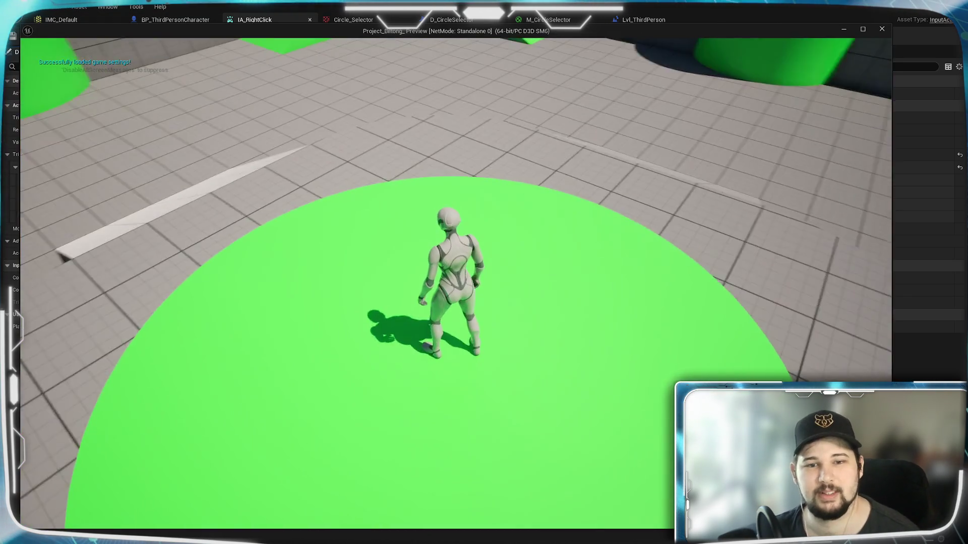
pyautogui.scroll(-5, 223, 151)
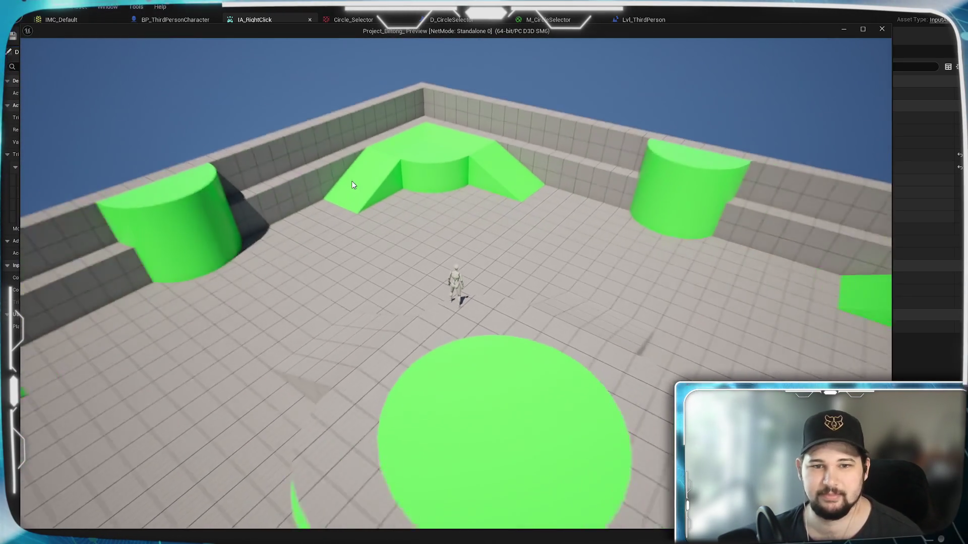
pyautogui.moveTo(352, 185)
pyautogui.mouseDown()
pyautogui.moveTo(370, 239)
pyautogui.moveTo(413, 231)
pyautogui.moveTo(613, 250)
pyautogui.moveTo(528, 264)
pyautogui.mouseUp()
pyautogui.press('Escape')
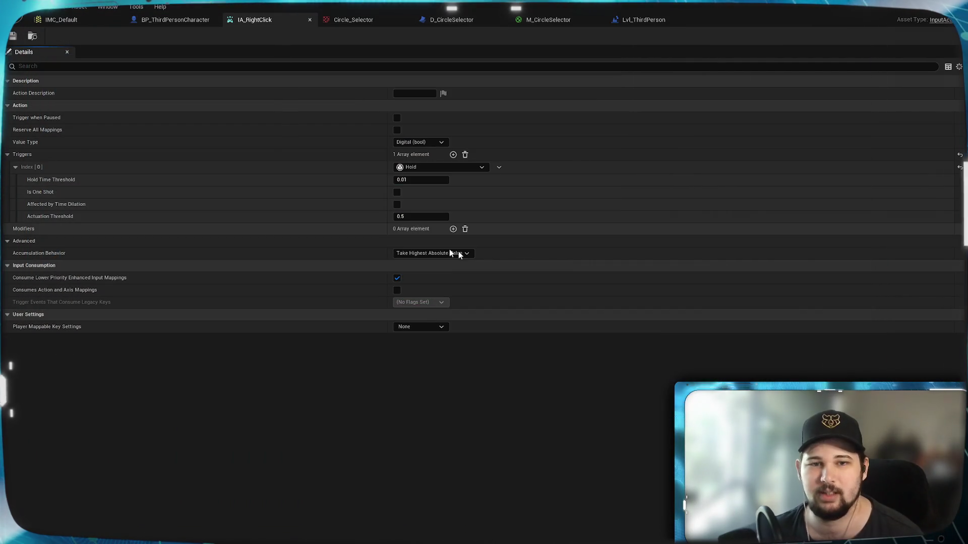
# Change the Hold Time Threshold to 0.1, save, and launch a standalone preview
pyautogui.click(420, 180)
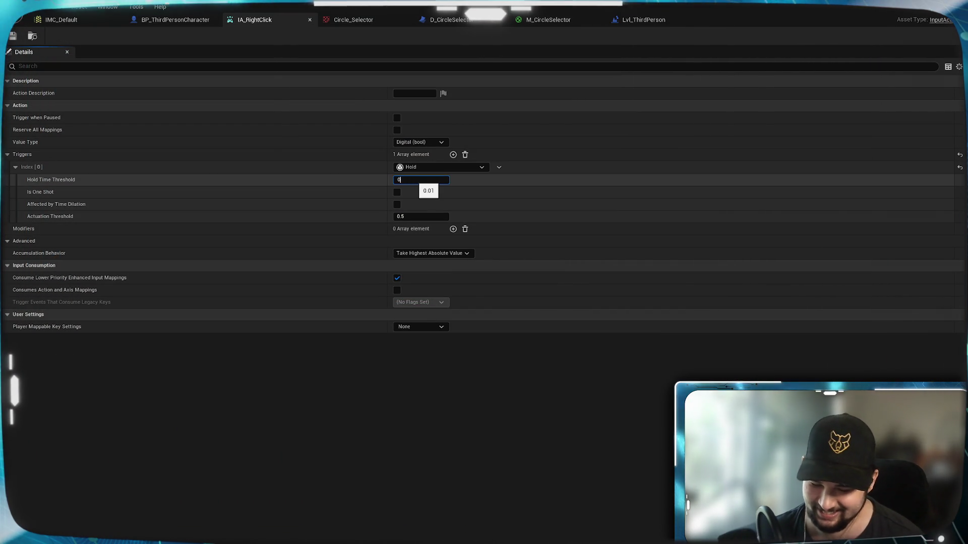
pyautogui.write('.1')
pyautogui.press('Return')
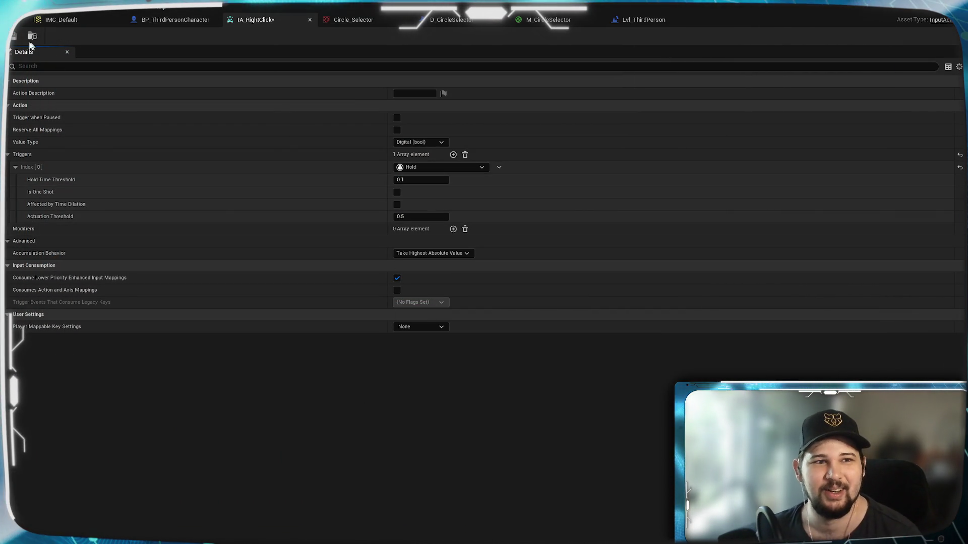
pyautogui.hotkey('ctrl', 's')
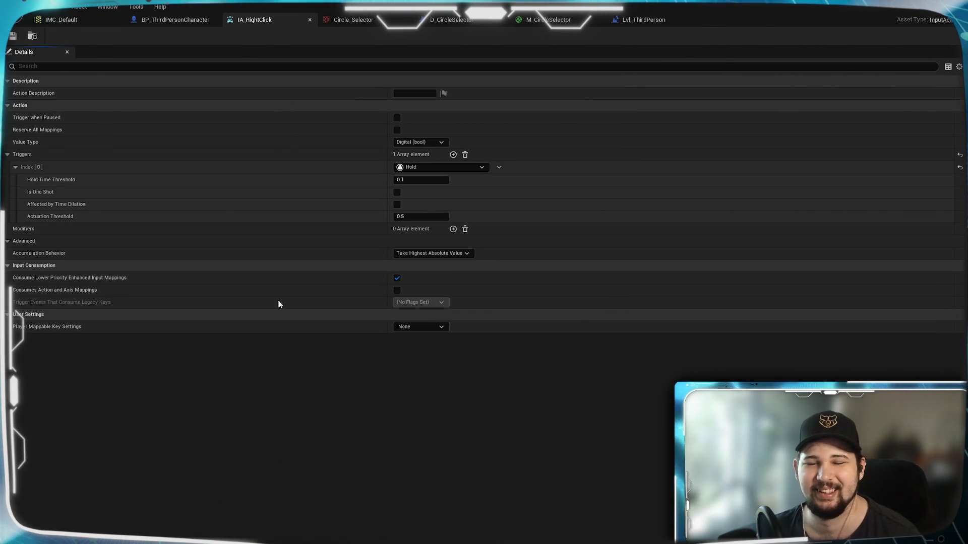
pyautogui.hotkey('alt', 'p')
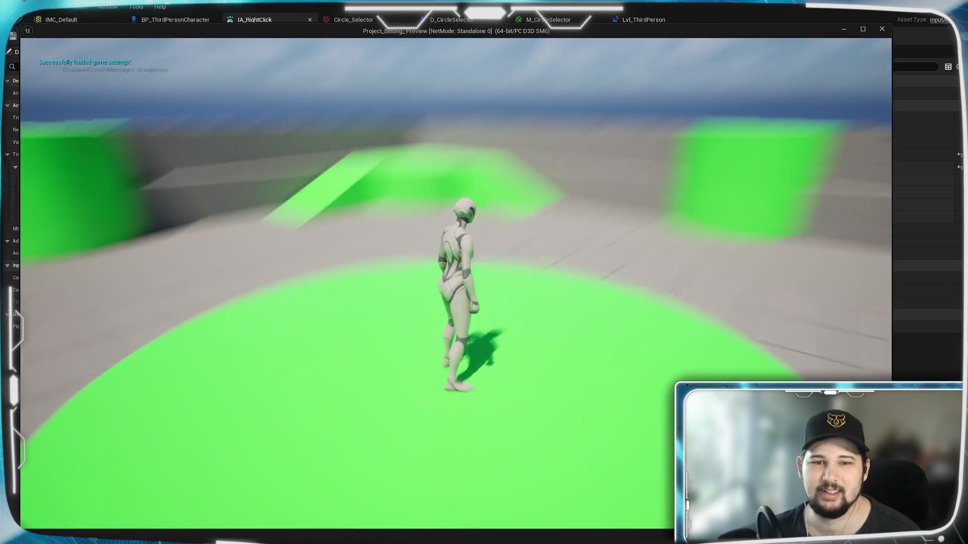
# Zoom the camera out, test right-click in the arena, then stop the preview
pyautogui.scroll(-5, 301, 305)
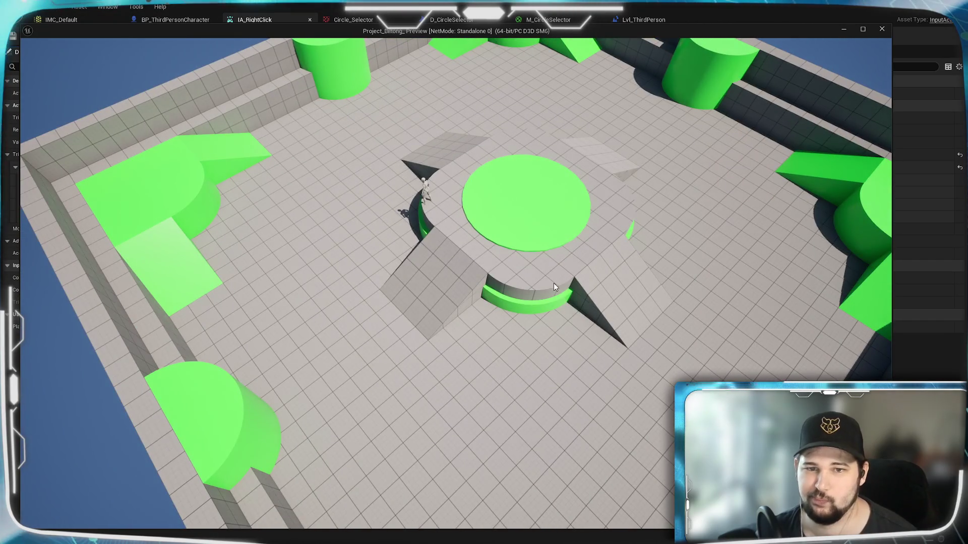
pyautogui.press('Escape')
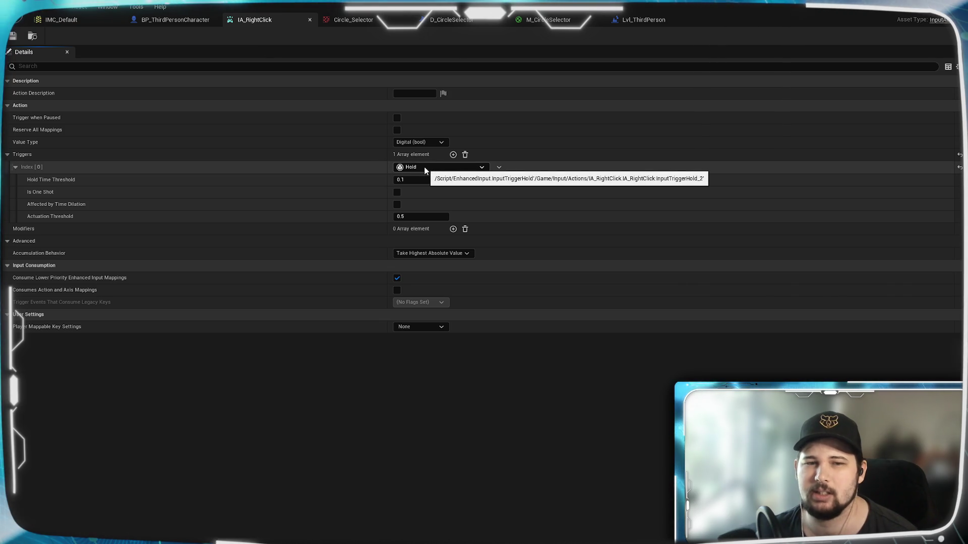
# Keep Value Type at Digital (bool), set Hold Time Threshold to 0.5, save, and test it in play
pyautogui.click(436, 142)
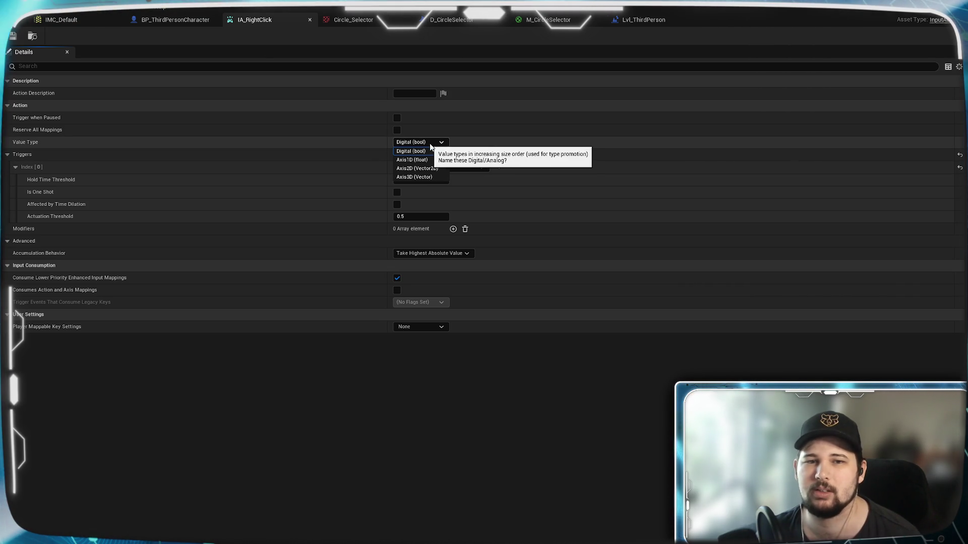
pyautogui.click(435, 140)
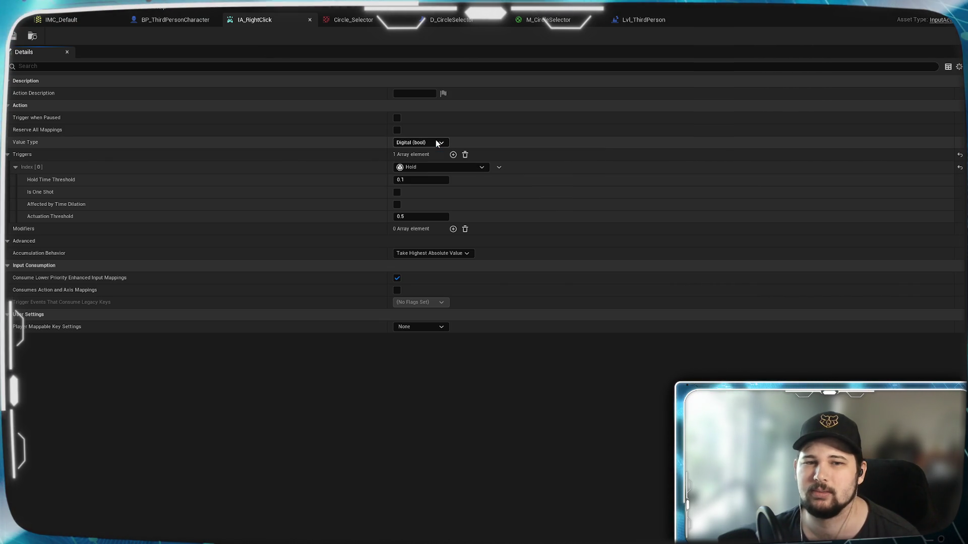
pyautogui.click(414, 183)
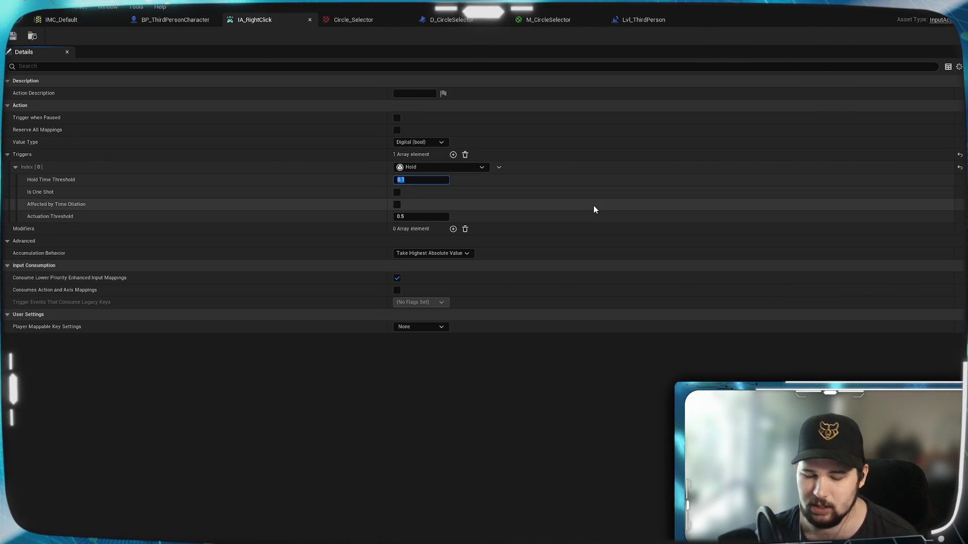
pyautogui.write('0.5')
pyautogui.press('Return')
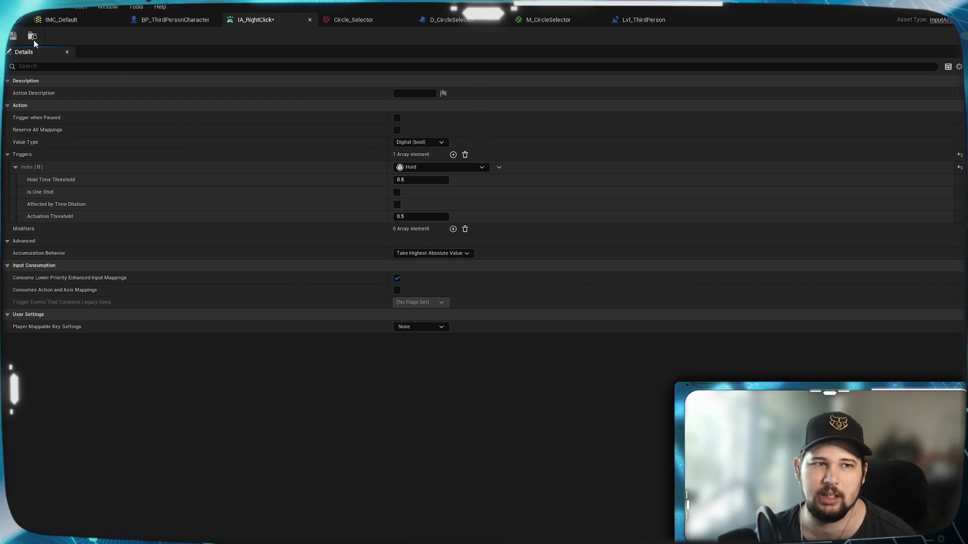
pyautogui.hotkey('ctrl', 's')
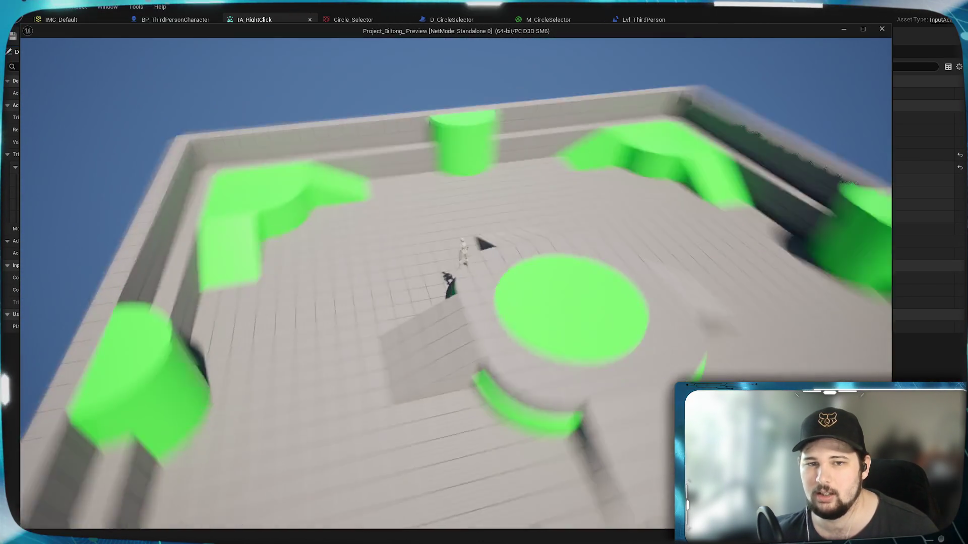
pyautogui.press('Escape')
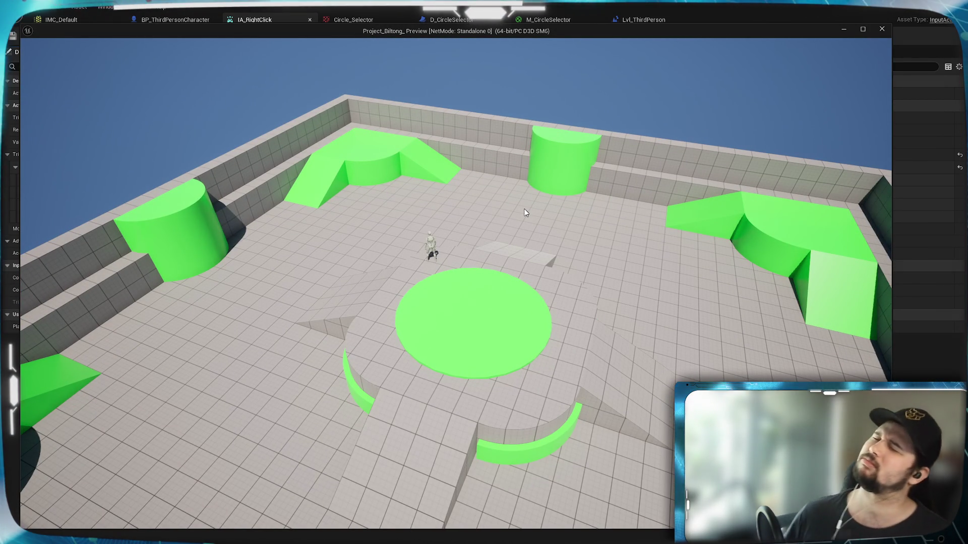
pyautogui.press('Escape')
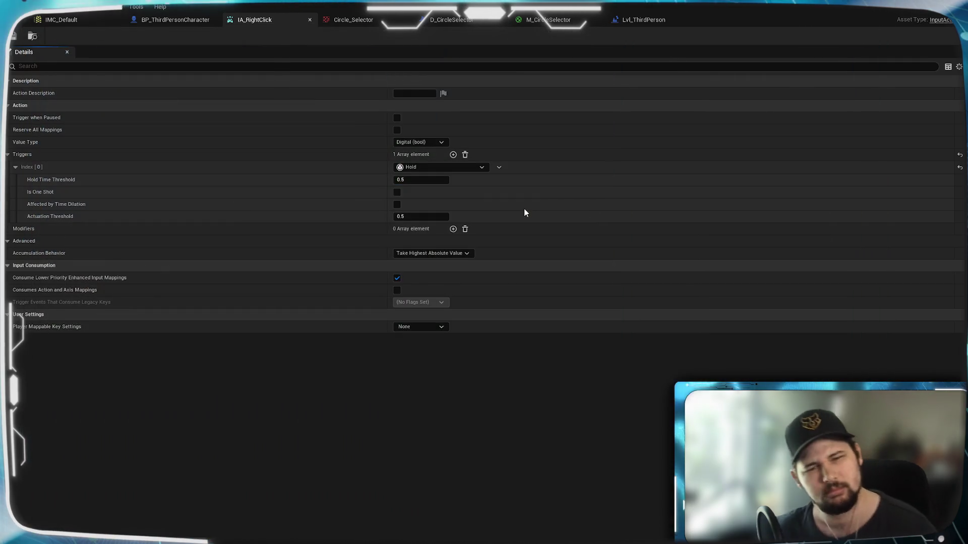
# Keep the Hold trigger, add modifier Index [0] to IA_RightClick, and open its modifier type list
pyautogui.click(471, 167)
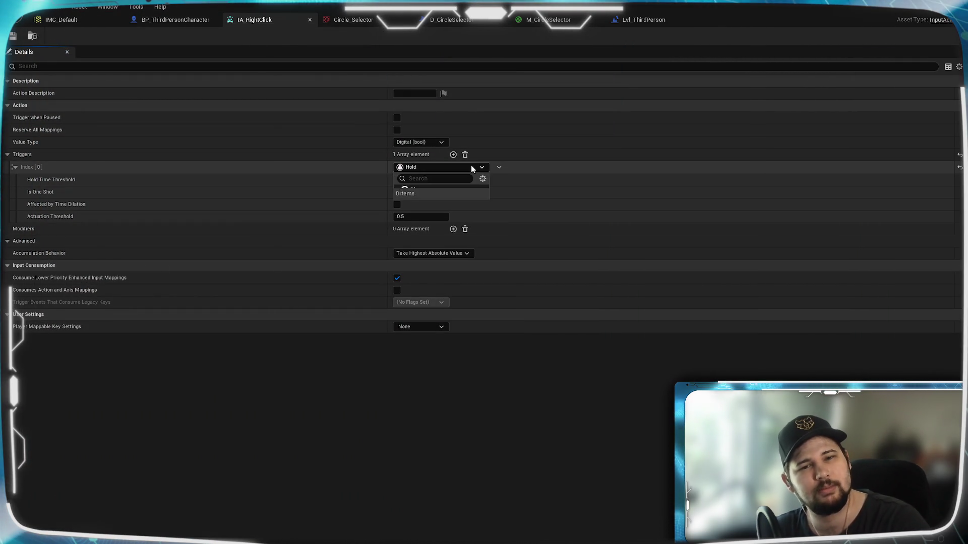
pyautogui.click(412, 170)
pyautogui.rightClick(412, 168)
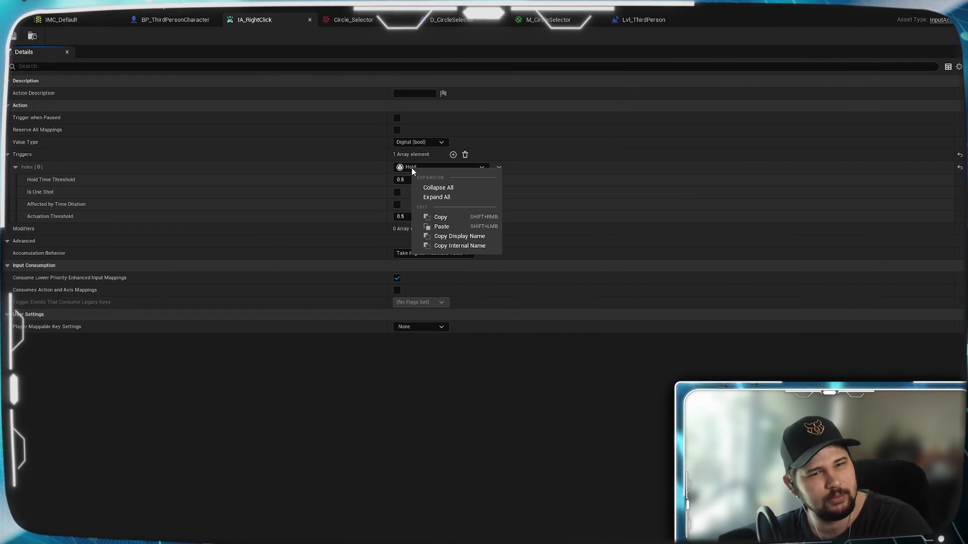
pyautogui.click(411, 168)
pyautogui.click(131, 250)
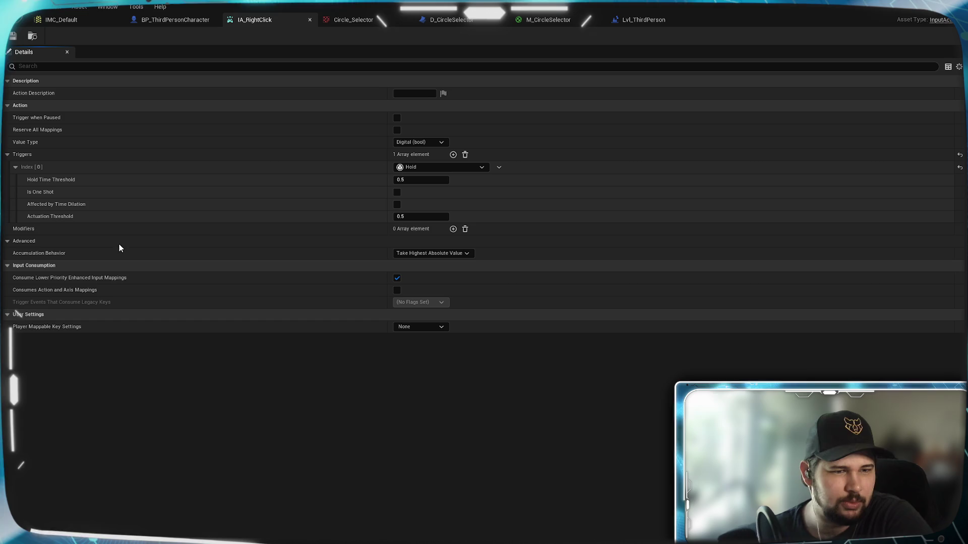
pyautogui.click(453, 229)
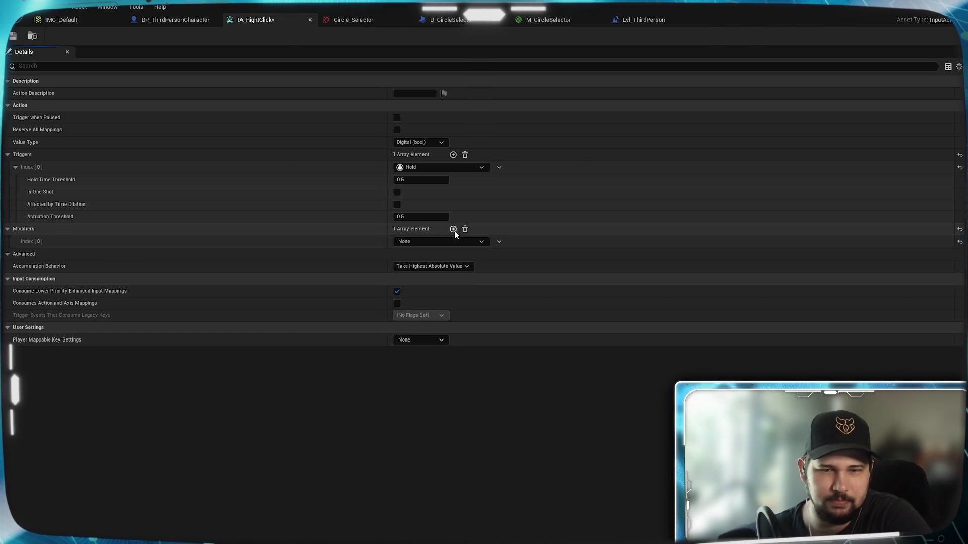
pyautogui.click(421, 242)
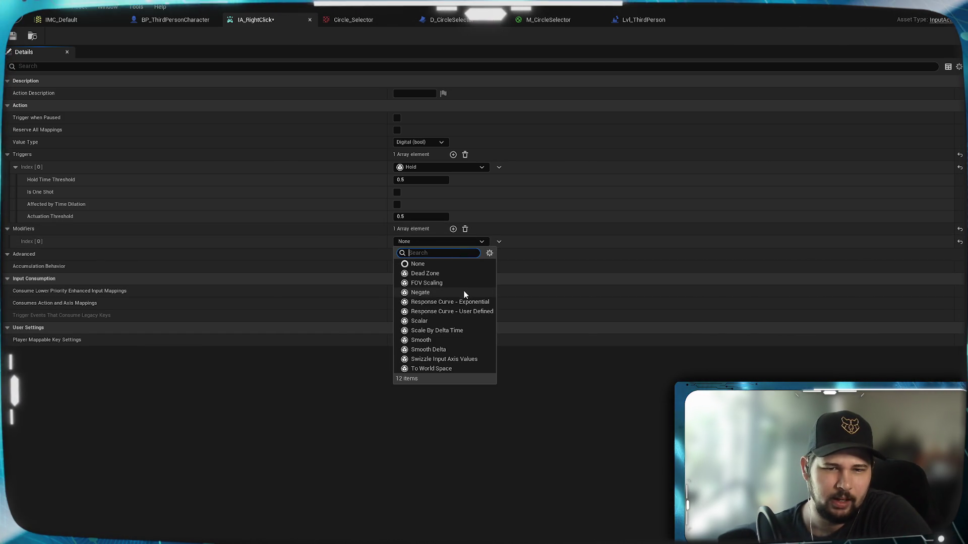